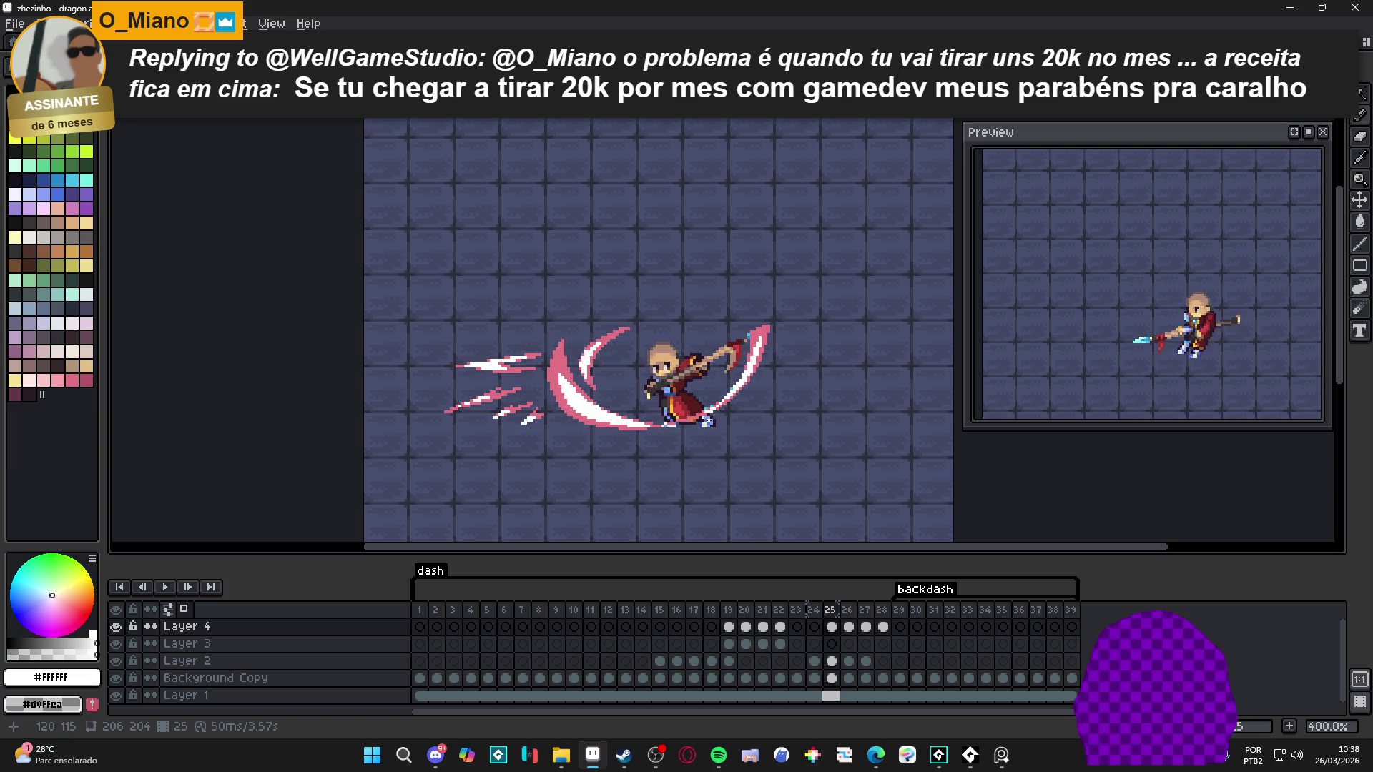
Step: Paint extra white pixels up along the top of the streak inside frame 25's pink crescent
scroll(536, 386, up, 6)
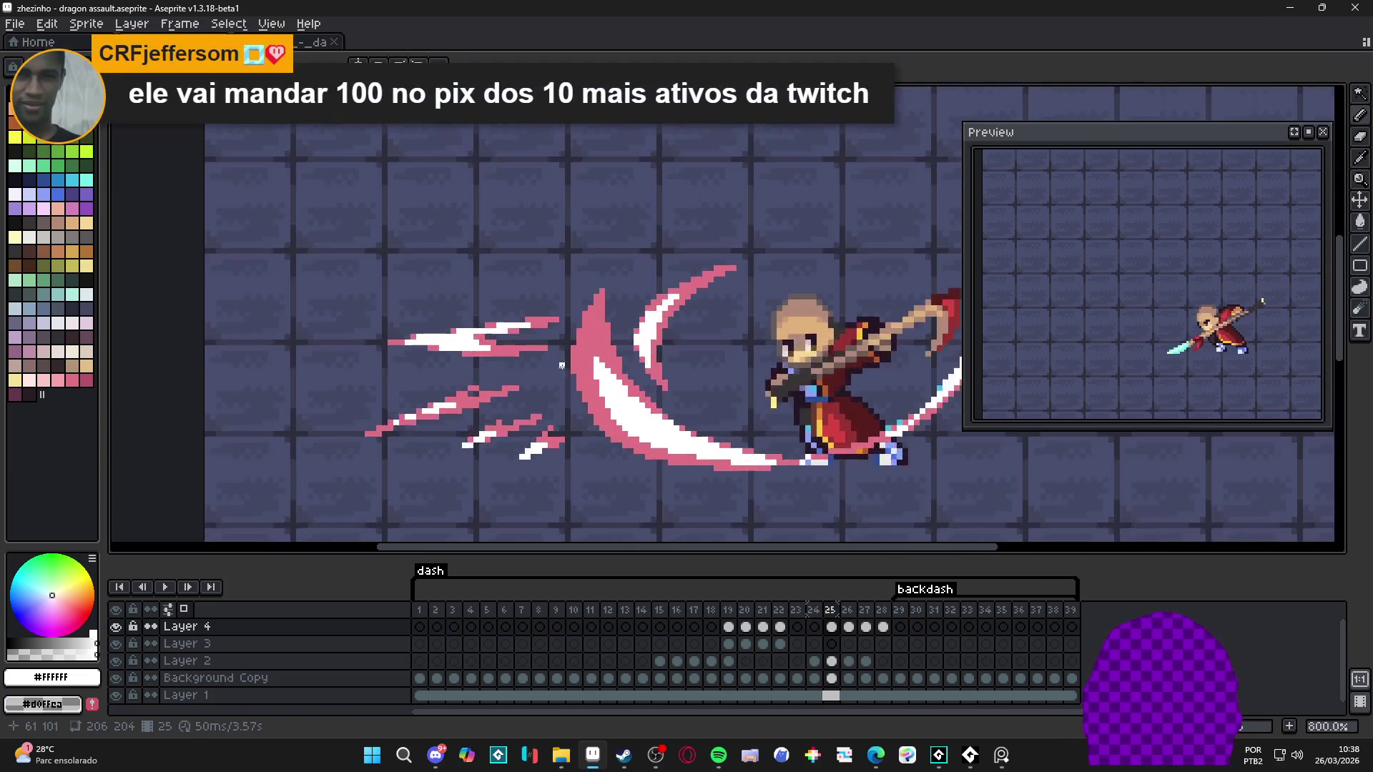
scroll(612, 384, up, 3)
click(618, 328)
click(618, 303)
click(635, 338)
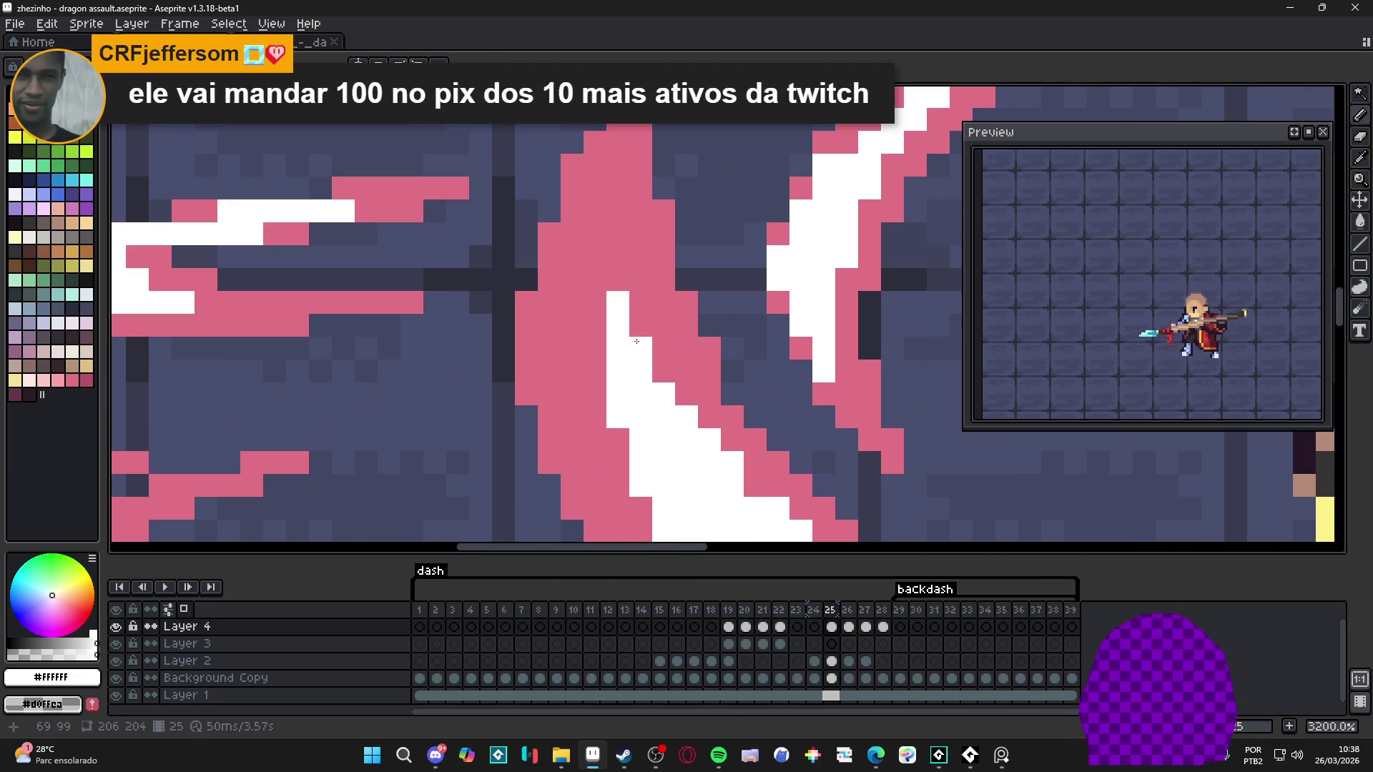
scroll(631, 353, down, 8)
scroll(606, 385, up, 4)
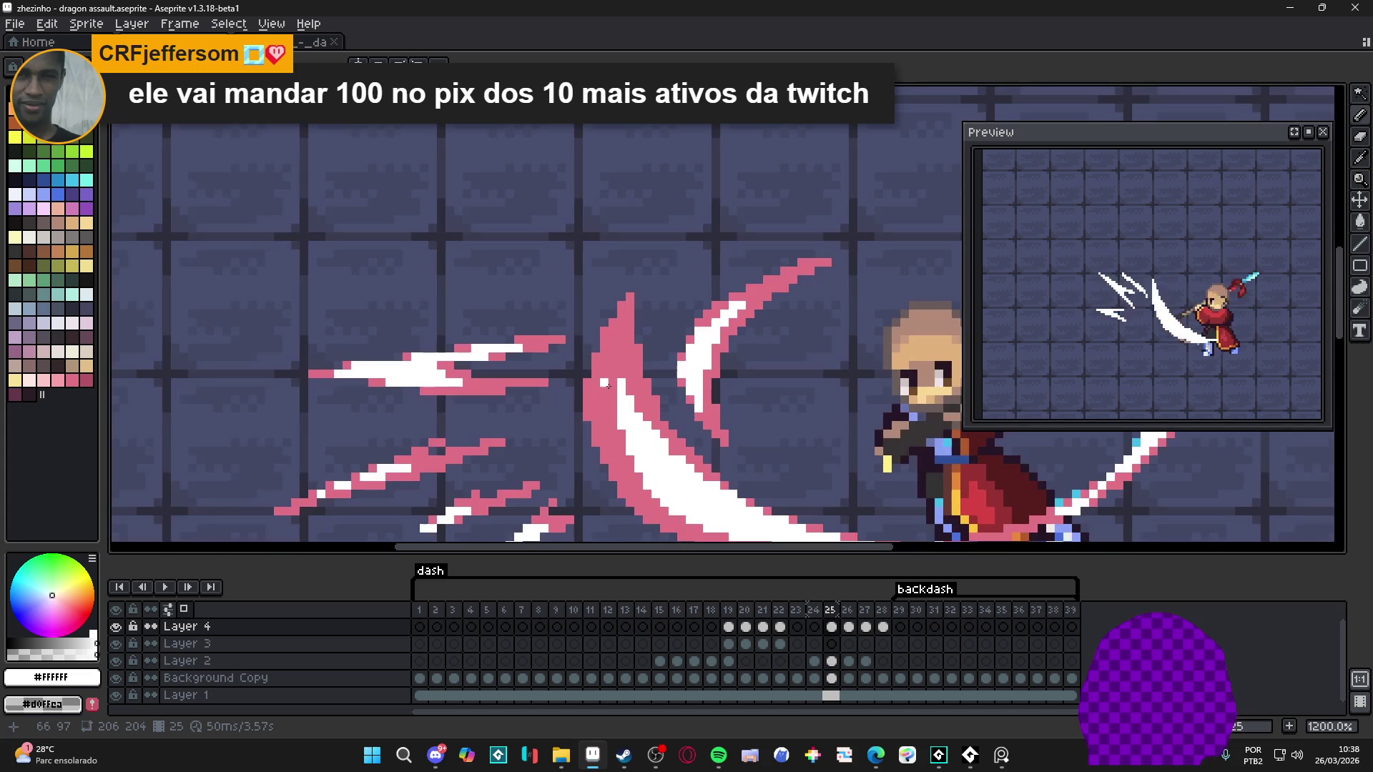
scroll(607, 406, up, 3)
drag(617, 383, 622, 323)
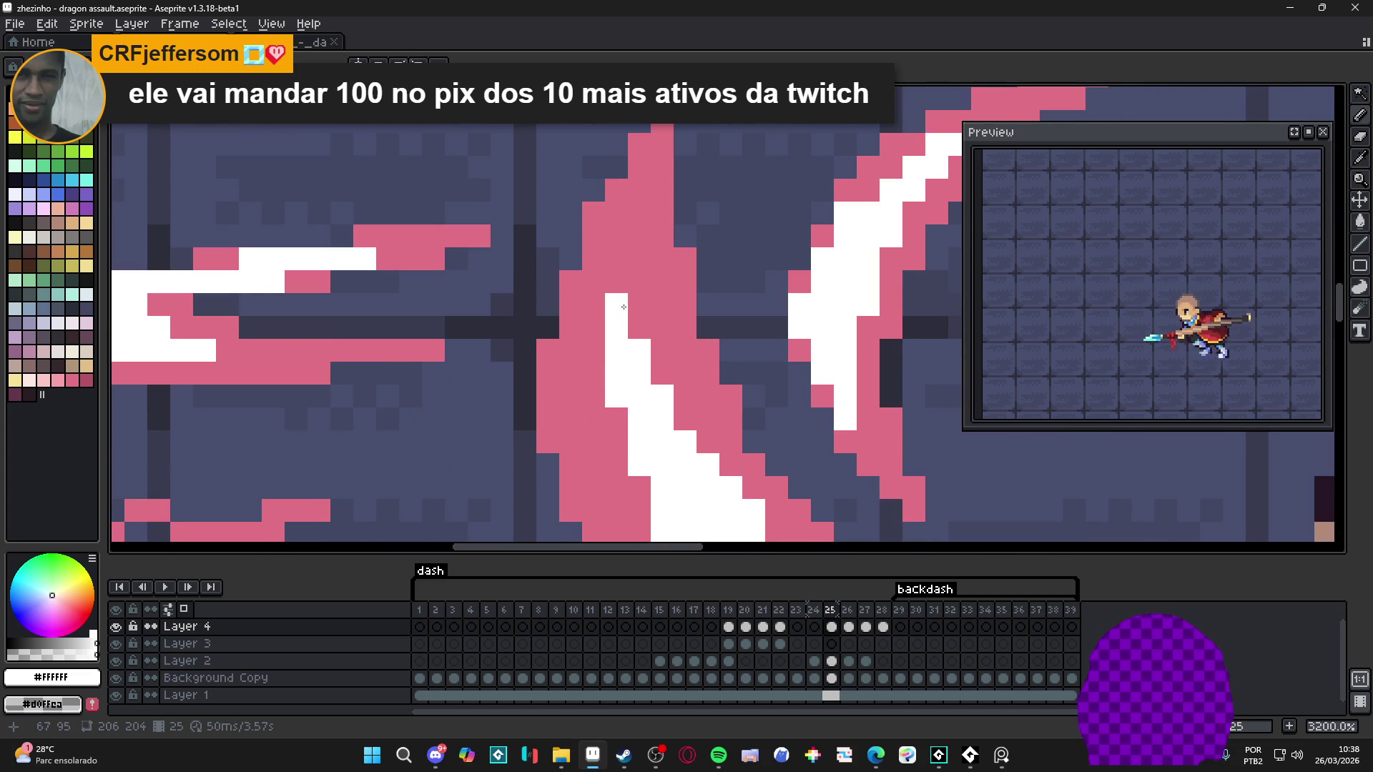
scroll(624, 307, down, 8)
drag(642, 405, 638, 394)
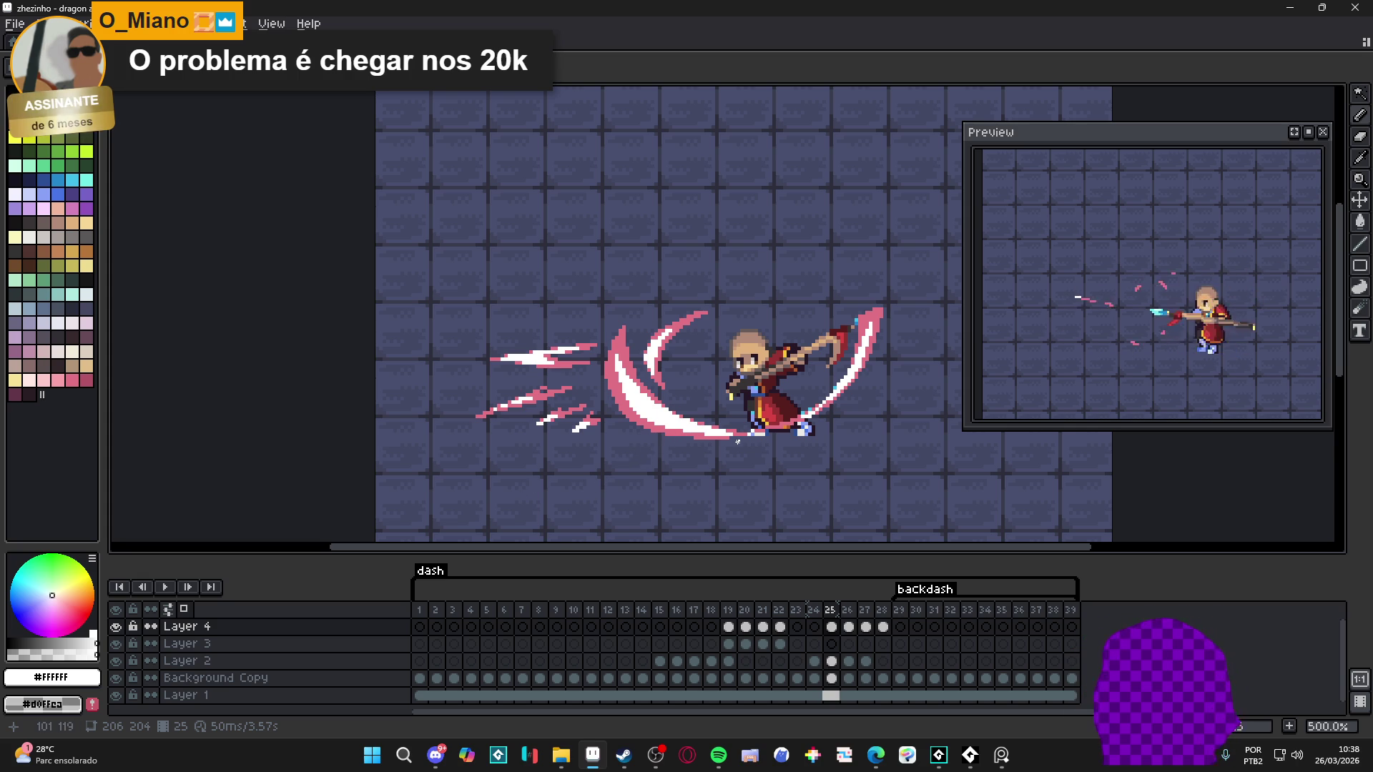
Step: Draw a short white line up-left on the slash and turn a stray white pixel pink
scroll(516, 384, up, 5)
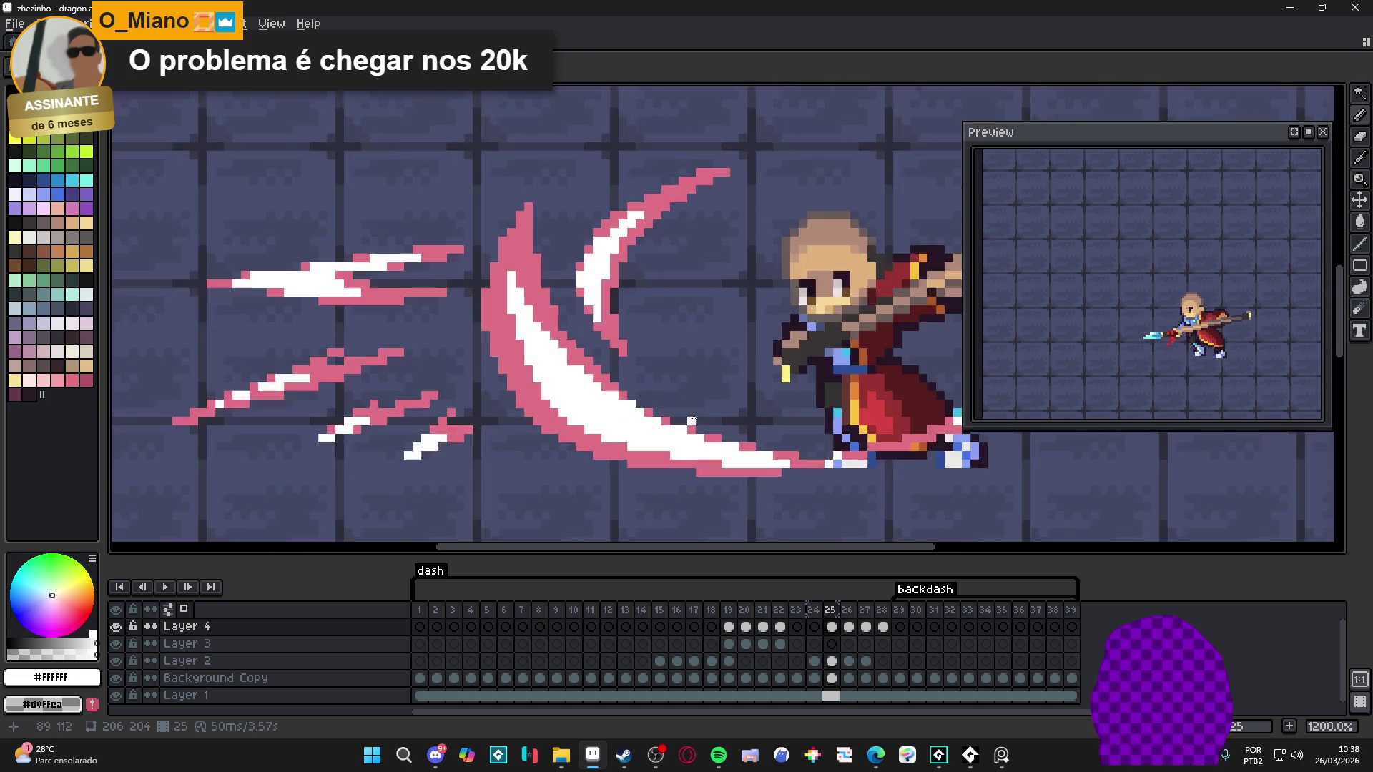
drag(516, 384, 464, 323)
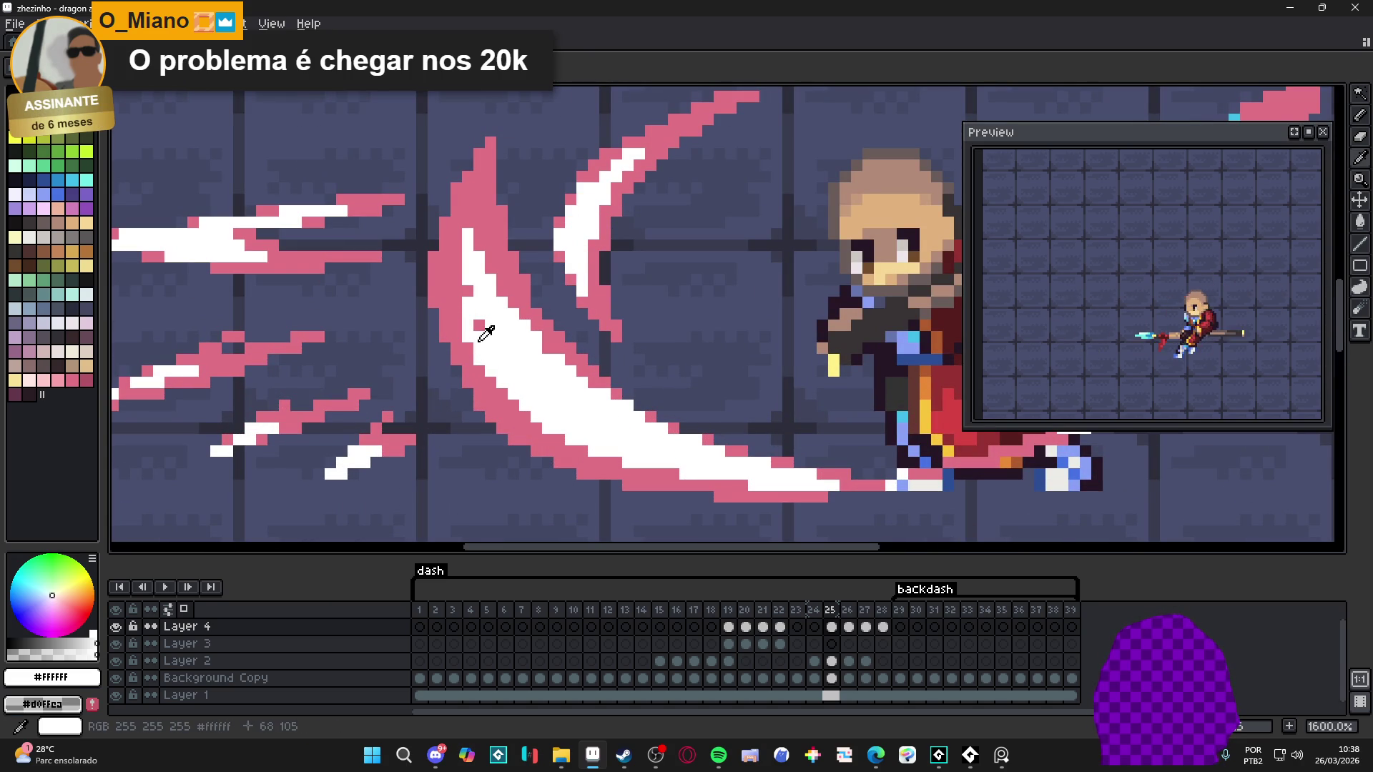
alt+click(478, 326)
click(482, 336)
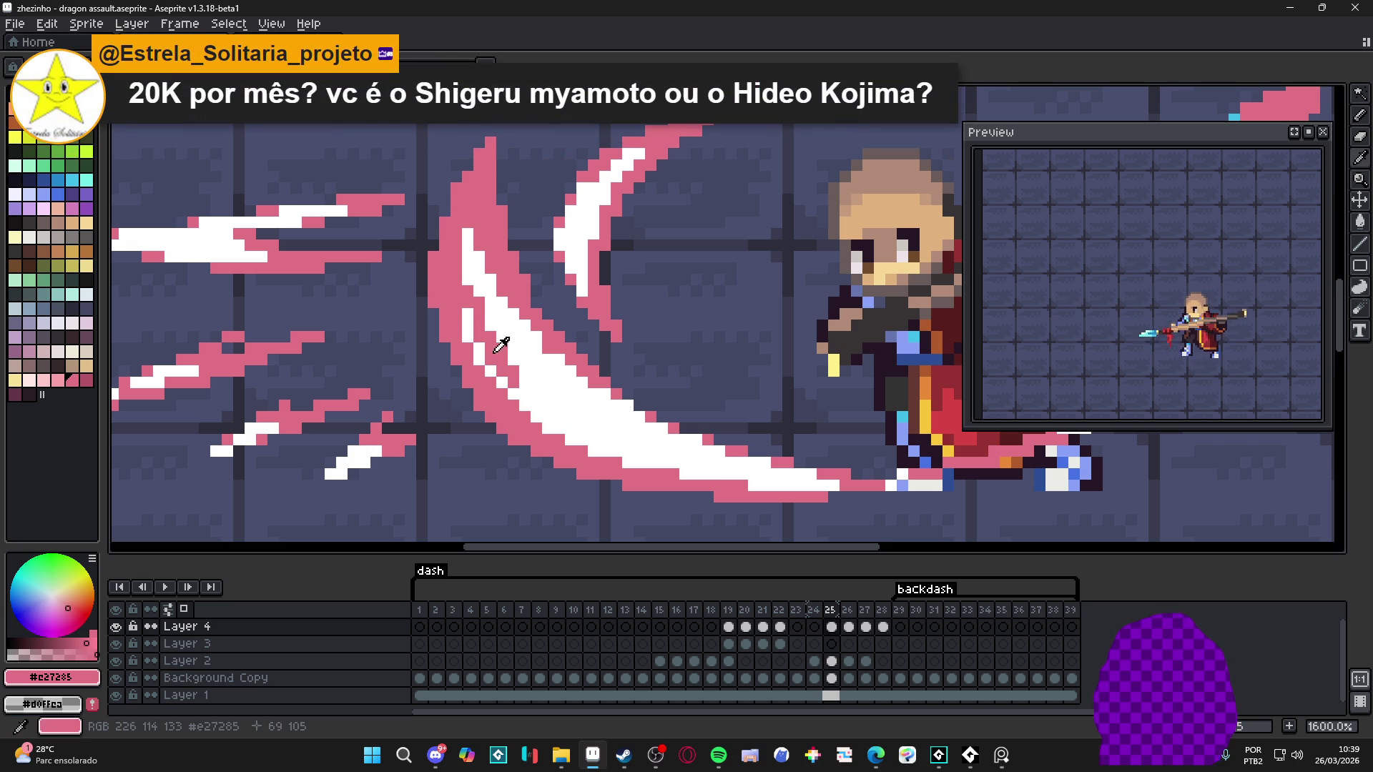
Step: Pick white from the slash streak, look over the slash, and save the file
alt+click(484, 356)
scroll(512, 383, down, 2)
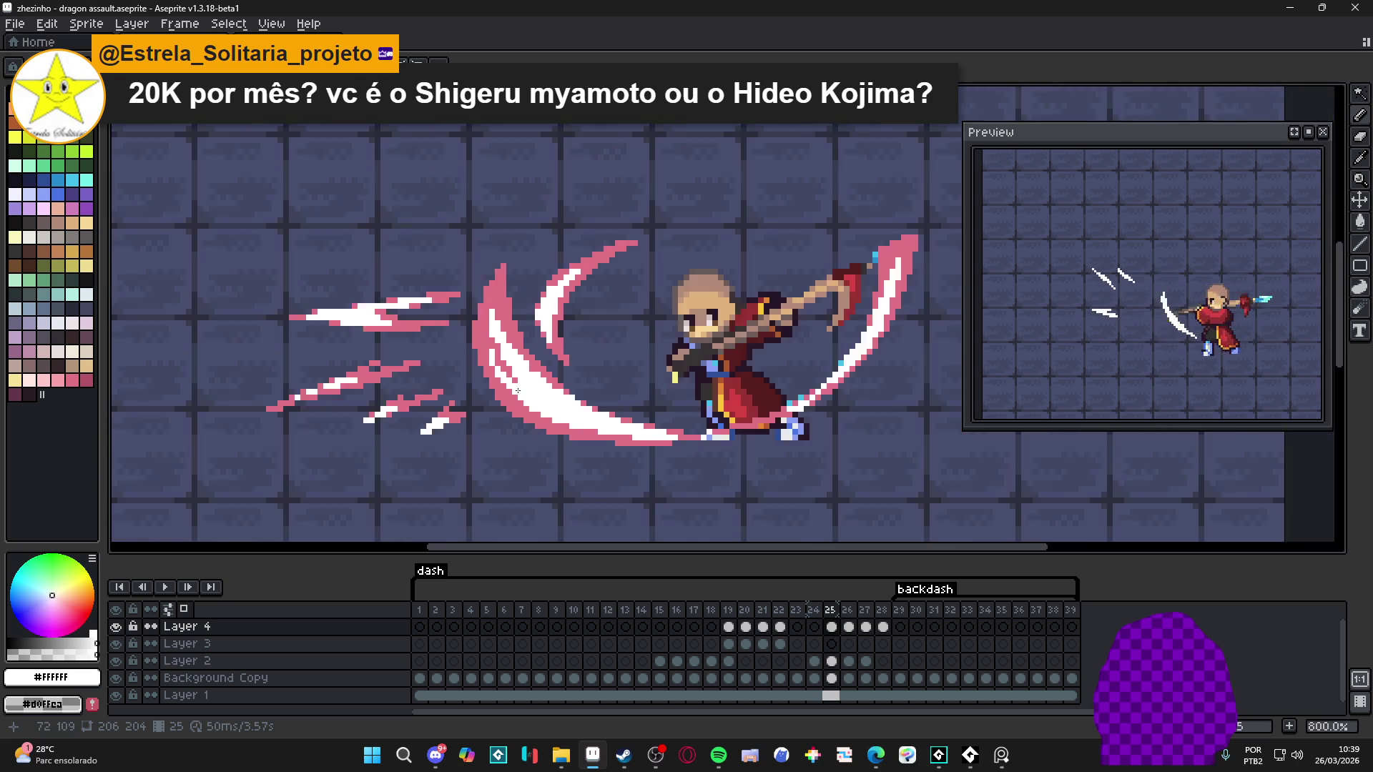
scroll(479, 346, up, 4)
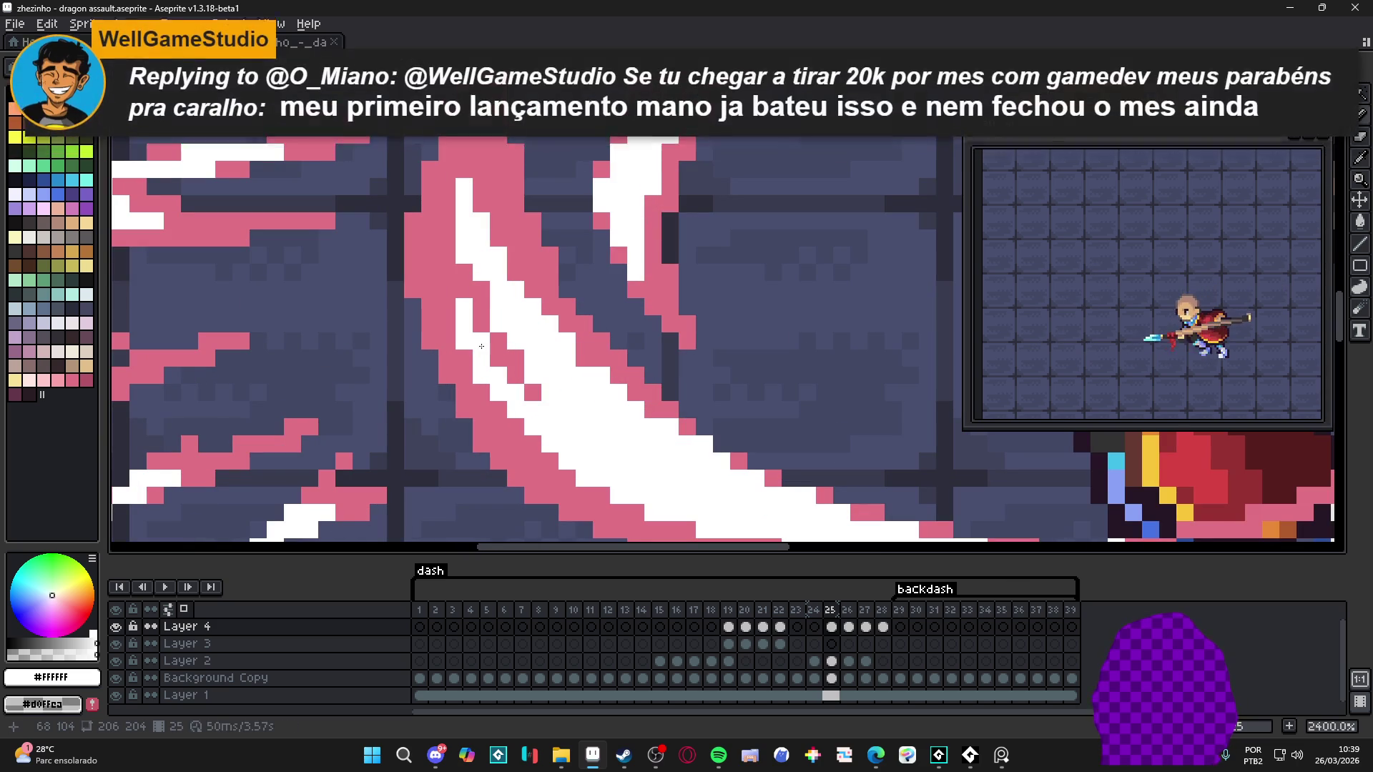
drag(479, 346, 501, 369)
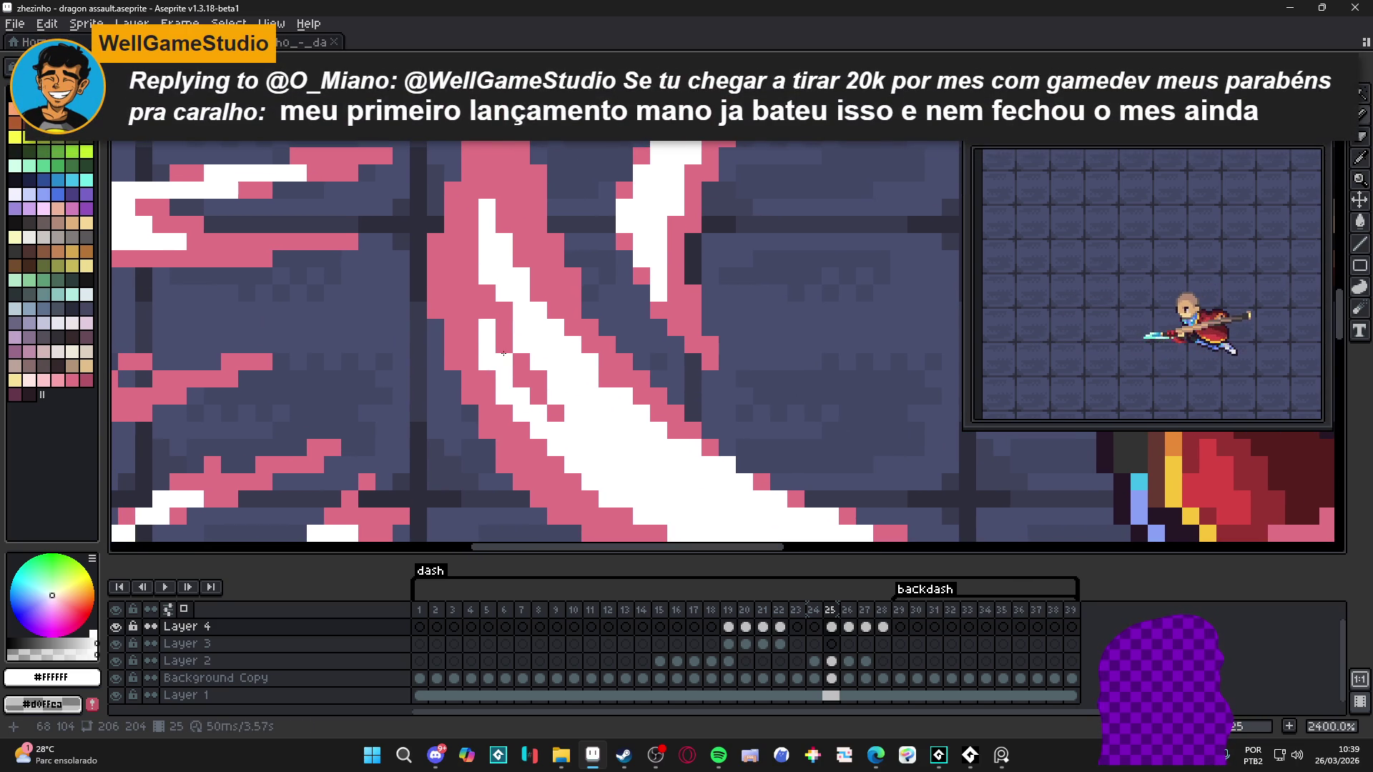
scroll(529, 328, up, 1)
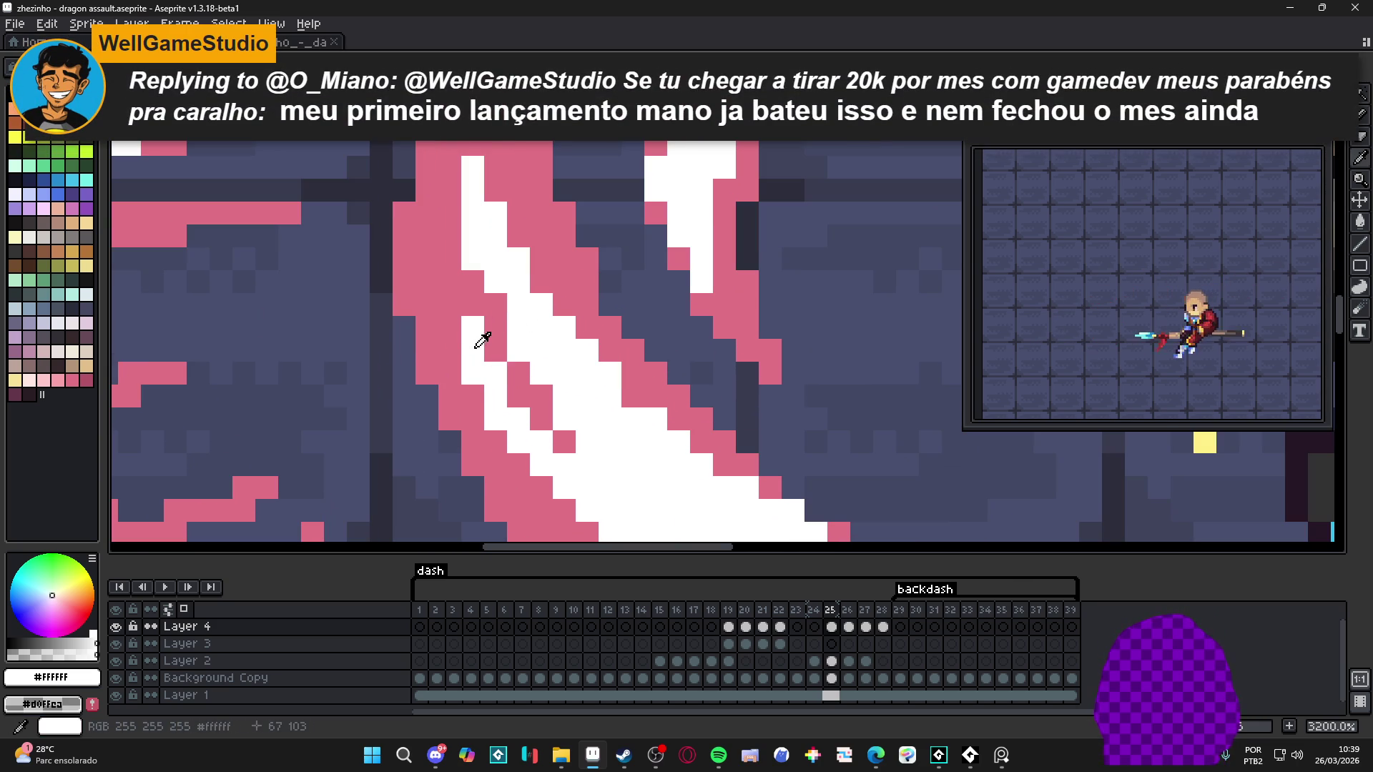
scroll(453, 335, down, 4)
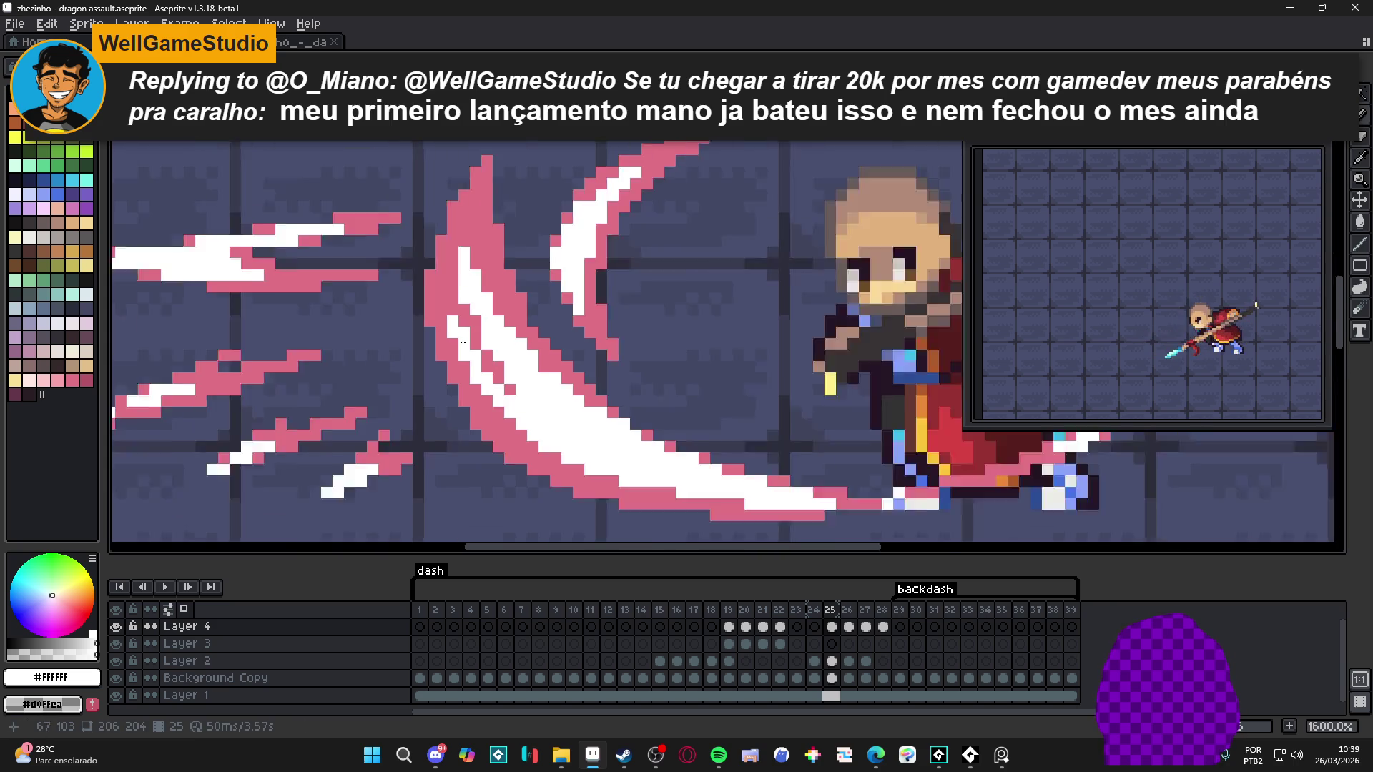
key(ctrl+s)
Step: Sample the pink and then the white of the right-hand arc from the slash
scroll(517, 379, up, 1)
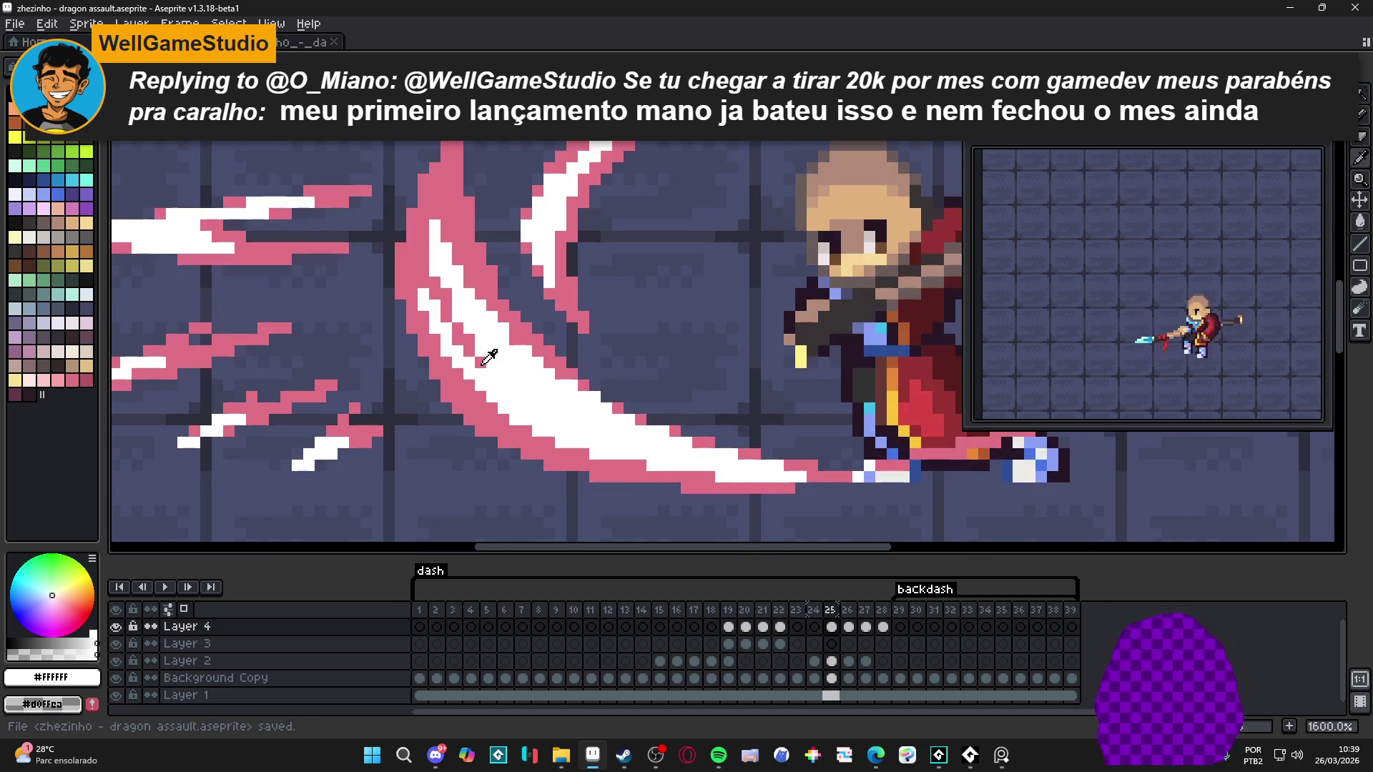
alt+click(485, 361)
scroll(493, 340, down, 3)
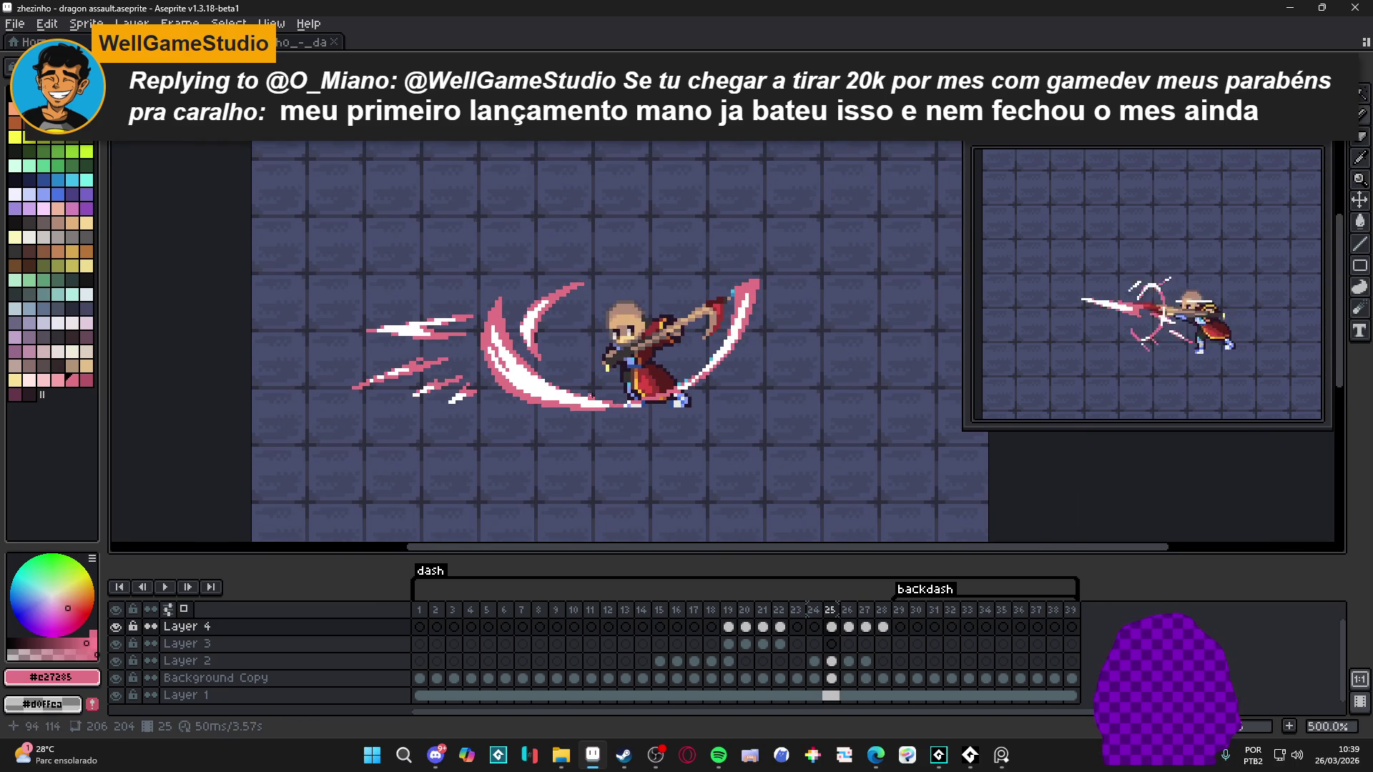
scroll(782, 312, up, 5)
alt+click(761, 320)
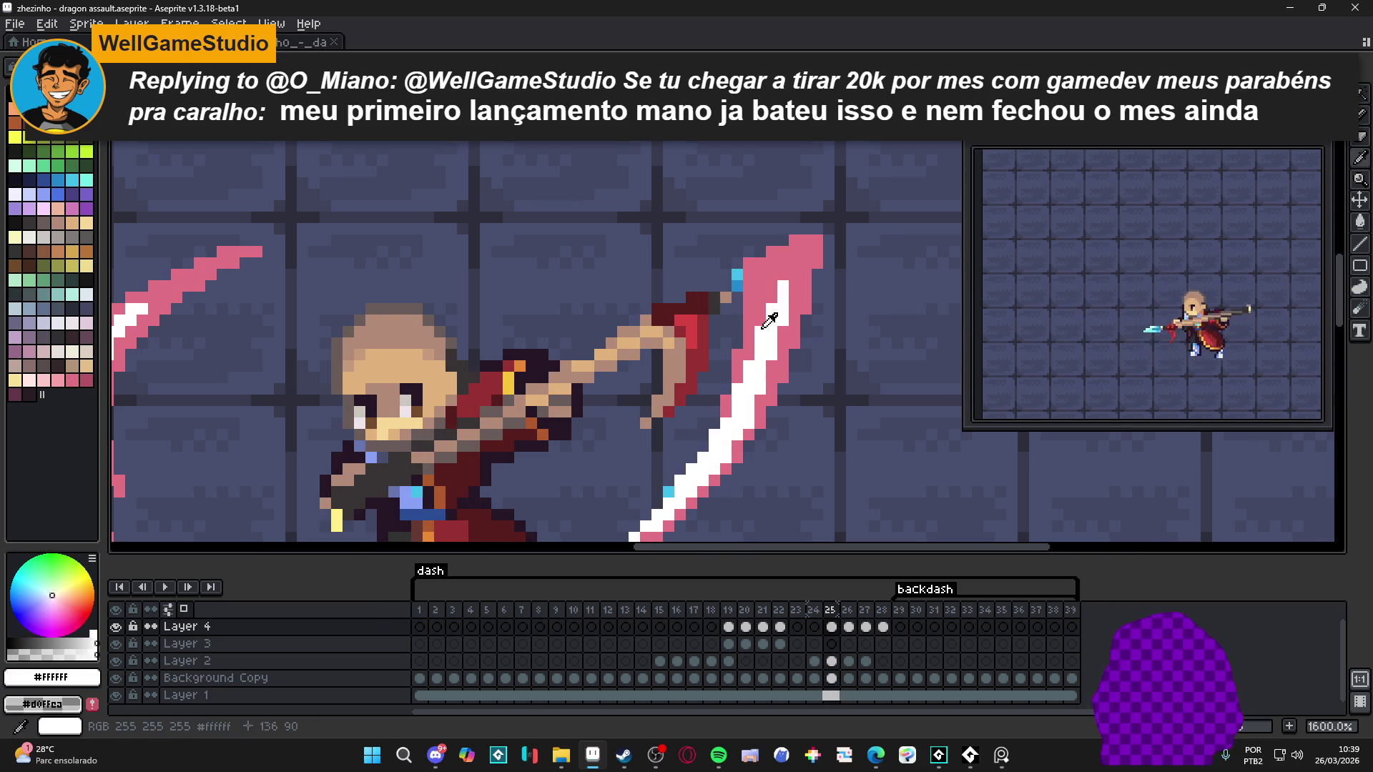
scroll(760, 300, down, 4)
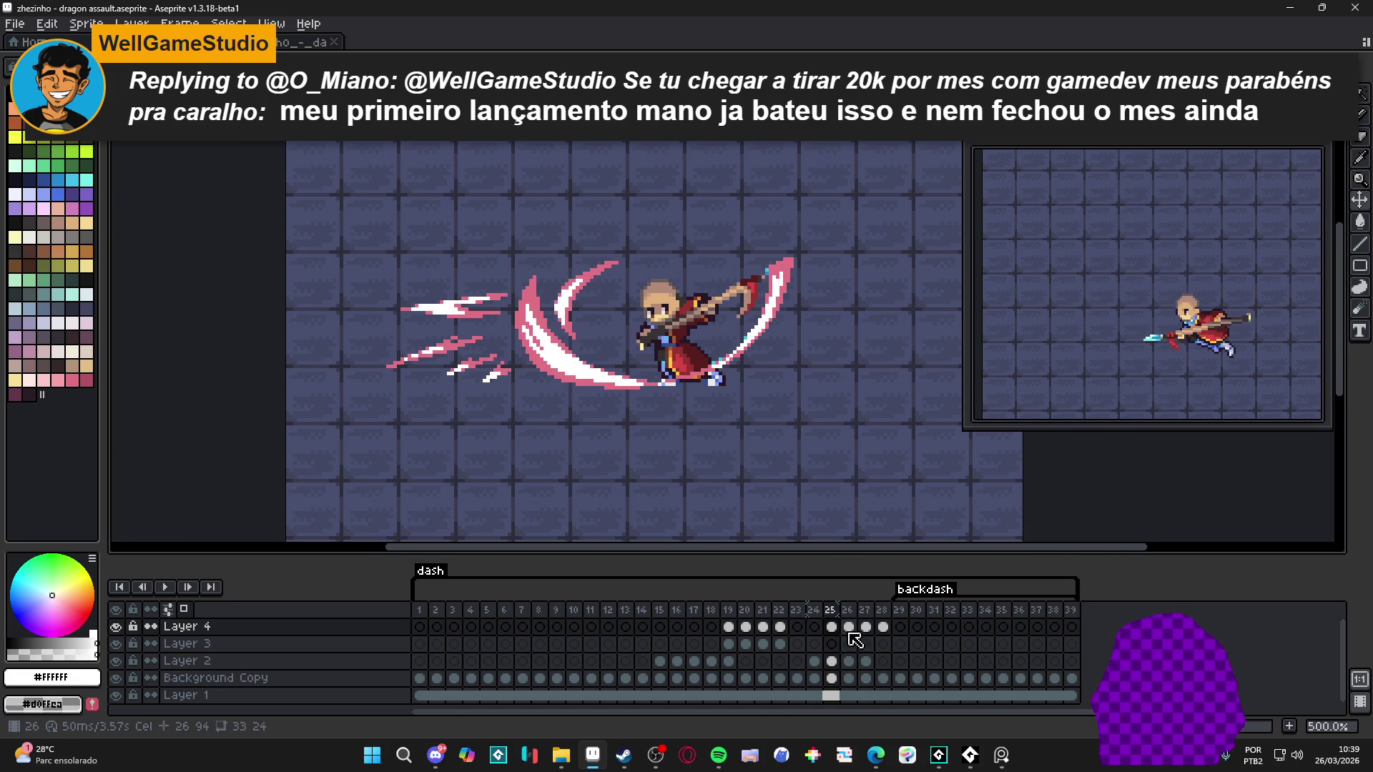
Step: Sample the slash pink from Layer 2 on frame 25, then return to frame 26
click(848, 627)
scroll(755, 493, up, 1)
click(831, 661)
scroll(554, 381, up, 1)
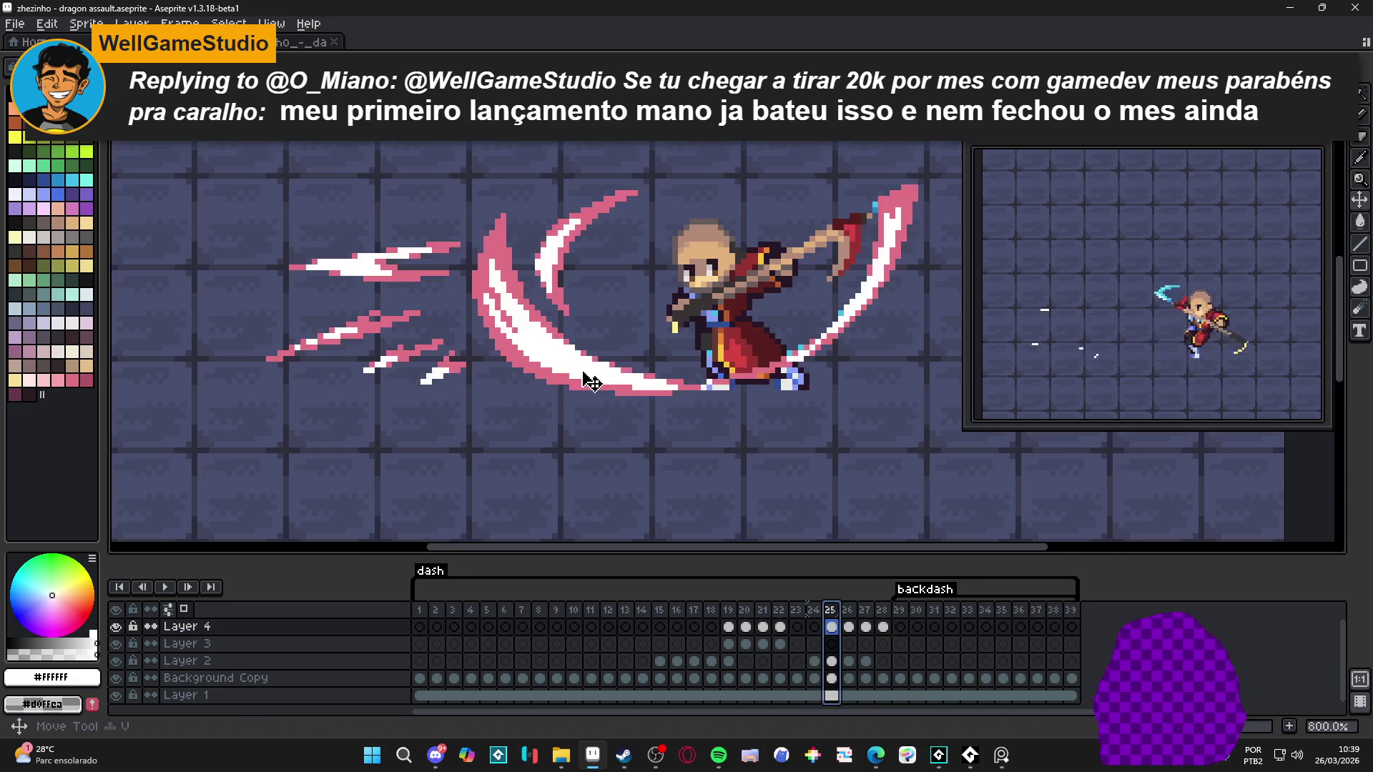
alt+click(554, 381)
click(848, 626)
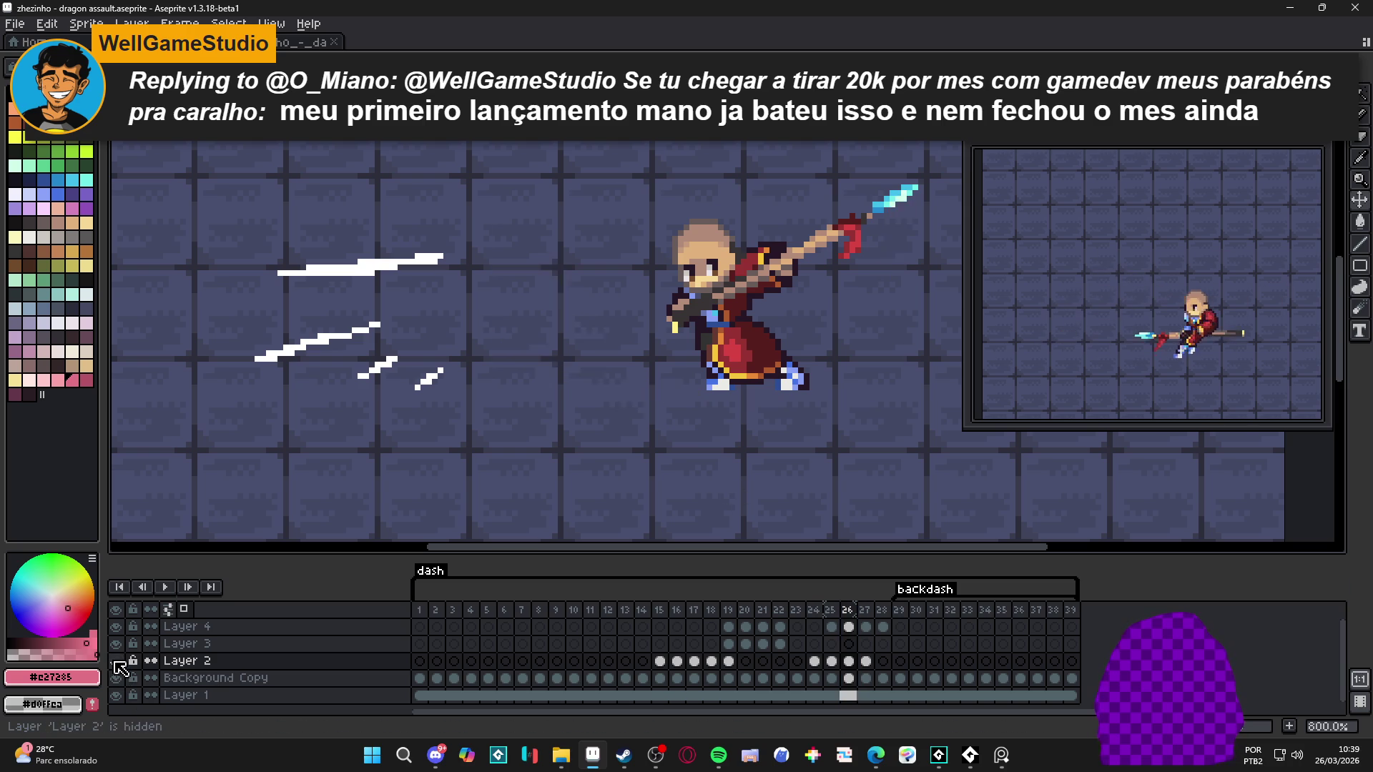
Step: Paint frame 26's lower white crescent arc and its upper tip pink
scroll(601, 393, up, 3)
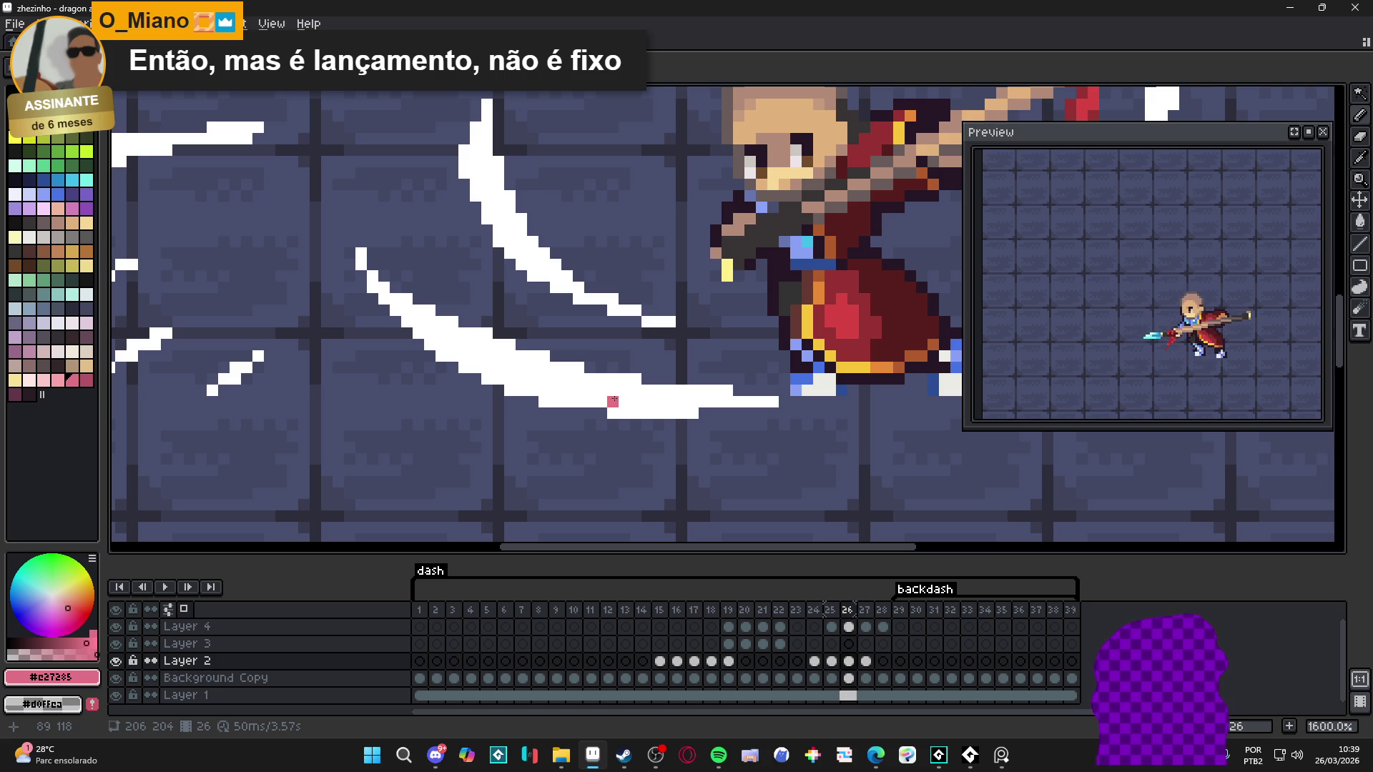
scroll(626, 399, down, 3)
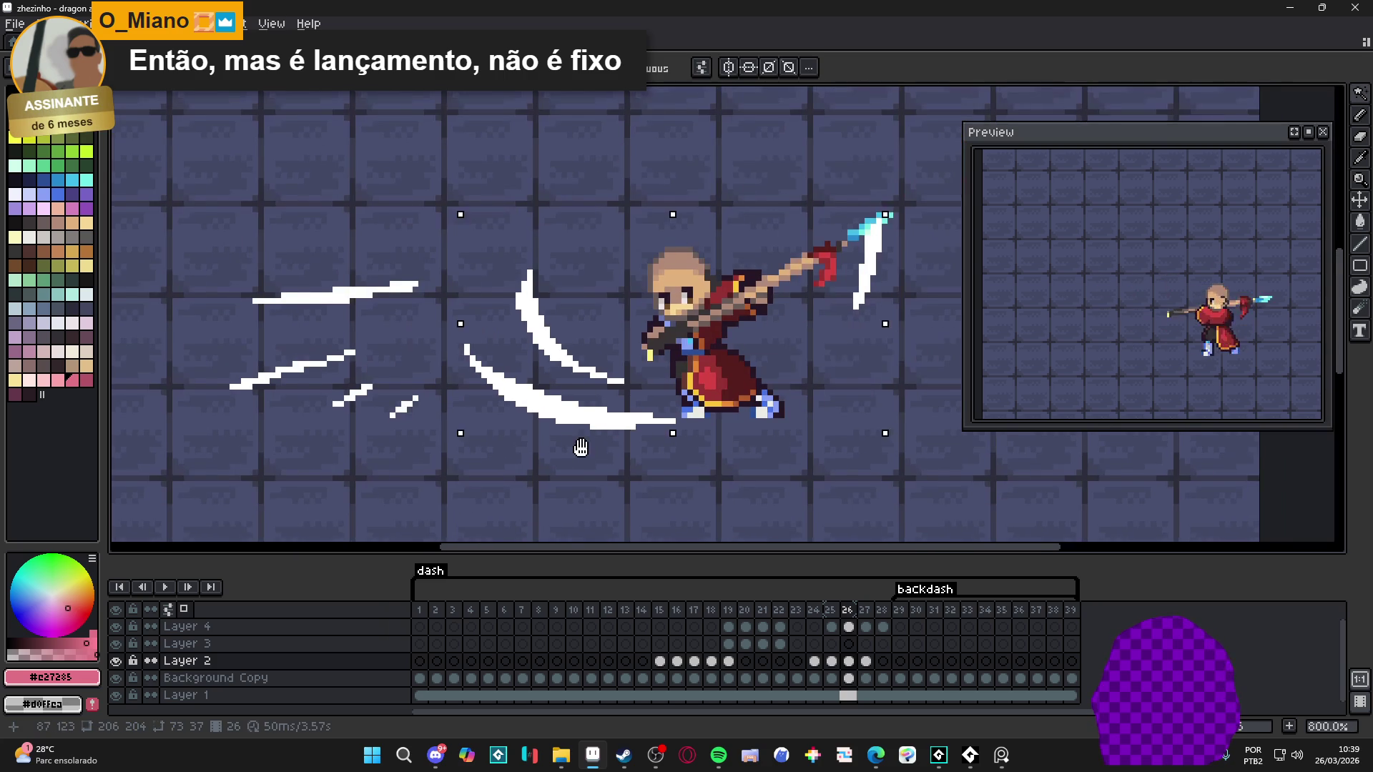
scroll(591, 429, up, 2)
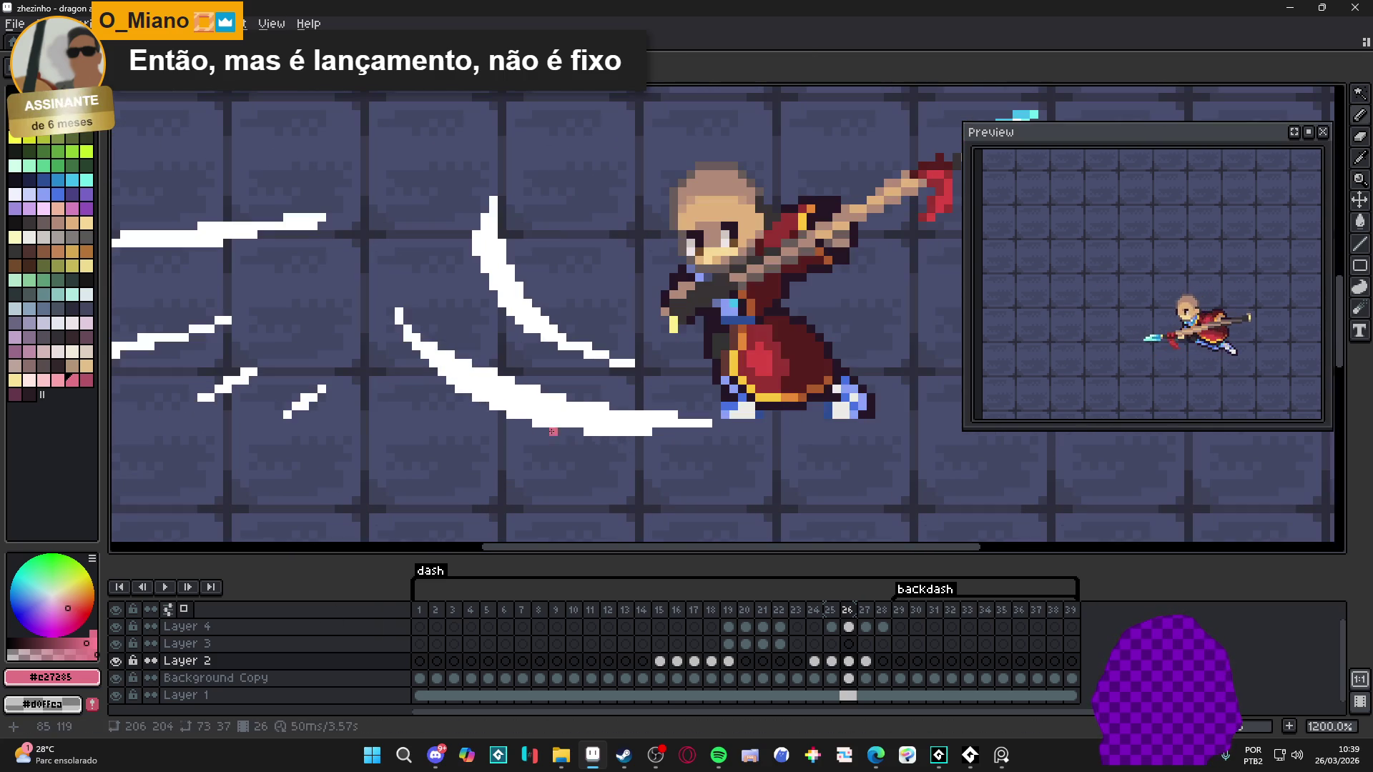
mouse_move(425, 330)
mouse_down()
mouse_move(529, 405)
mouse_move(675, 413)
mouse_up()
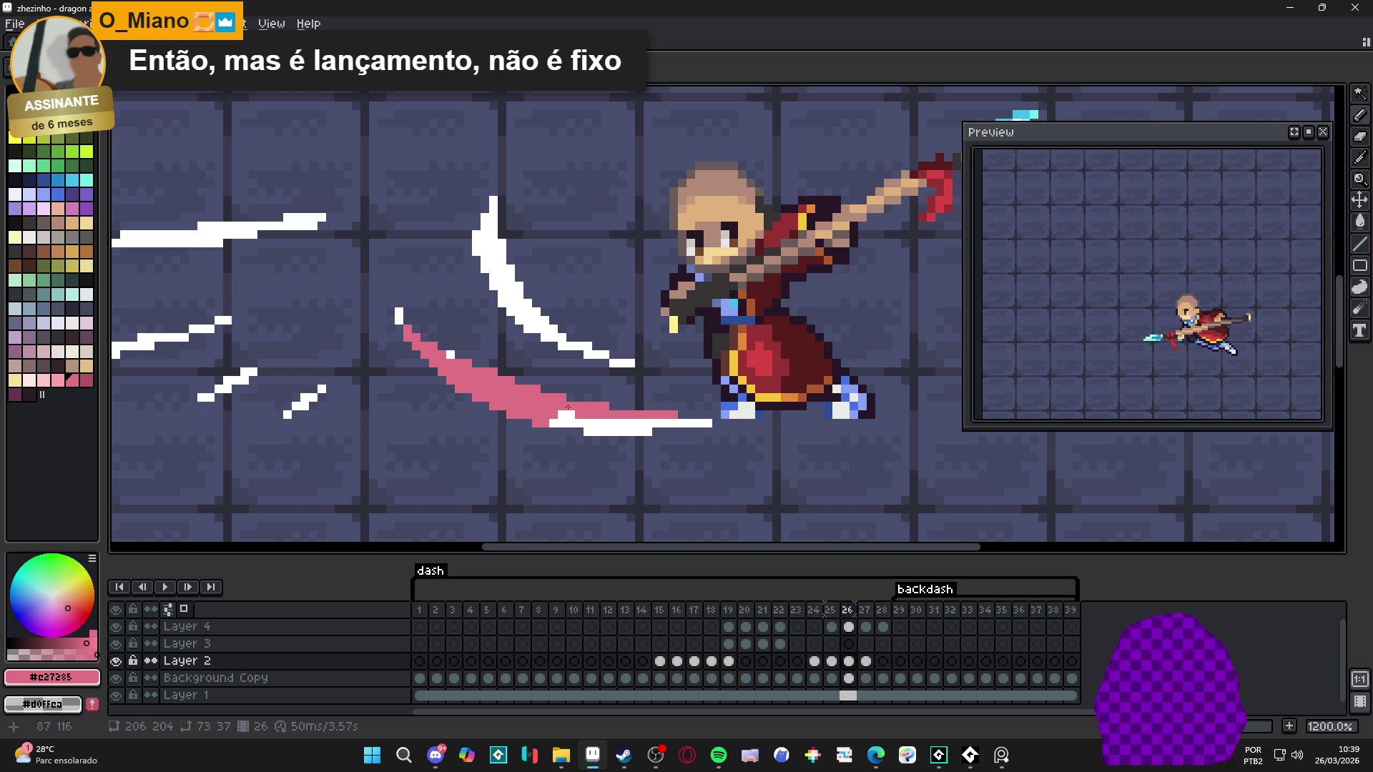
click(398, 321)
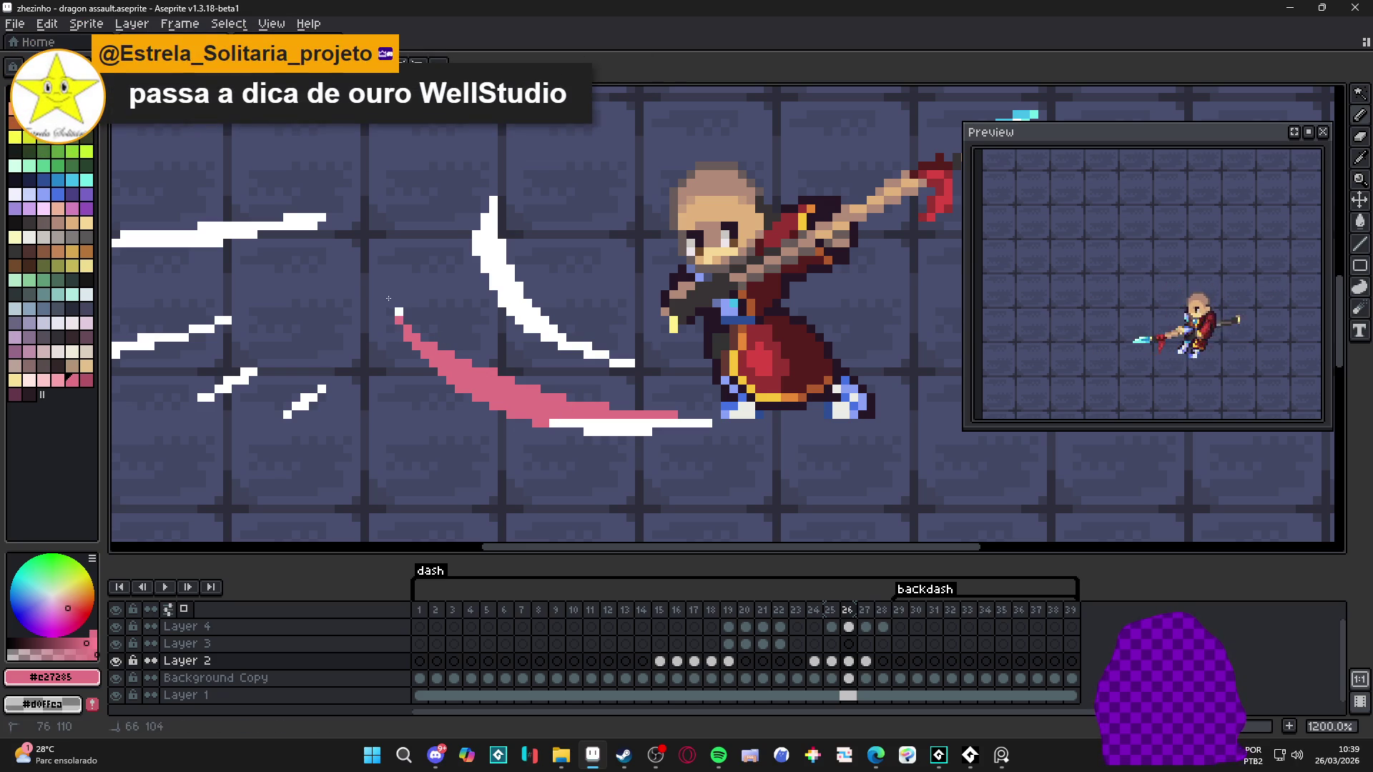
Step: Paint the slash's inner tip pixels and the upper white blade pink on frame 26
drag(397, 317, 449, 378)
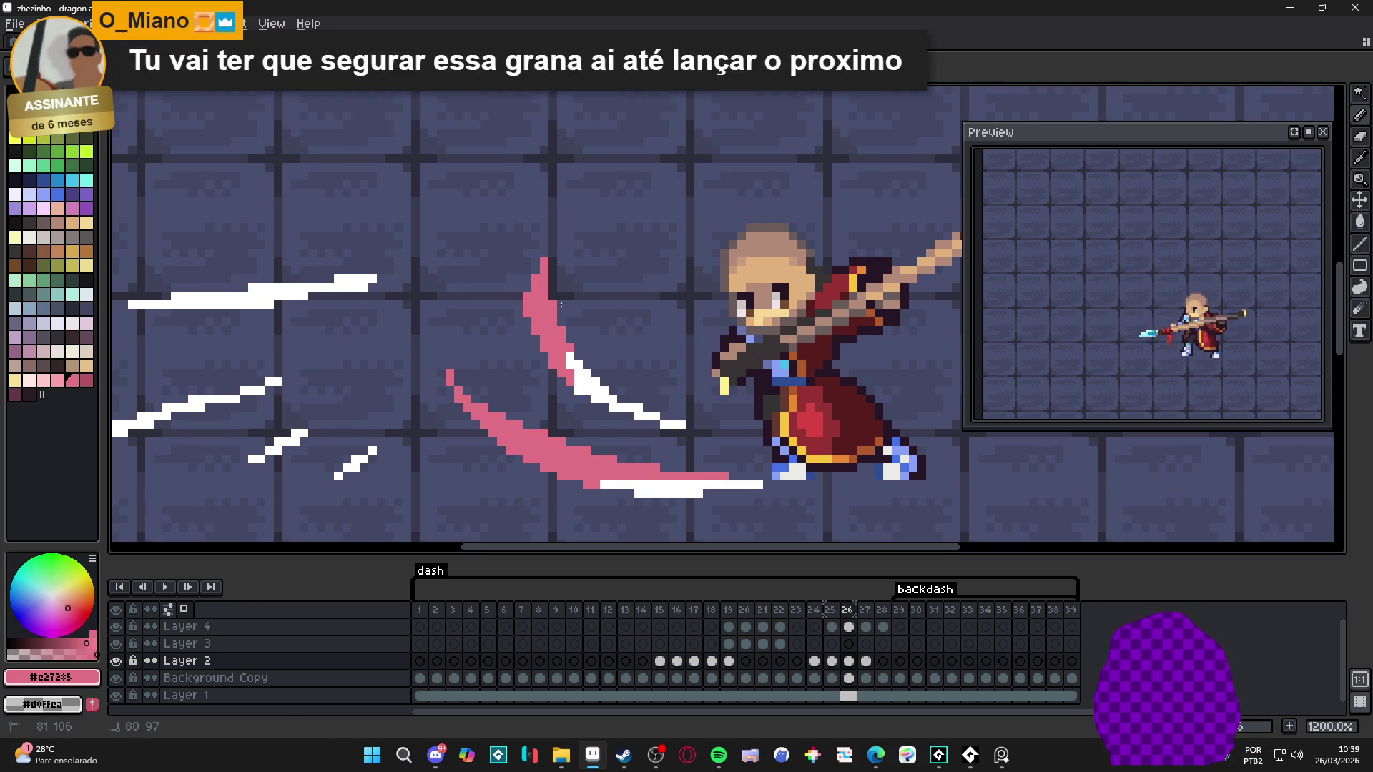
click(572, 359)
click(582, 371)
click(593, 379)
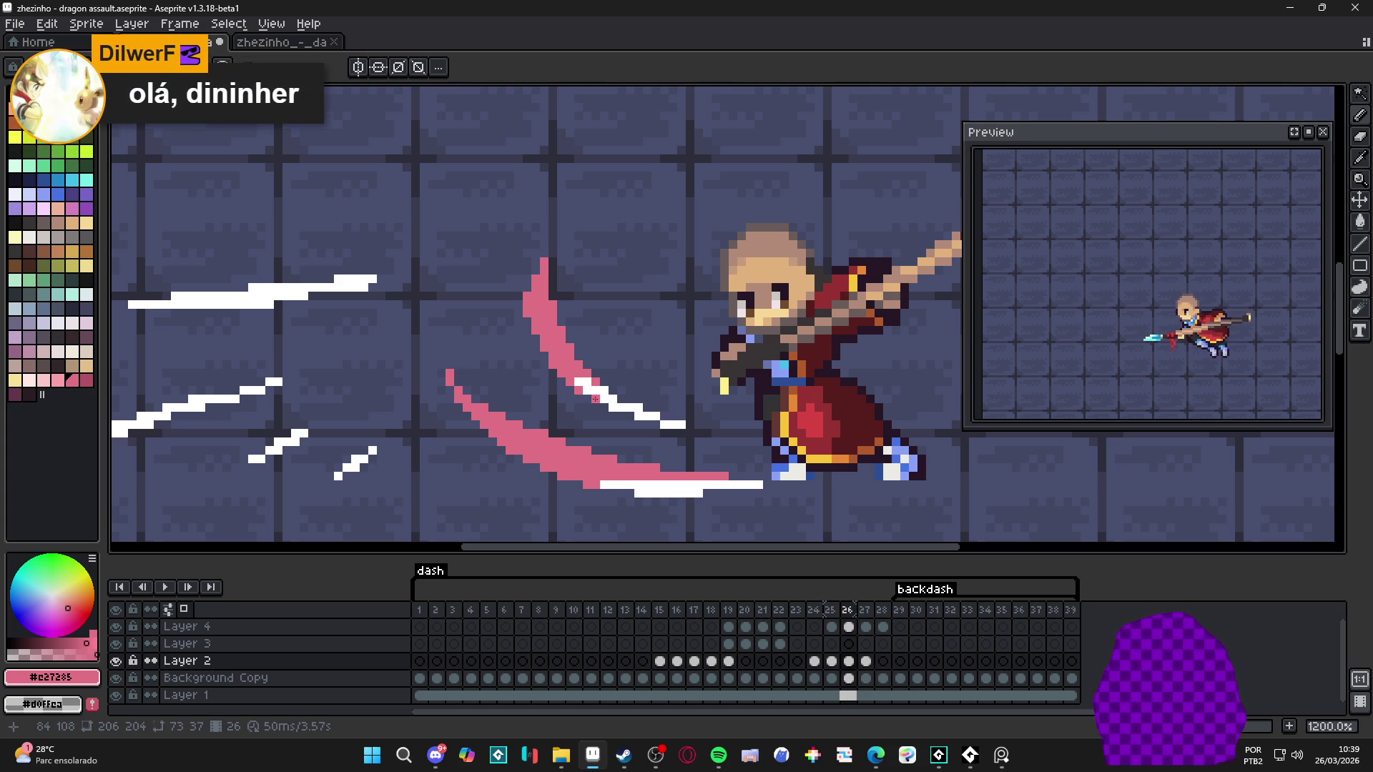
click(626, 409)
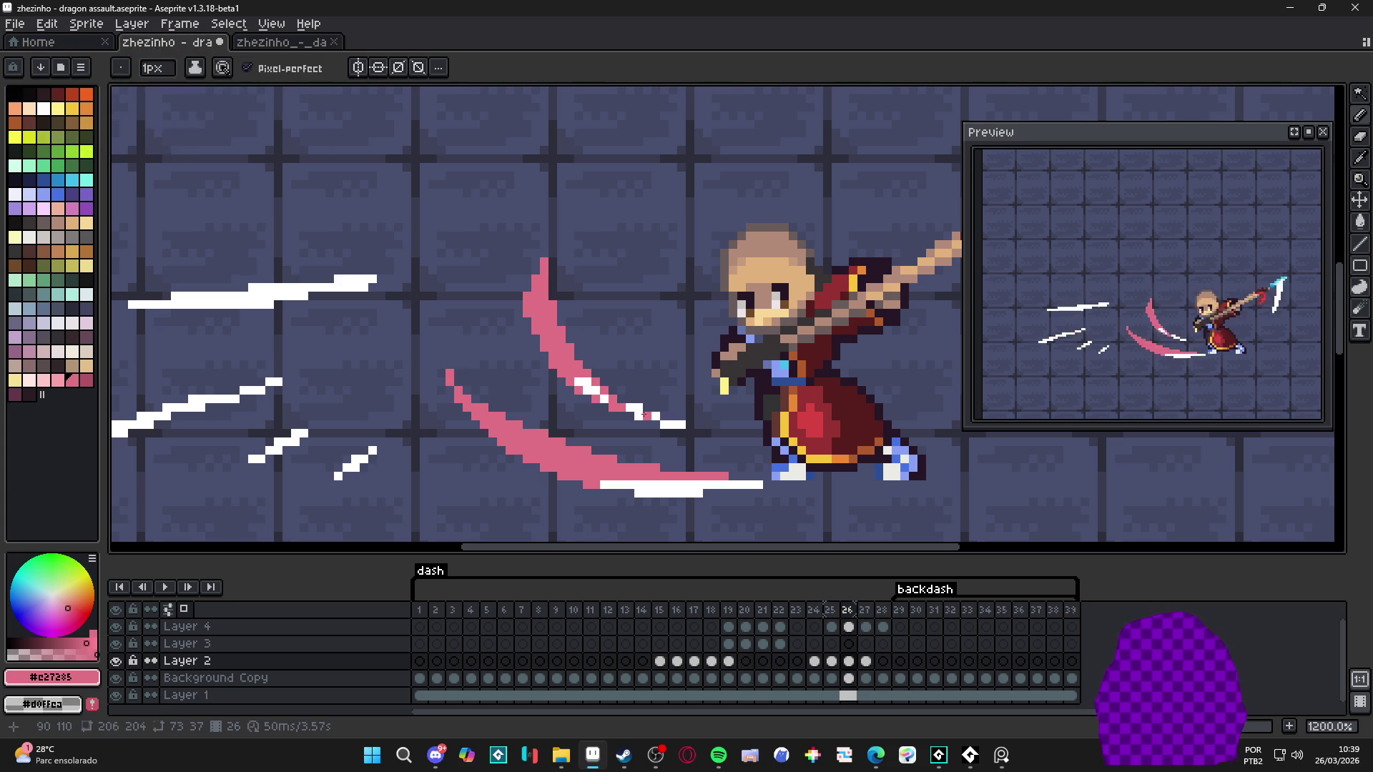
click(635, 413)
click(644, 416)
scroll(647, 417, down, 2)
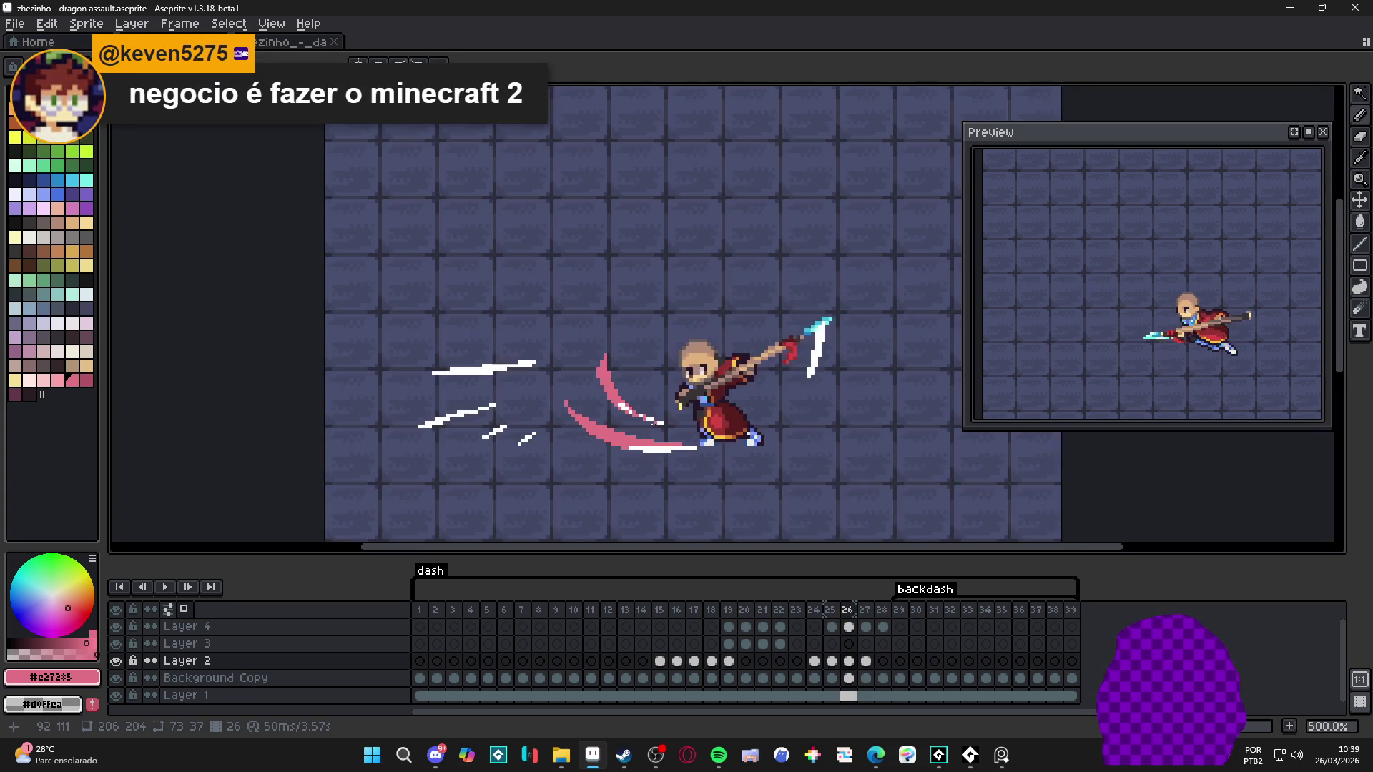
scroll(783, 346, up, 3)
mouse_move(782, 347)
mouse_down()
mouse_move(749, 308)
mouse_move(784, 383)
mouse_up()
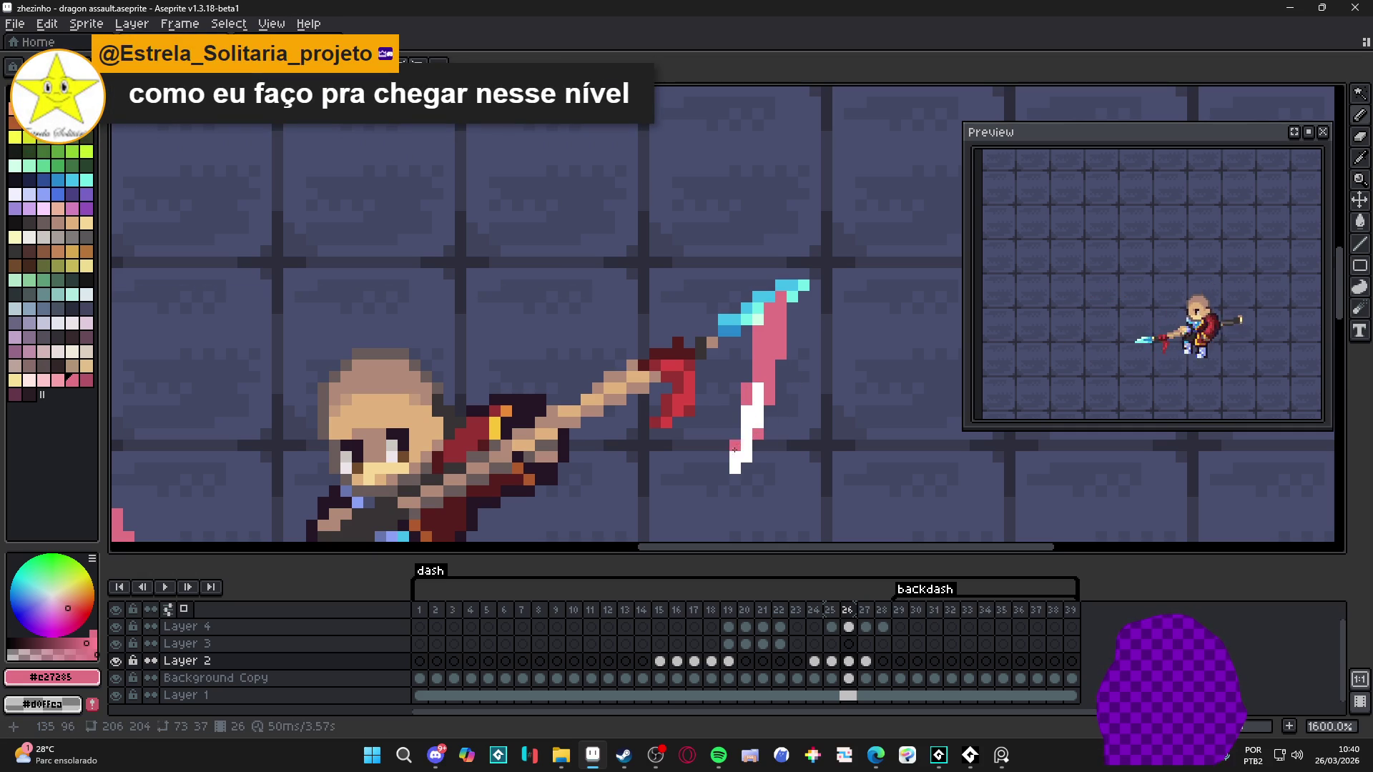
scroll(752, 446, down, 3)
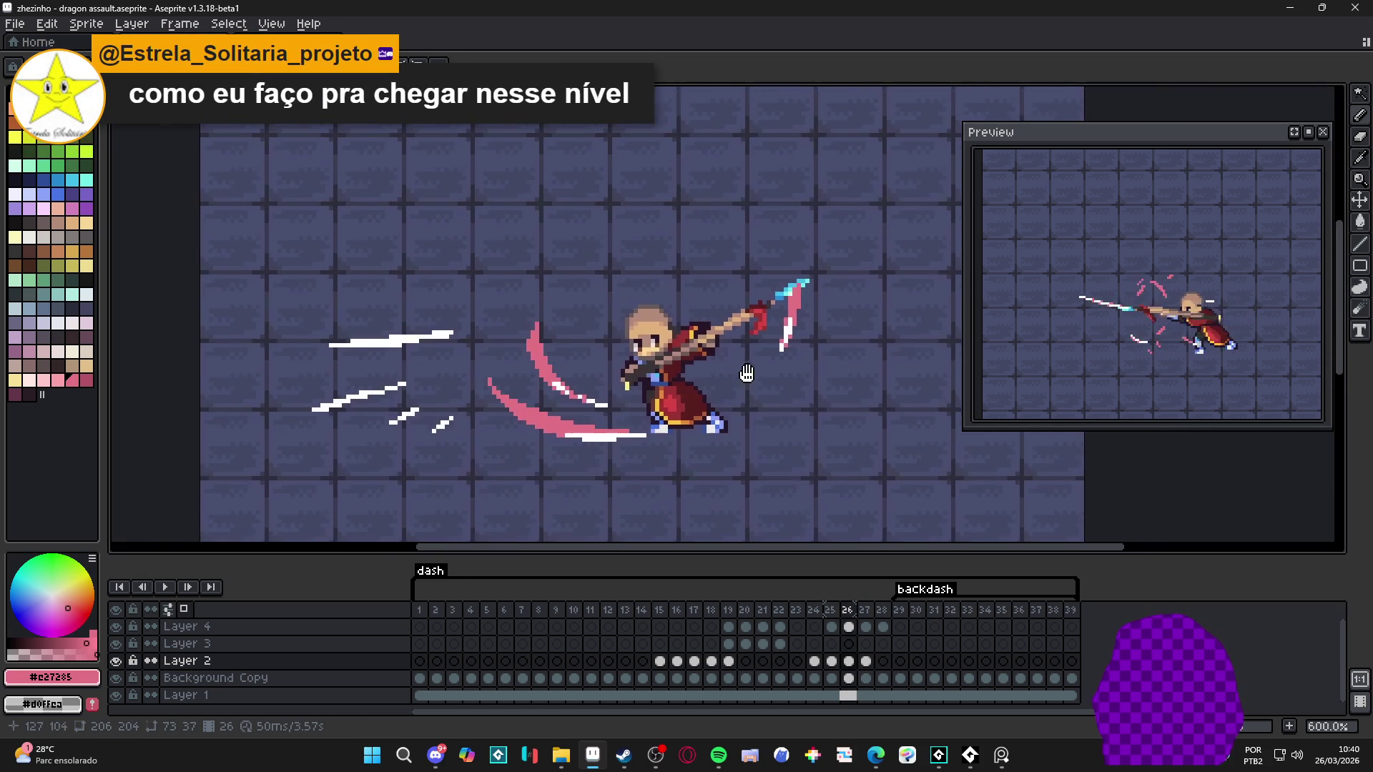
Step: Flip between frames 25 and 26 to compare the recoloured slash
click(830, 610)
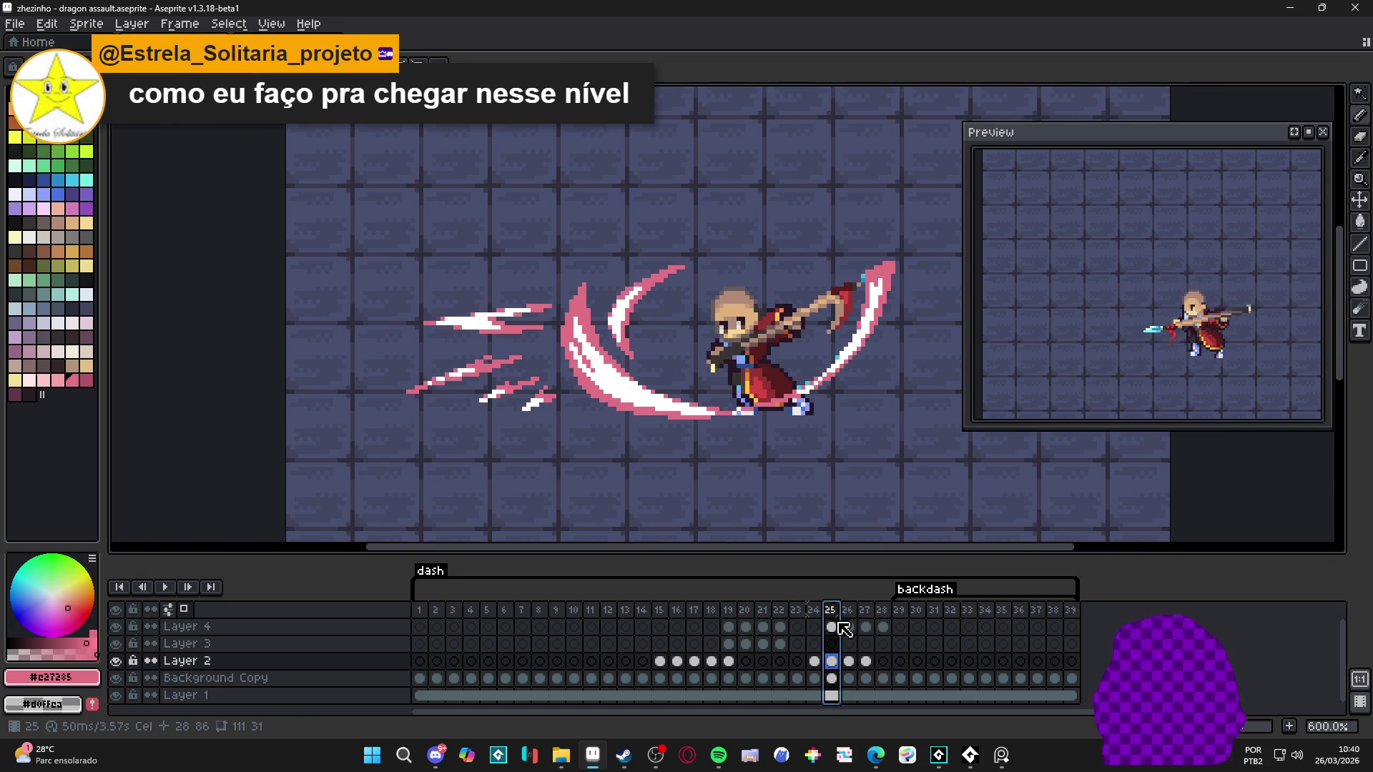
key(Right)
key(Left)
click(849, 609)
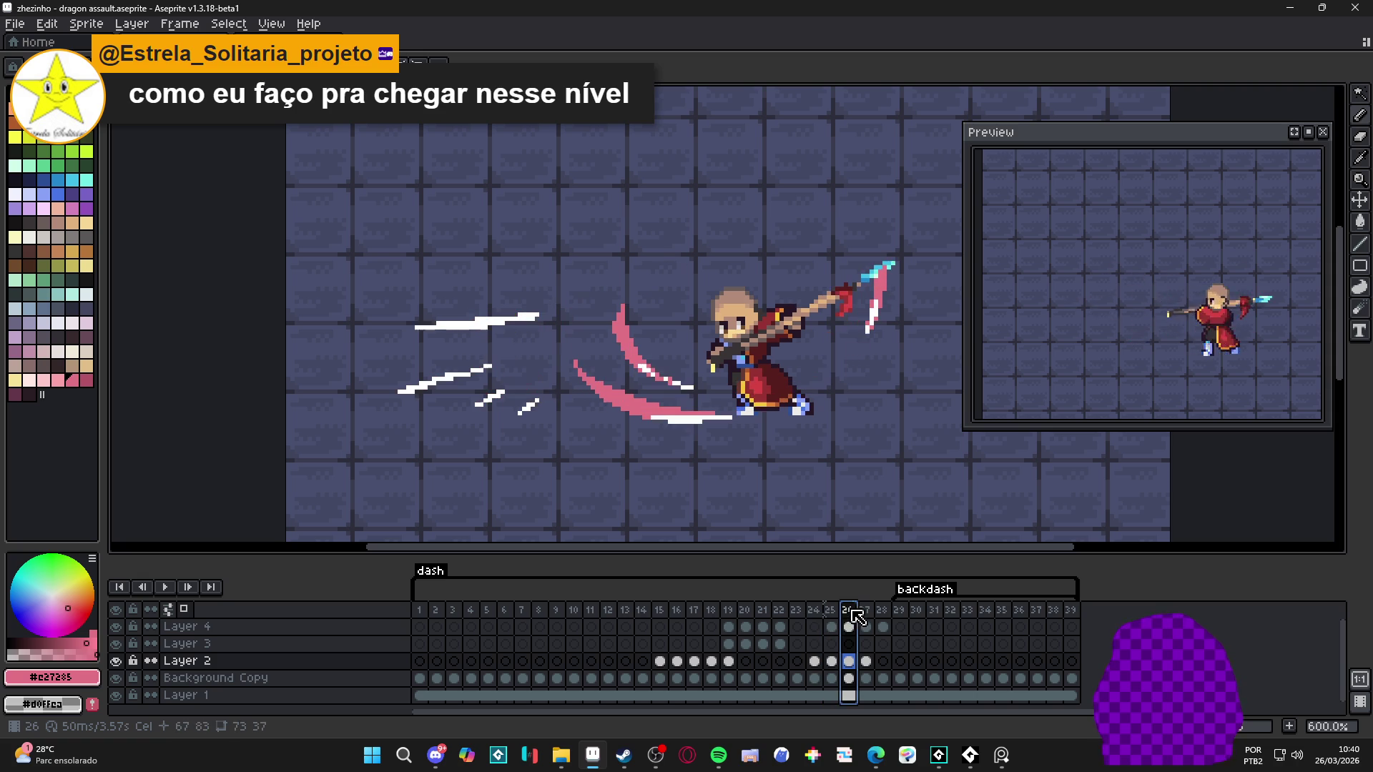
scroll(461, 325, up, 1)
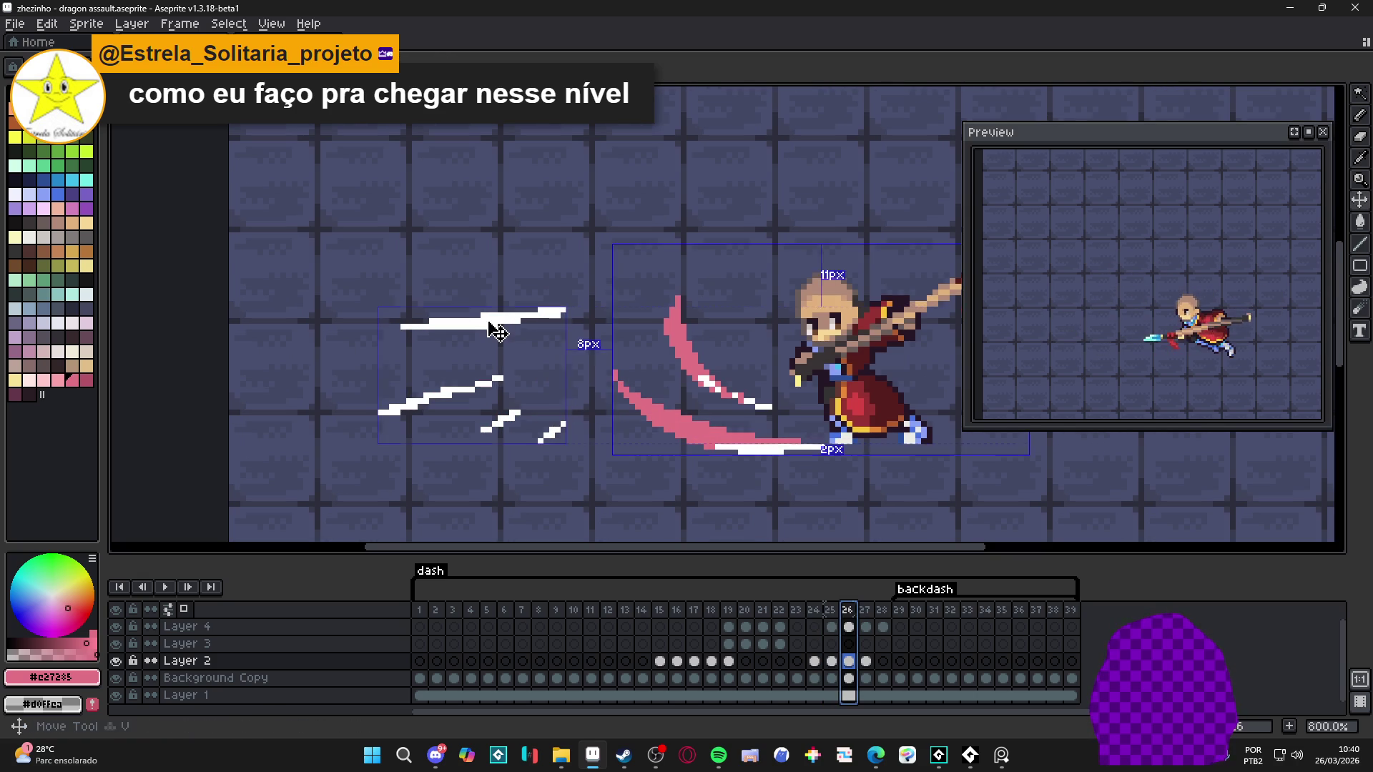
Step: On Layer 4, paint the top speed streak and the middle streak's end pink
click(488, 330)
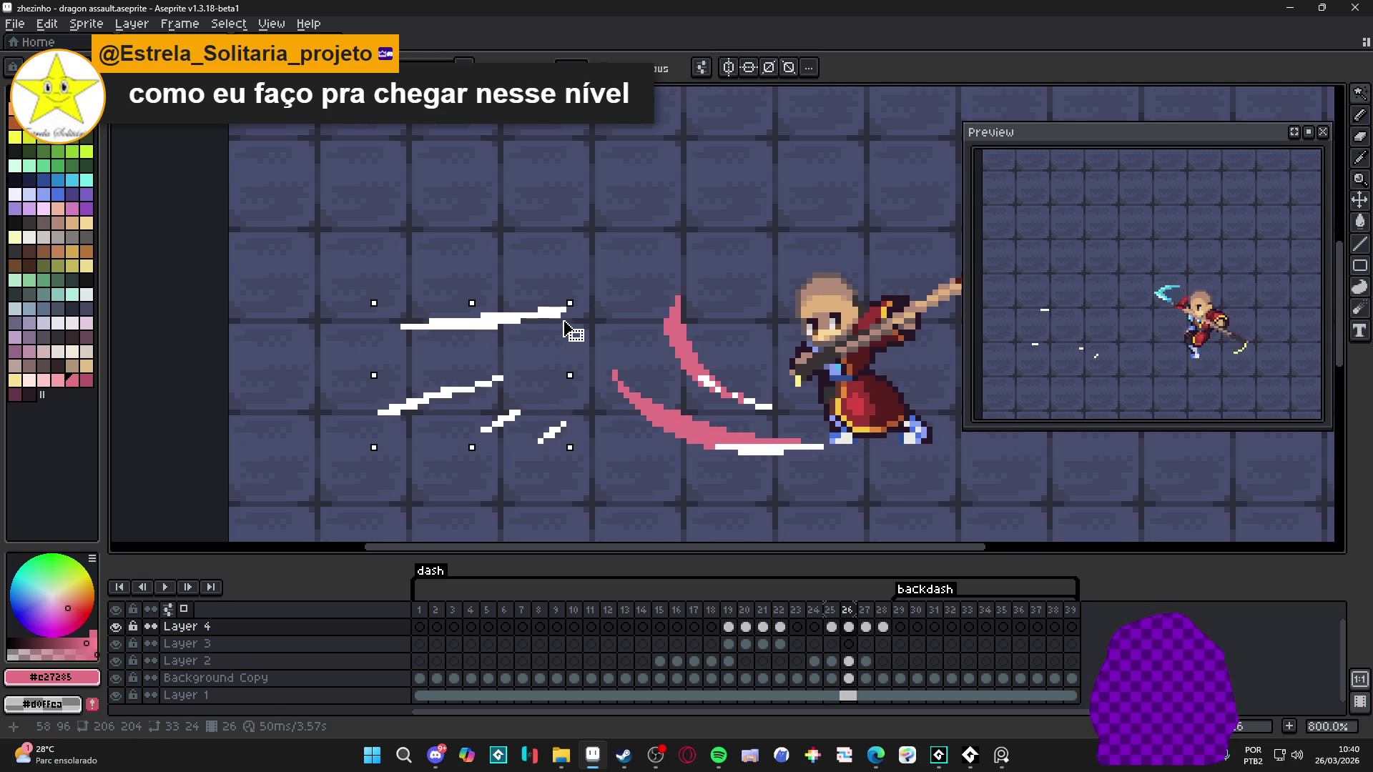
key(ctrl+d)
key(b)
drag(560, 311, 407, 326)
drag(501, 378, 476, 371)
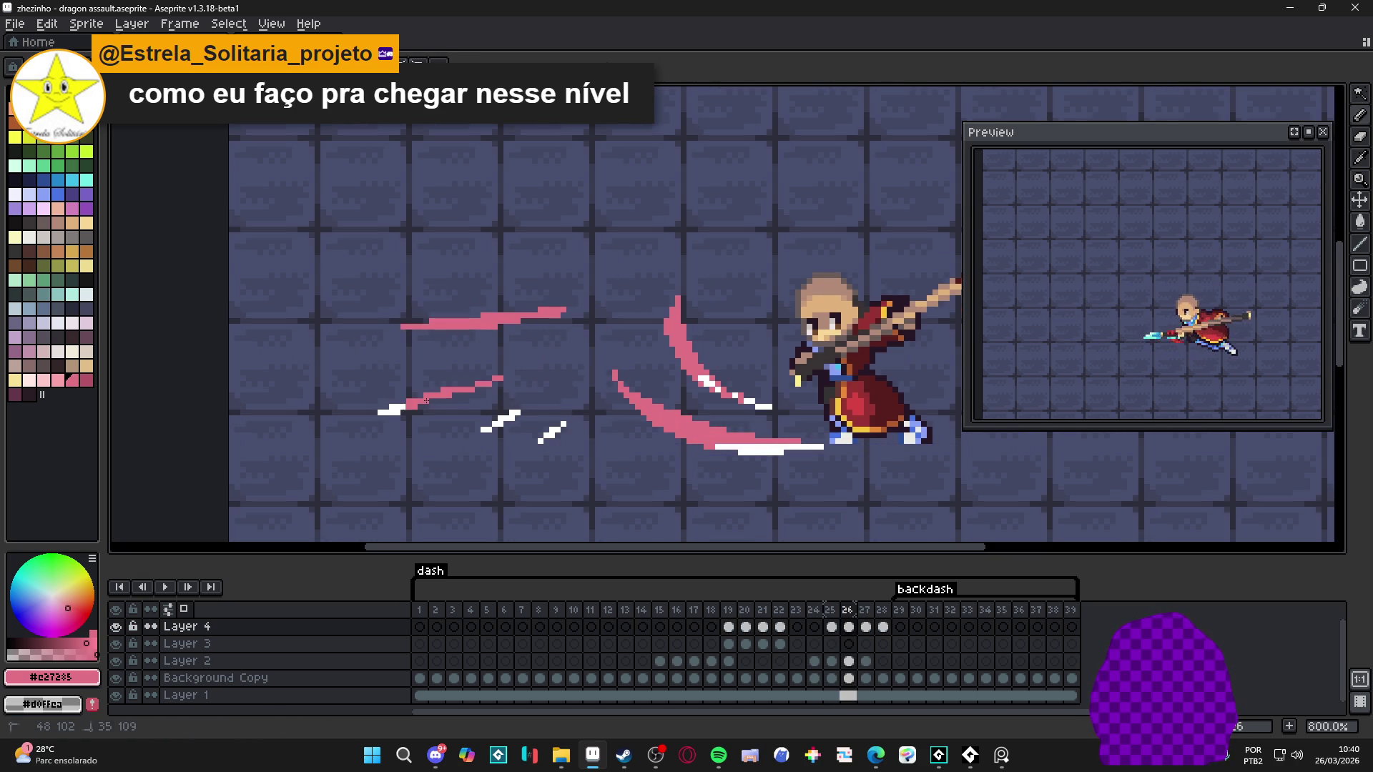
Step: Check frame 27, then return to frame 26 with pink reselected as the drawing colour
alt+click(782, 446)
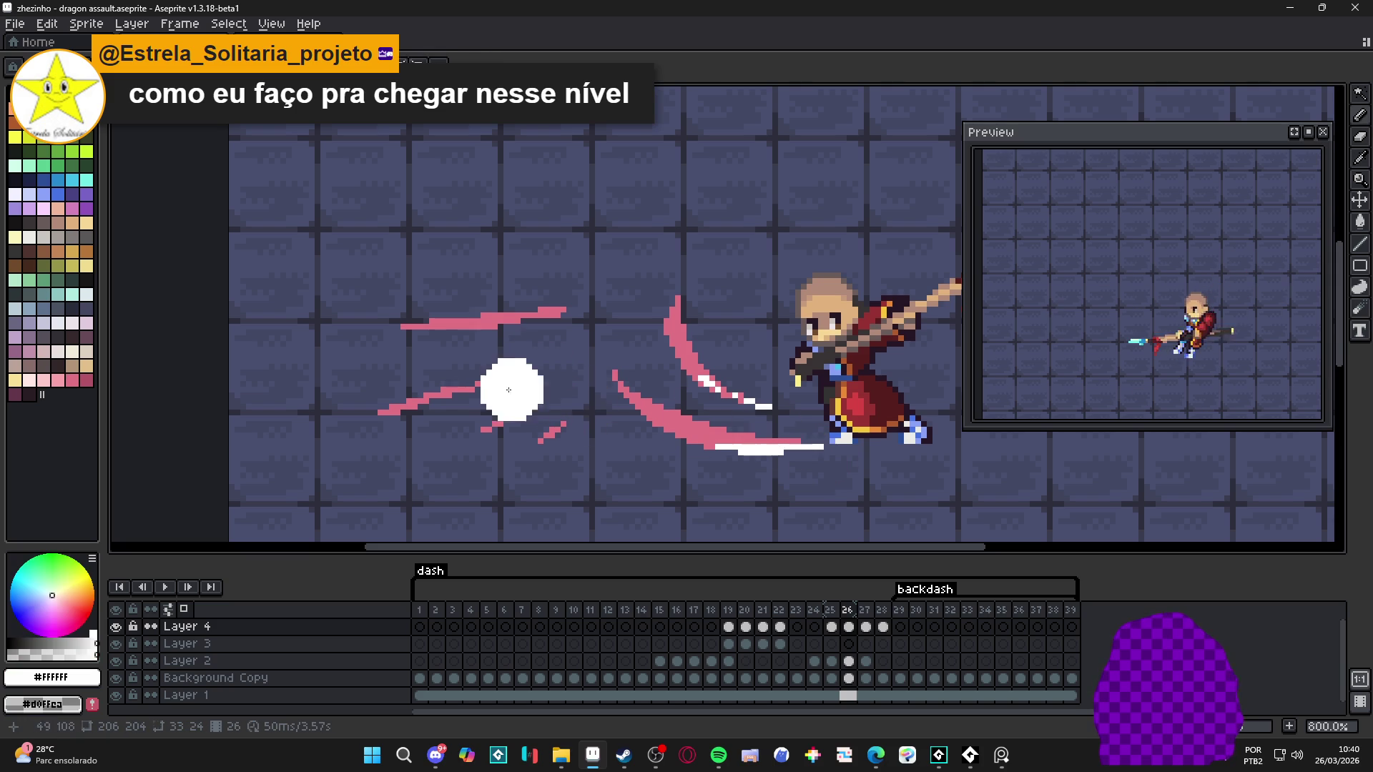
scroll(517, 397, down, 2)
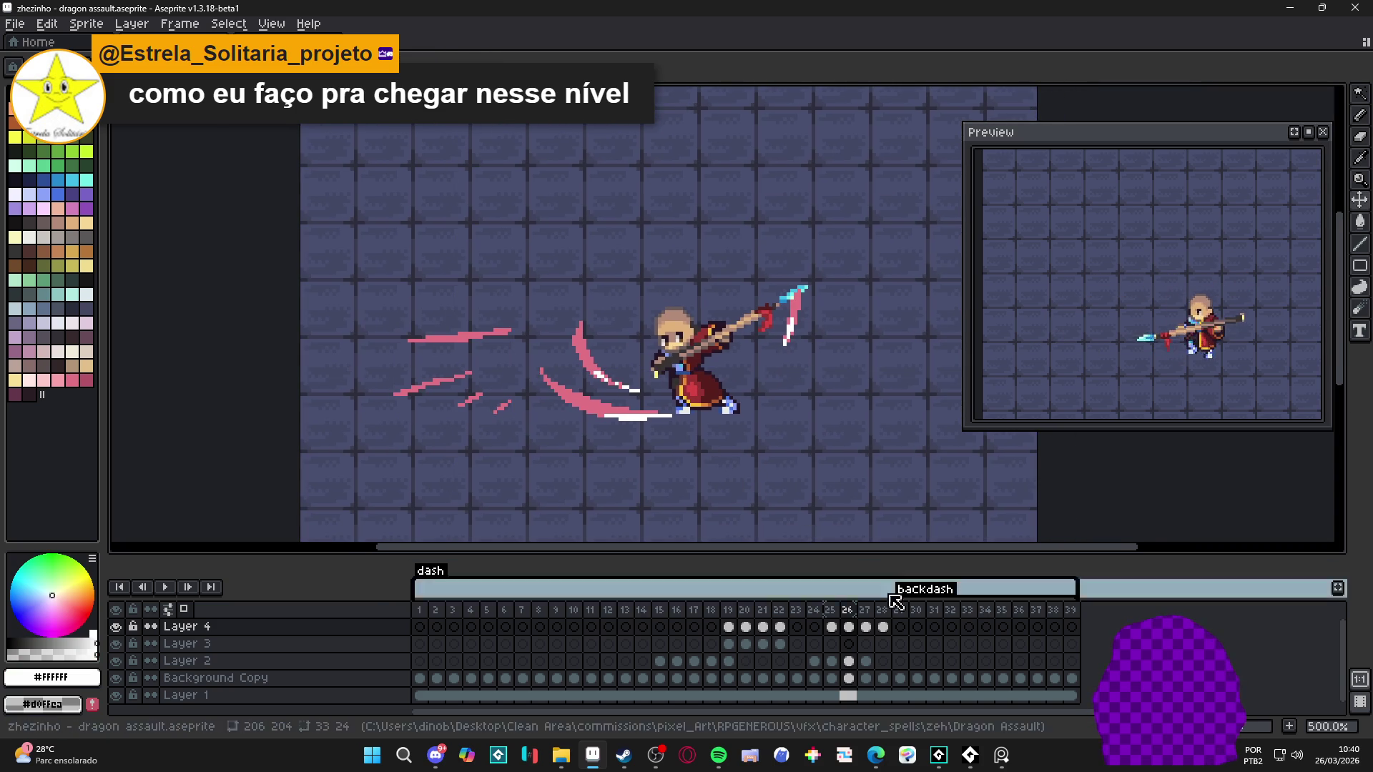
click(866, 627)
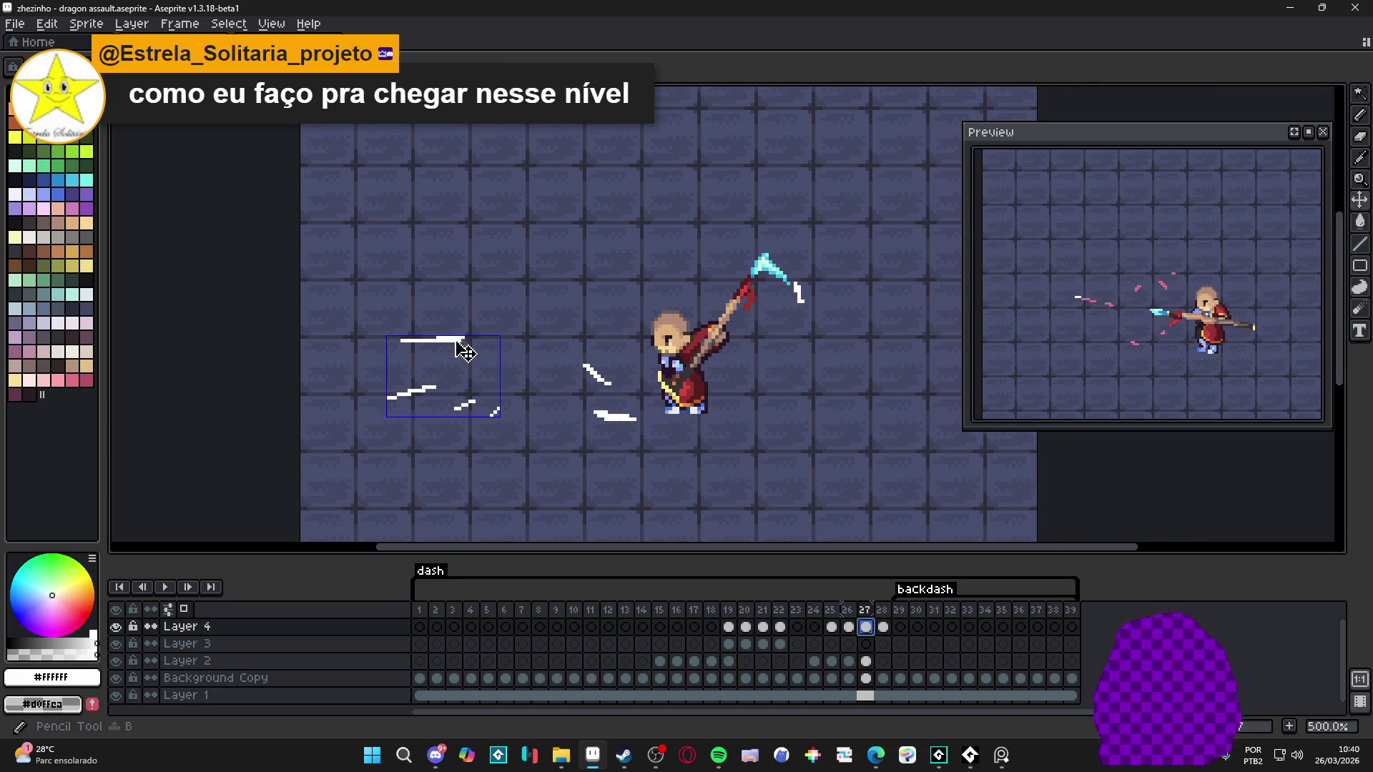
click(848, 627)
key(4)
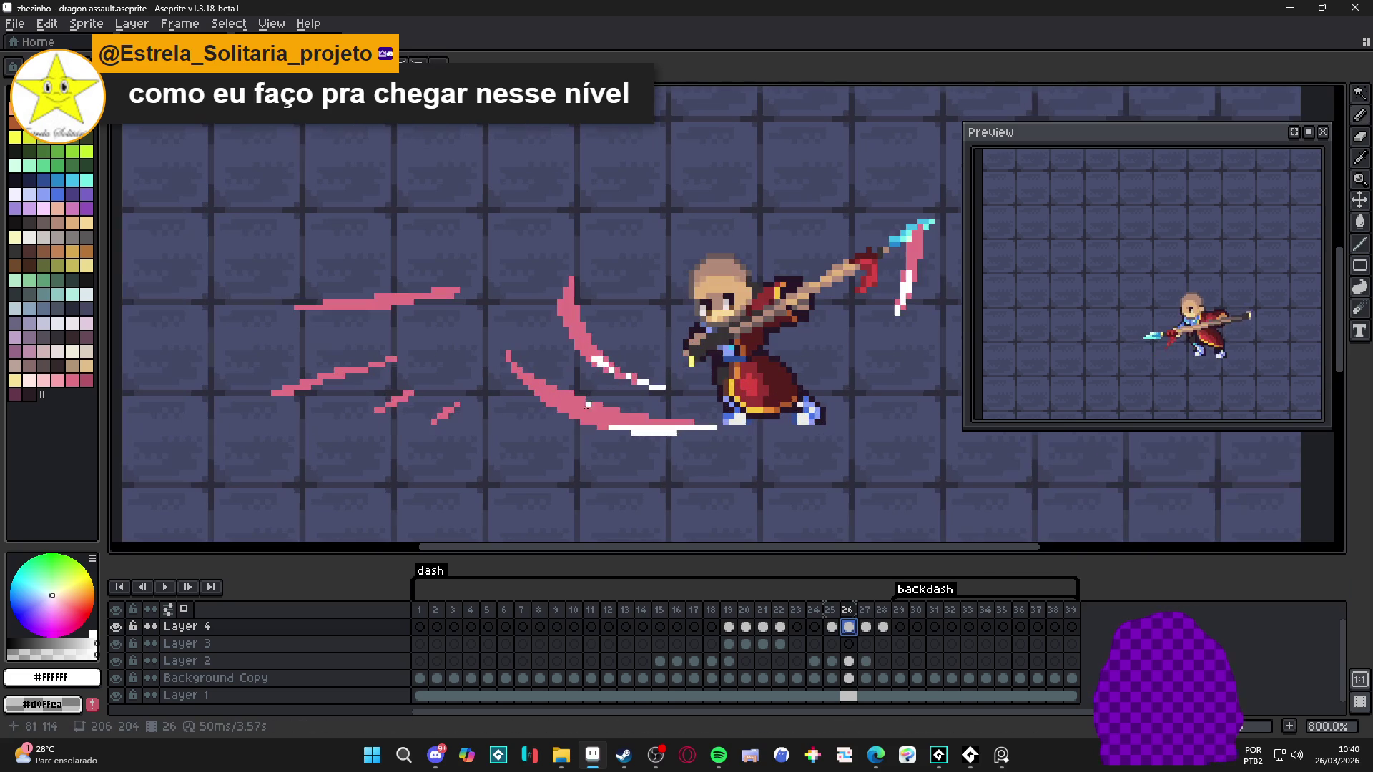
Step: On frame 27, select the white speed streaks by colour, paint them pink, then switch to Steam
click(865, 638)
key(w)
click(363, 309)
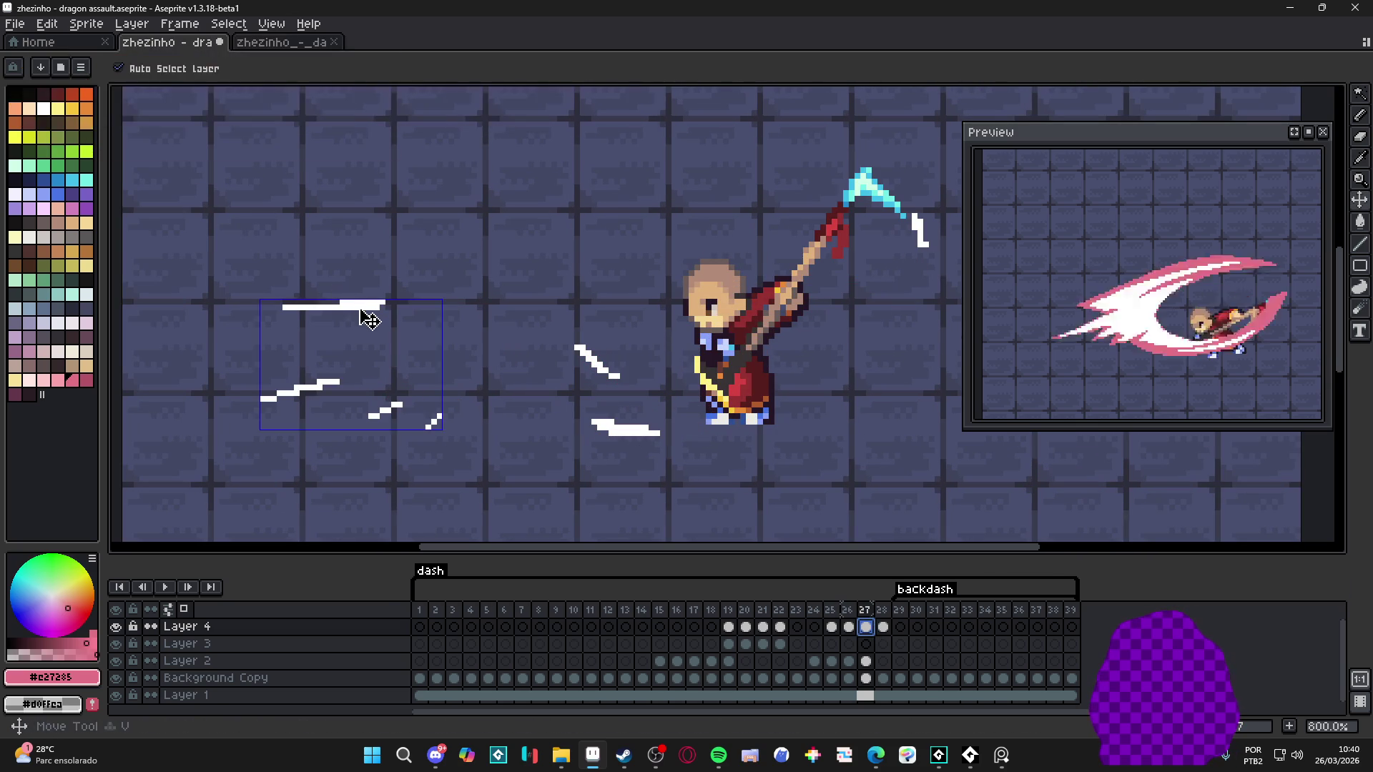
key(b)
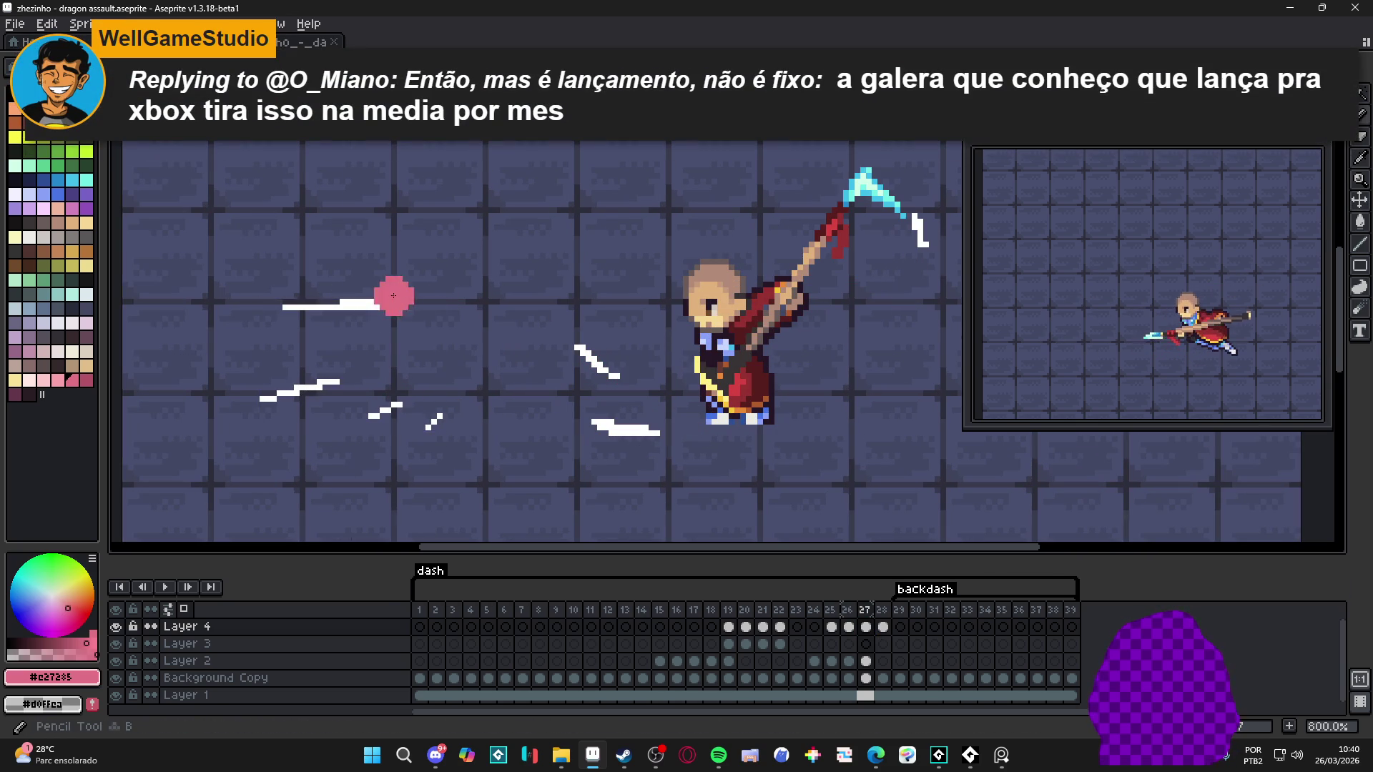
drag(374, 336, 173, 384)
key(ctrl+d)
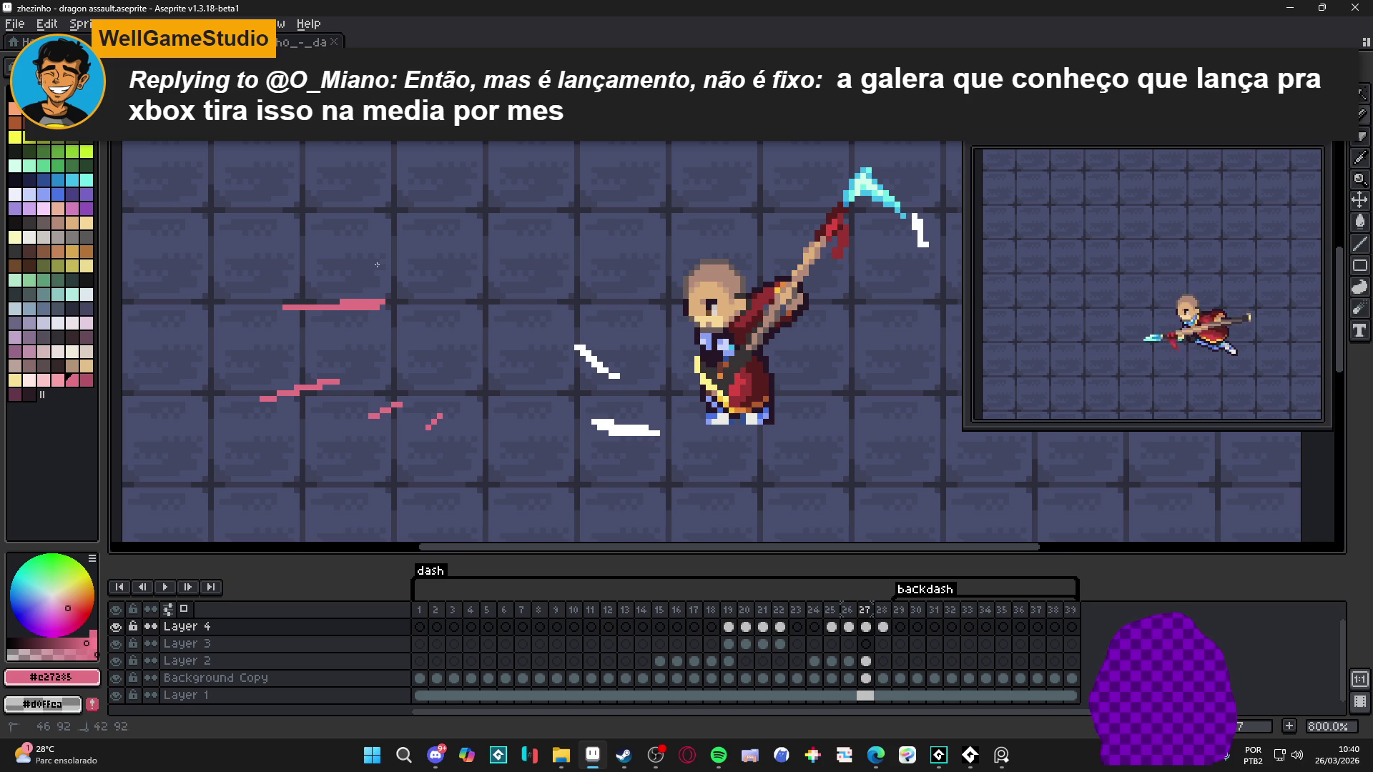
click(624, 756)
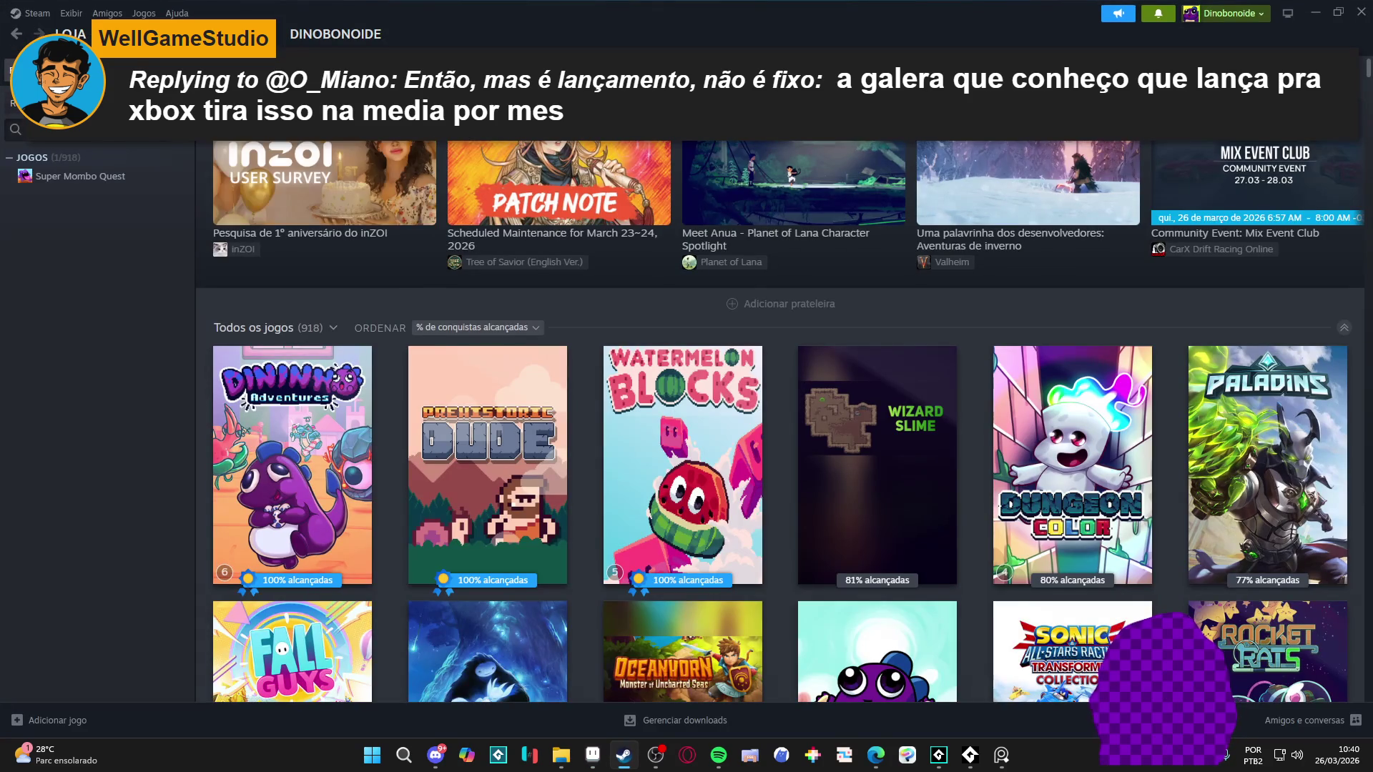
Step: Search the Steam library for 'ase', open Aseprite's page, then minimize Steam
key(ctrl+a)
key(BackSpace)
text(ase)
click(79, 306)
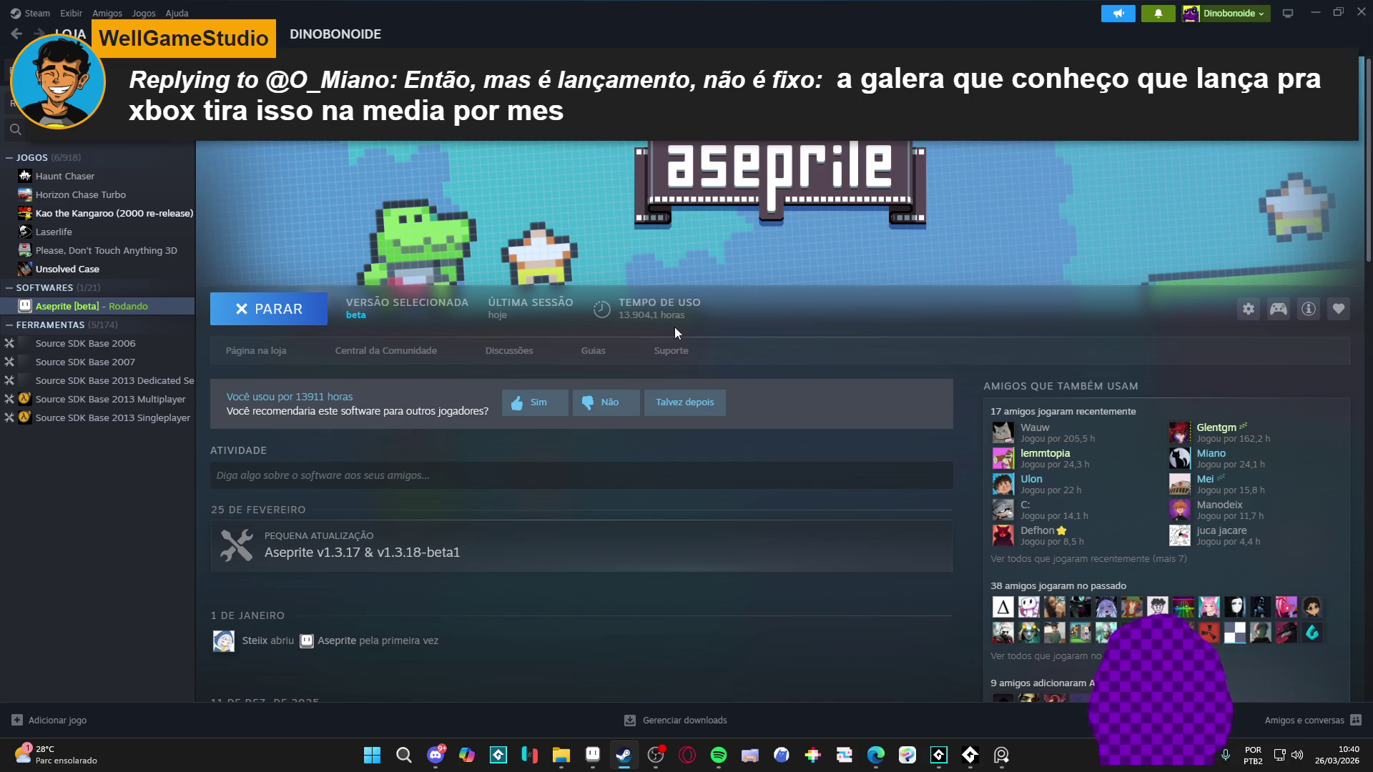
click(1314, 13)
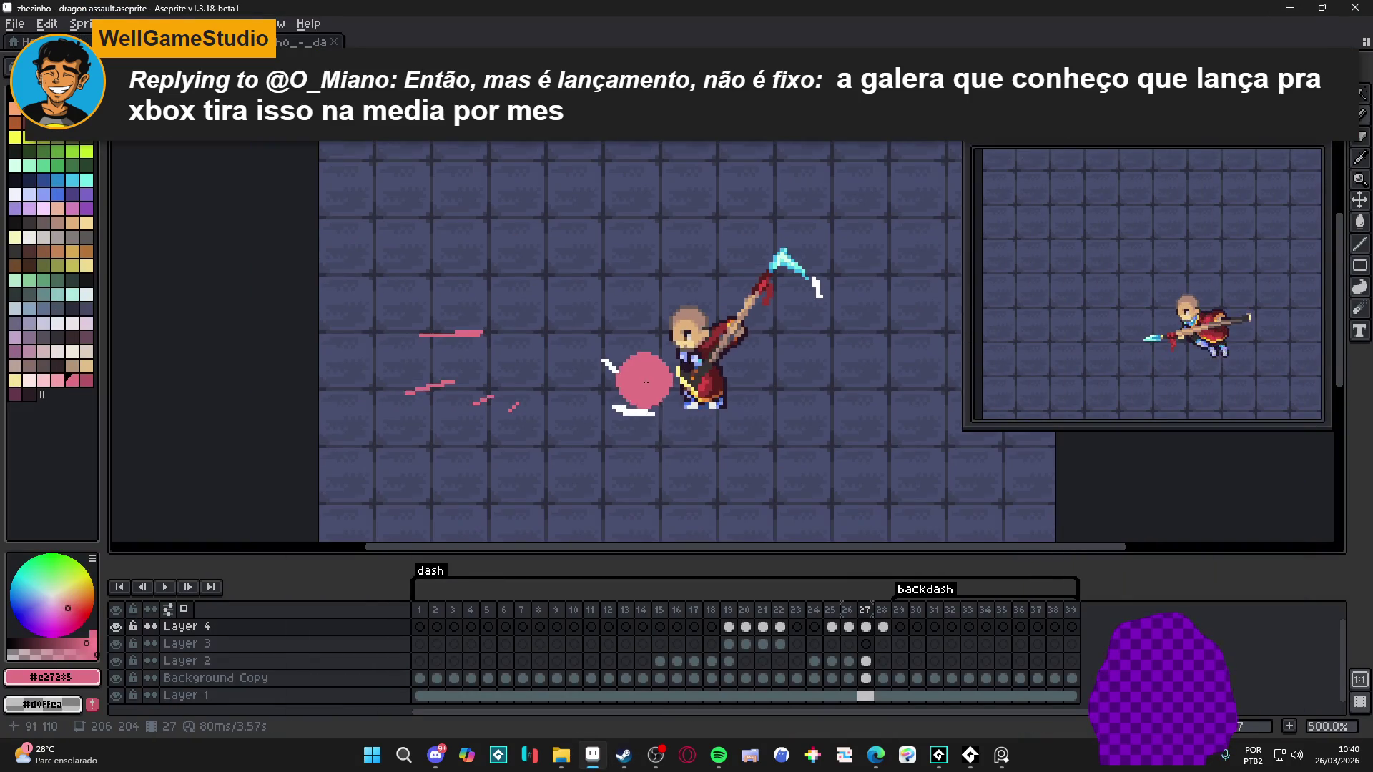
Step: Stop playback on frame 27 and draw a thin pink diagonal streak left of the monk on Layer 2
click(861, 629)
scroll(619, 359, up, 2)
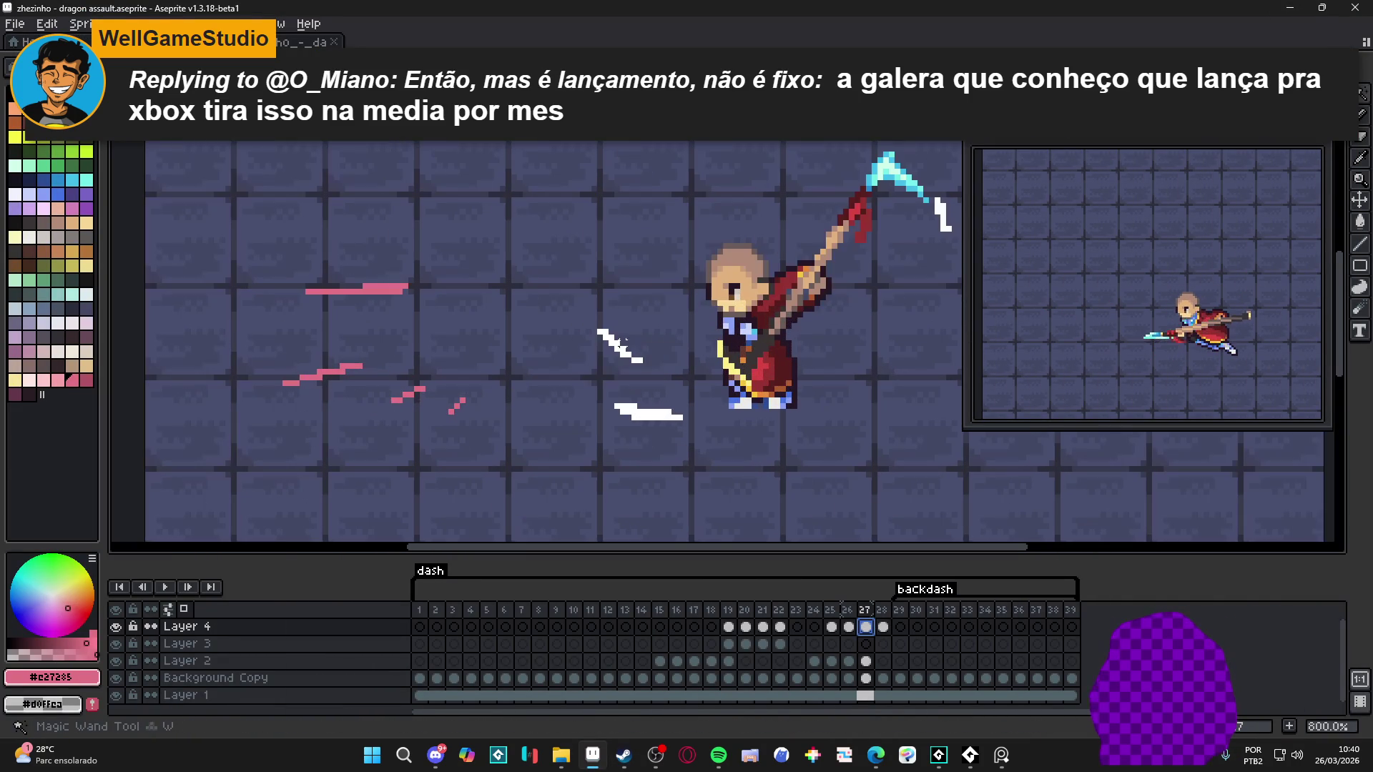
ctrl+click(624, 350)
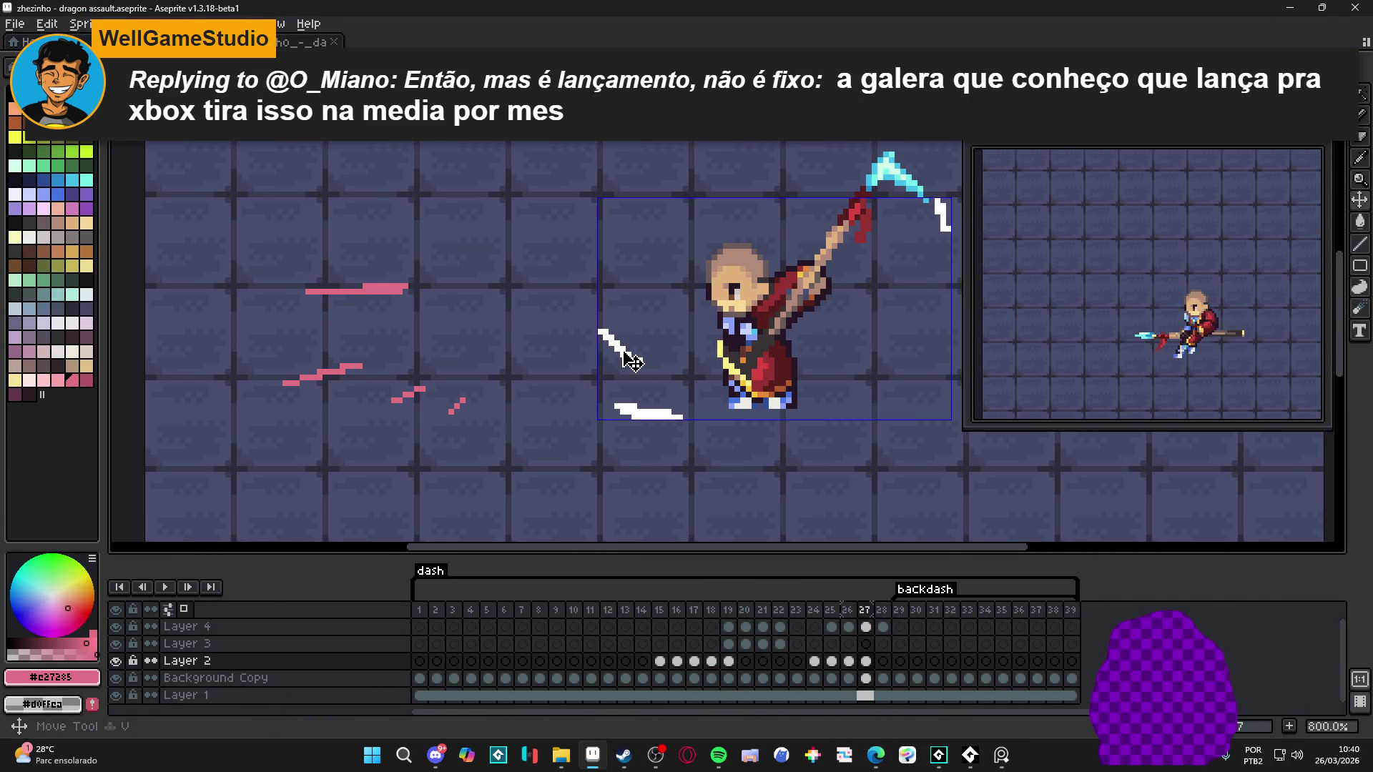
key(b)
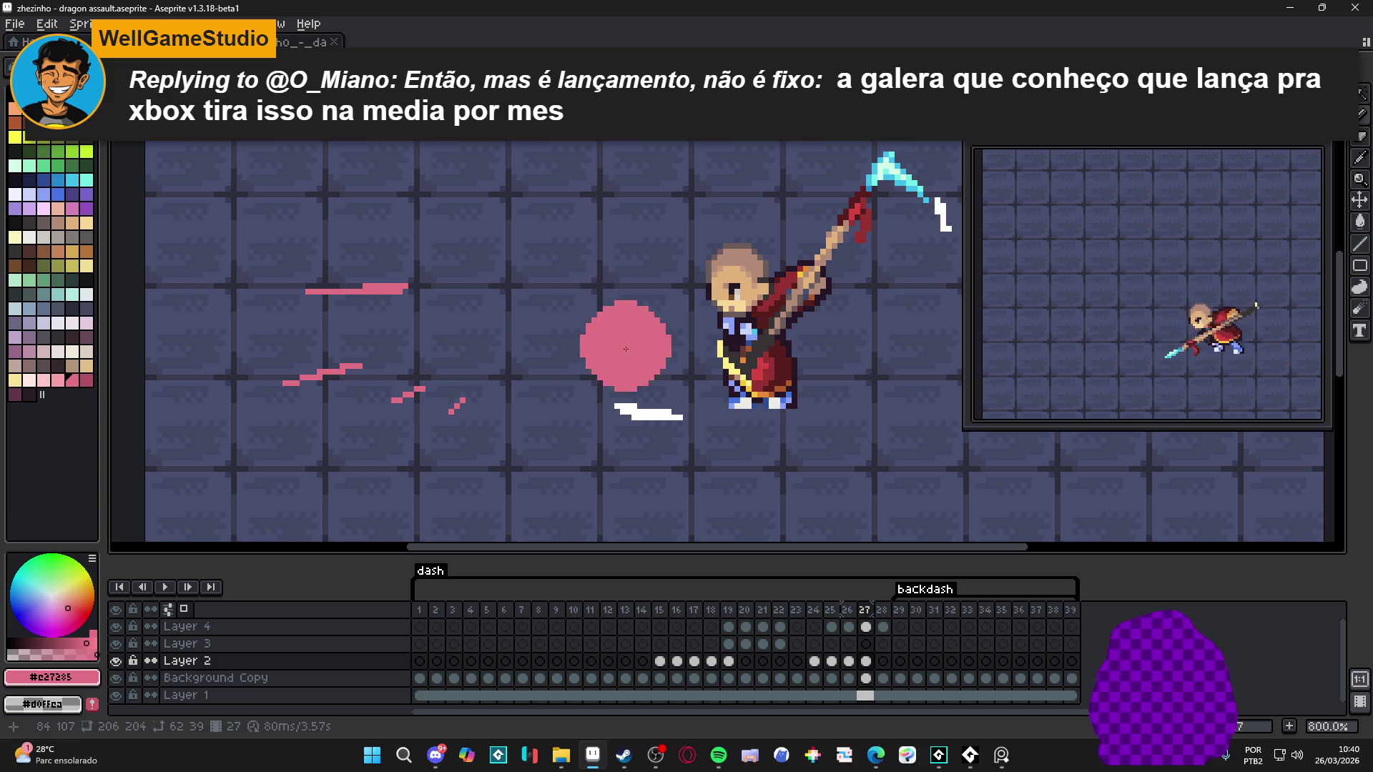
drag(597, 330, 642, 361)
scroll(623, 415, up, 3)
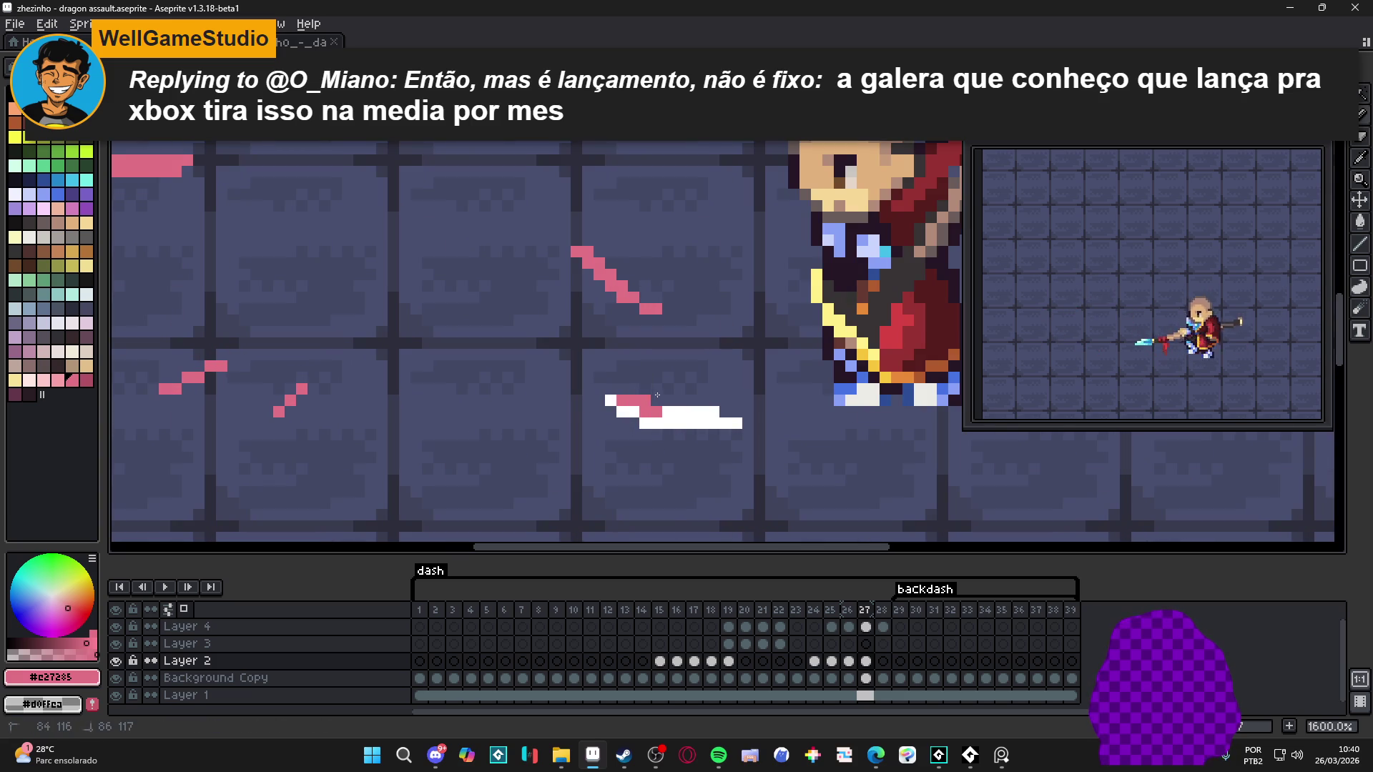
Step: Recolour the white pixels around the streak tip pink
click(645, 423)
click(668, 423)
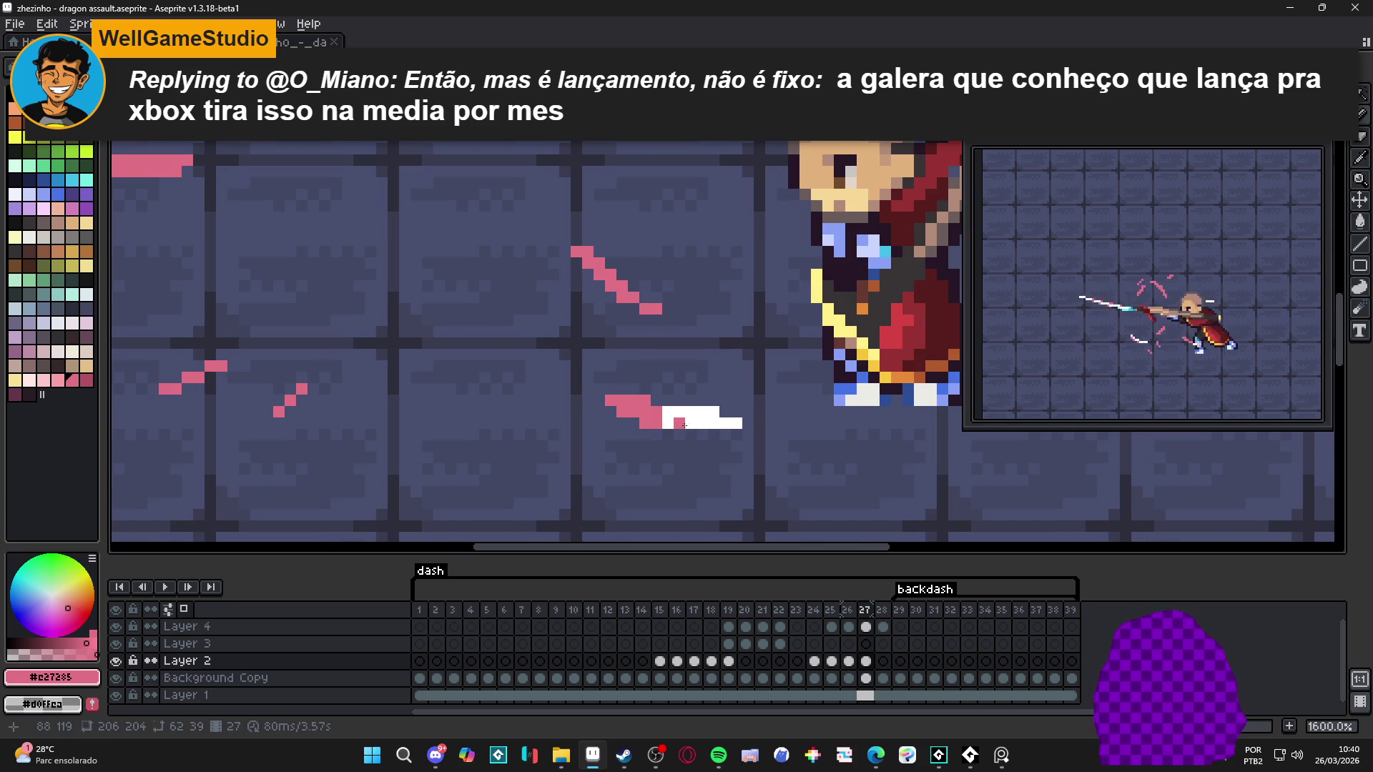
click(714, 412)
click(737, 423)
drag(702, 412, 711, 423)
Step: Paint the top and bottom rows of the small white mark beside the spear pink
scroll(694, 407, down, 5)
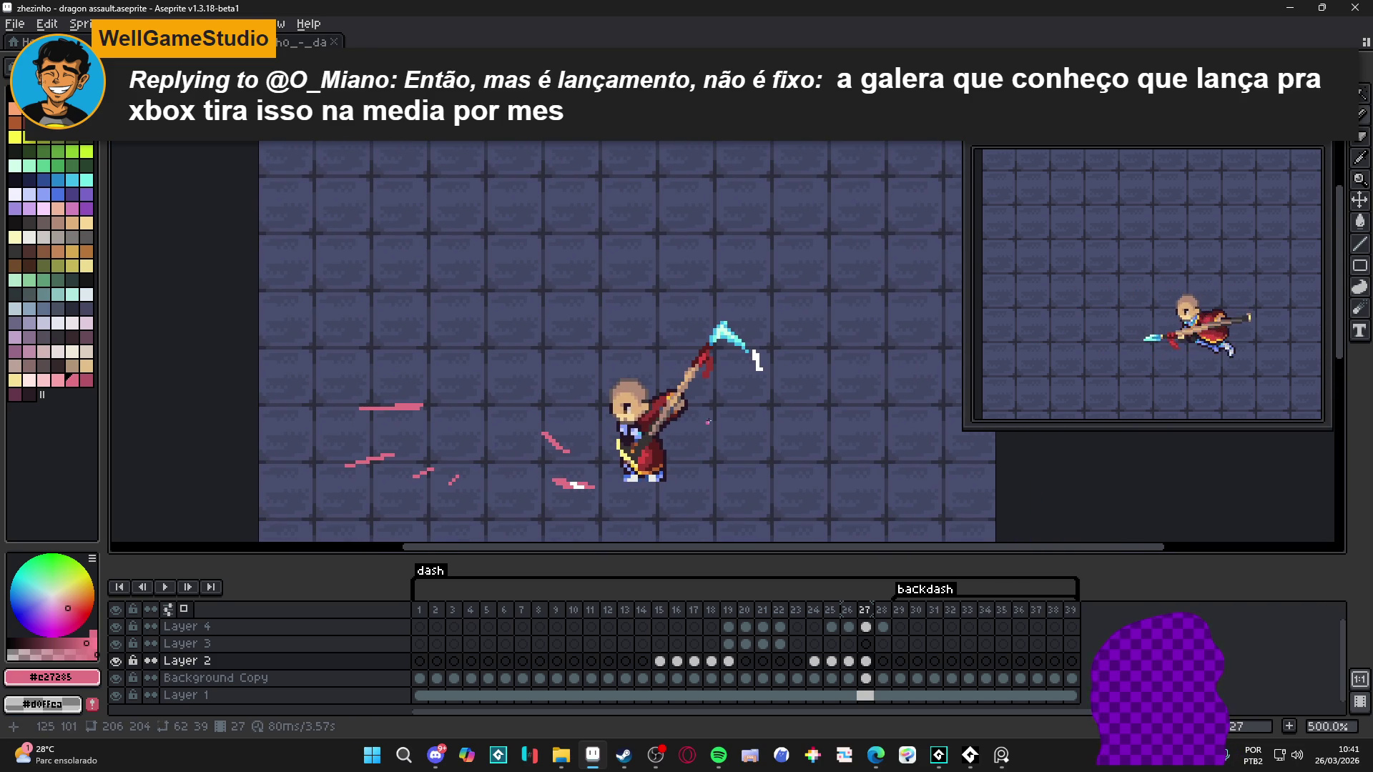
scroll(714, 415, down, 1)
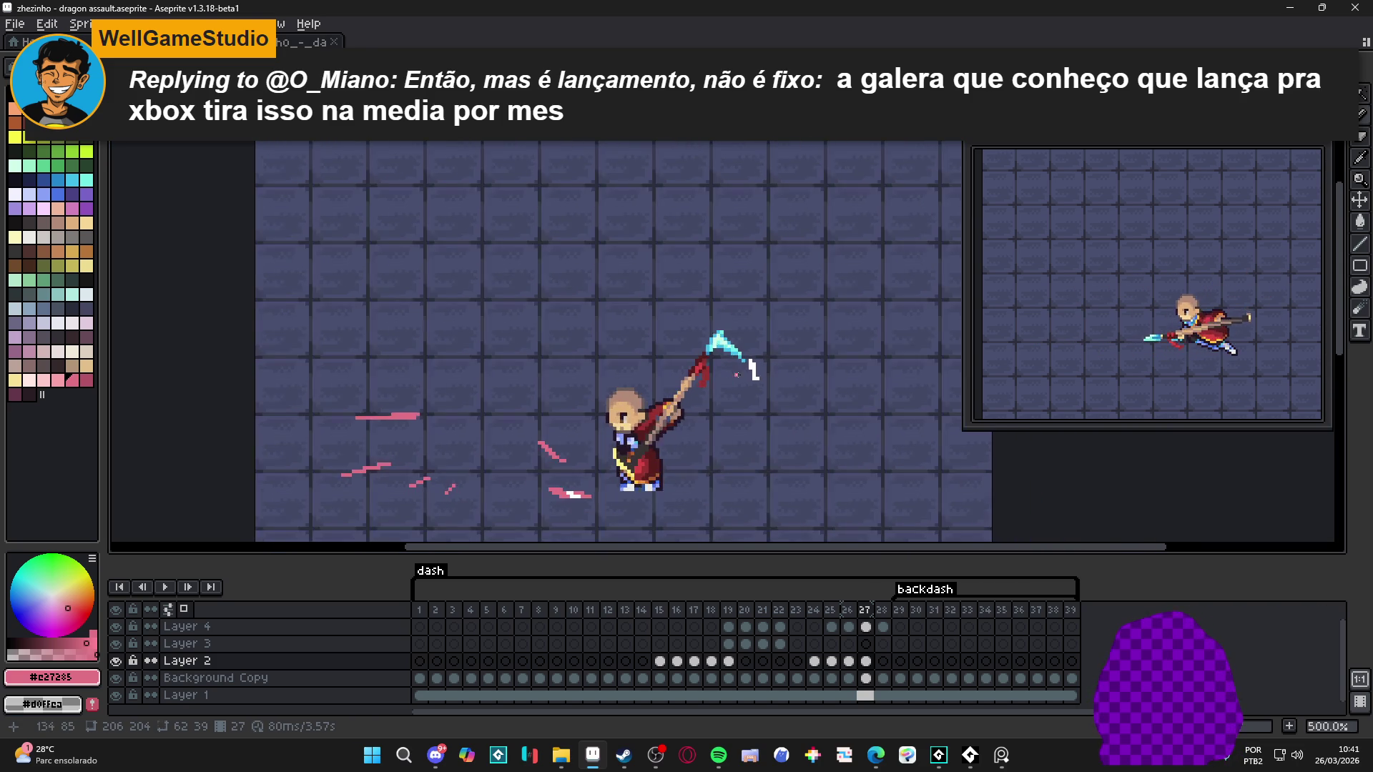
scroll(712, 369, up, 6)
key(w)
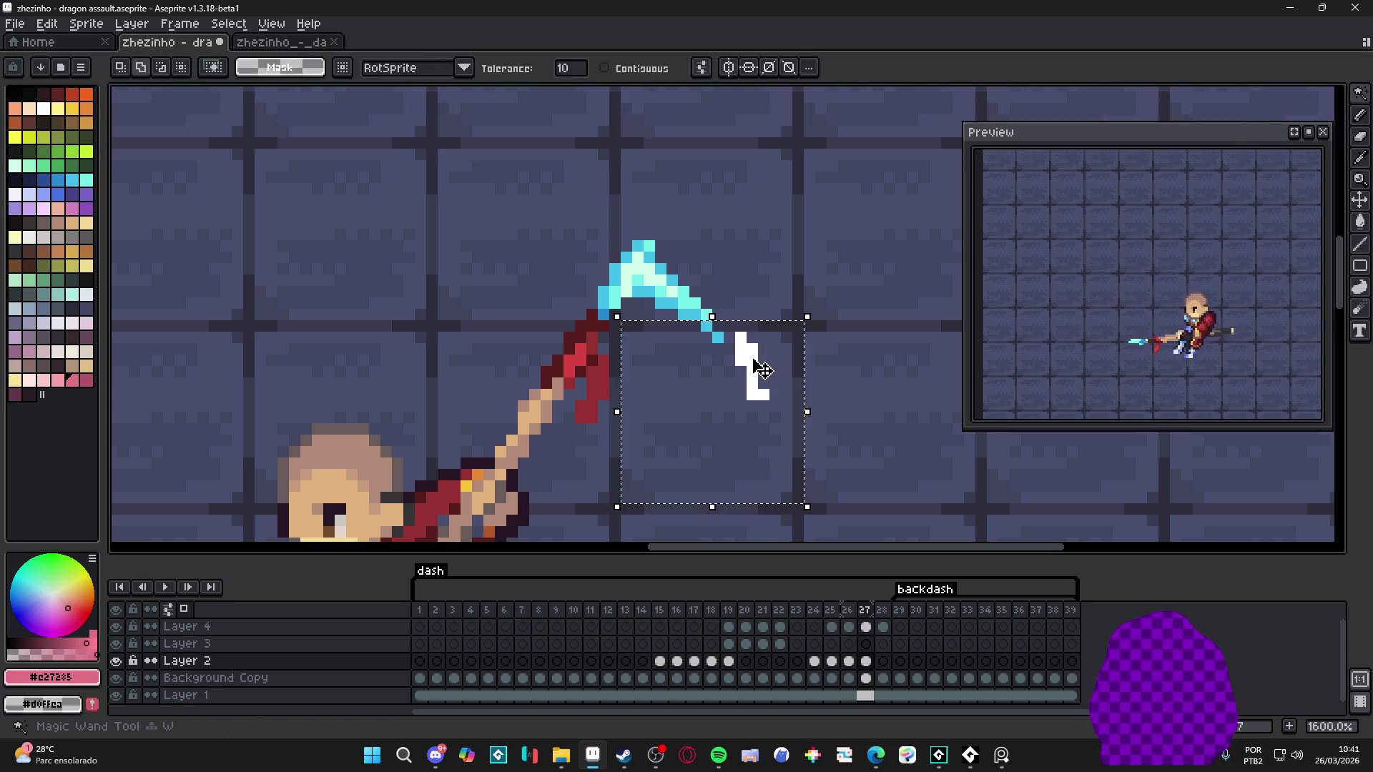
key(b)
drag(741, 338, 764, 395)
scroll(768, 410, down, 6)
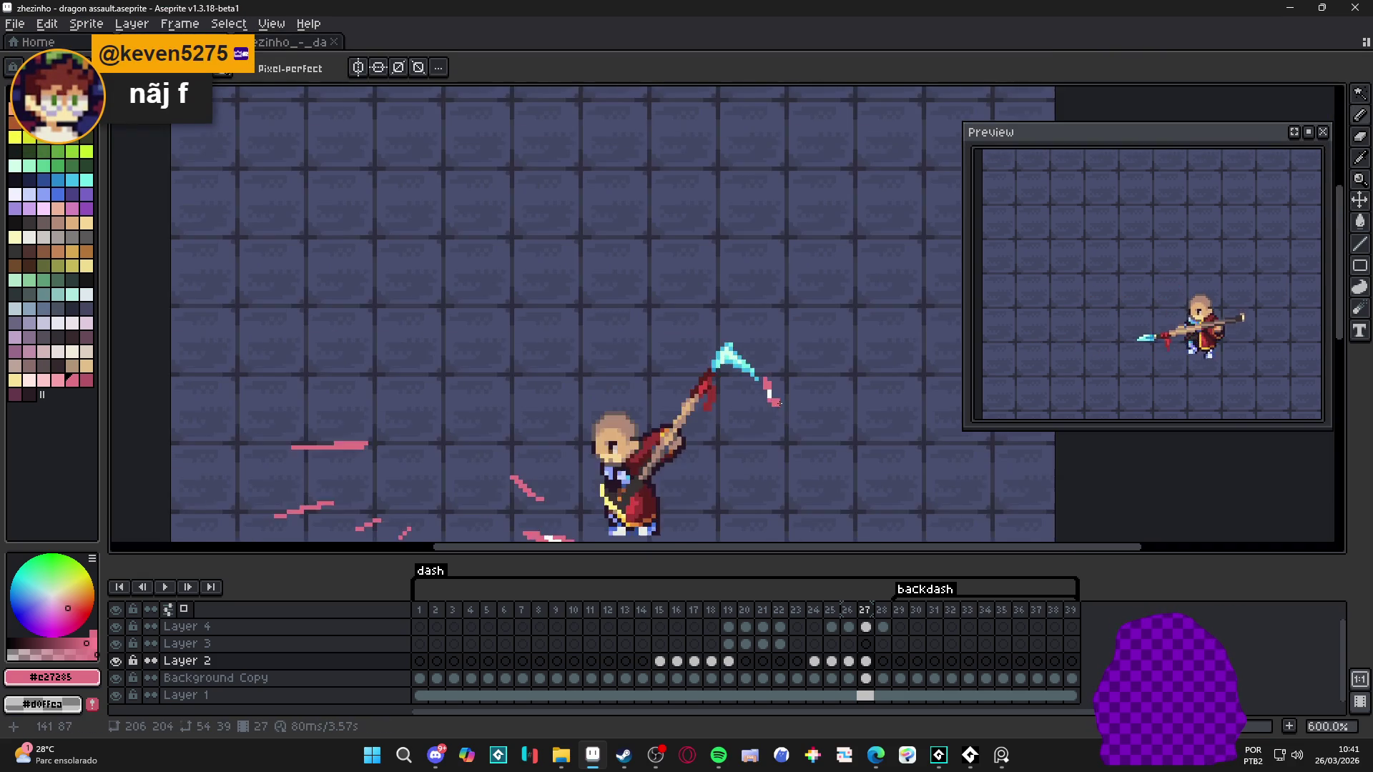
Step: On Layer 4 of frame 28, pick up the white speed-line marks behind the monk and paint them pink
click(883, 626)
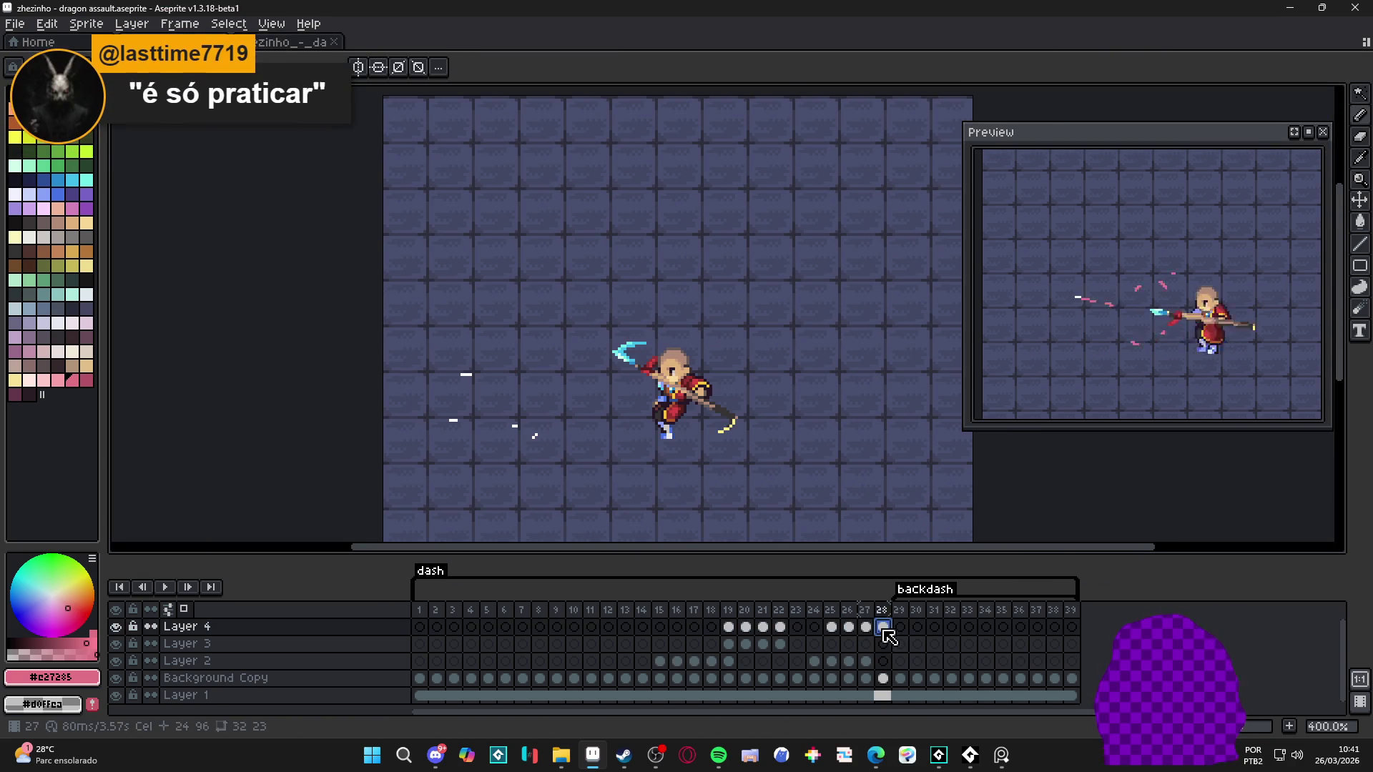
click(866, 627)
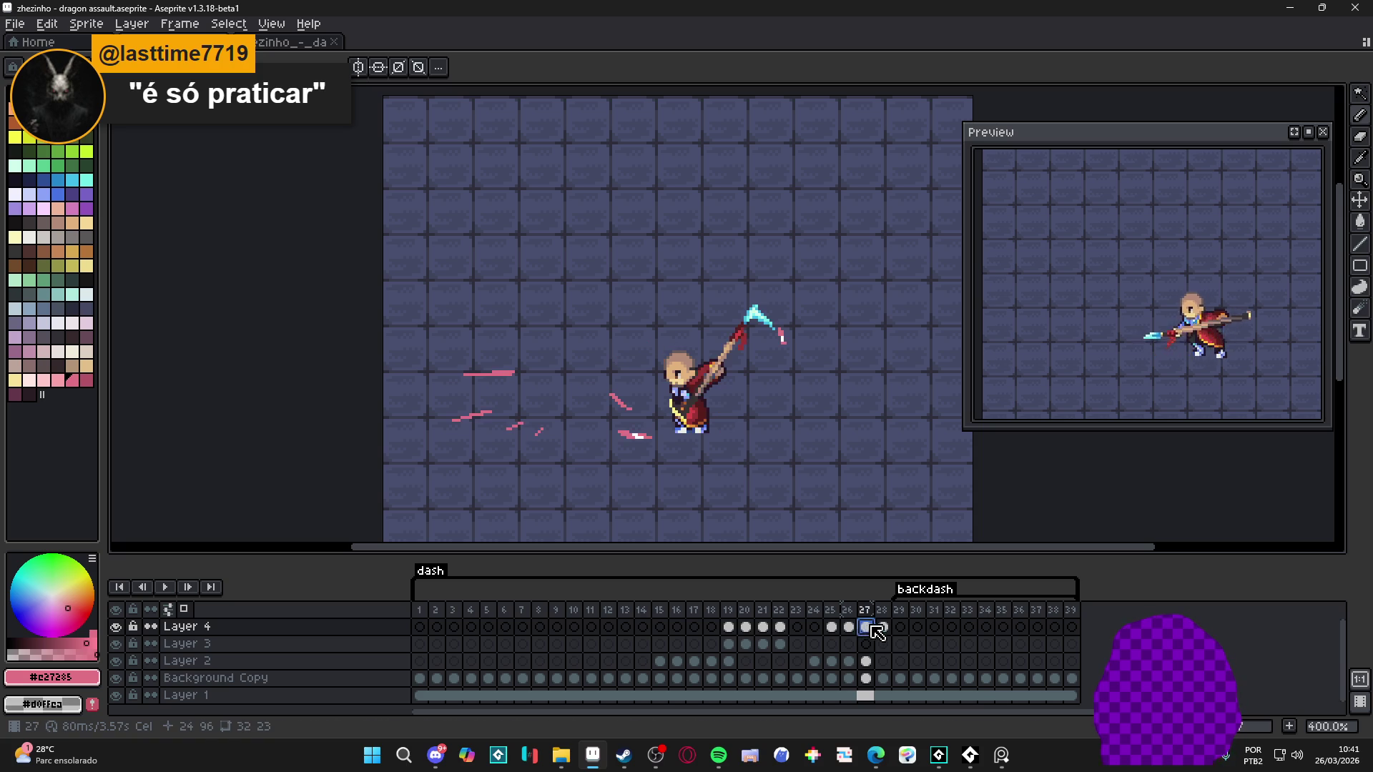
click(884, 628)
scroll(474, 365, up, 3)
key(ctrl)
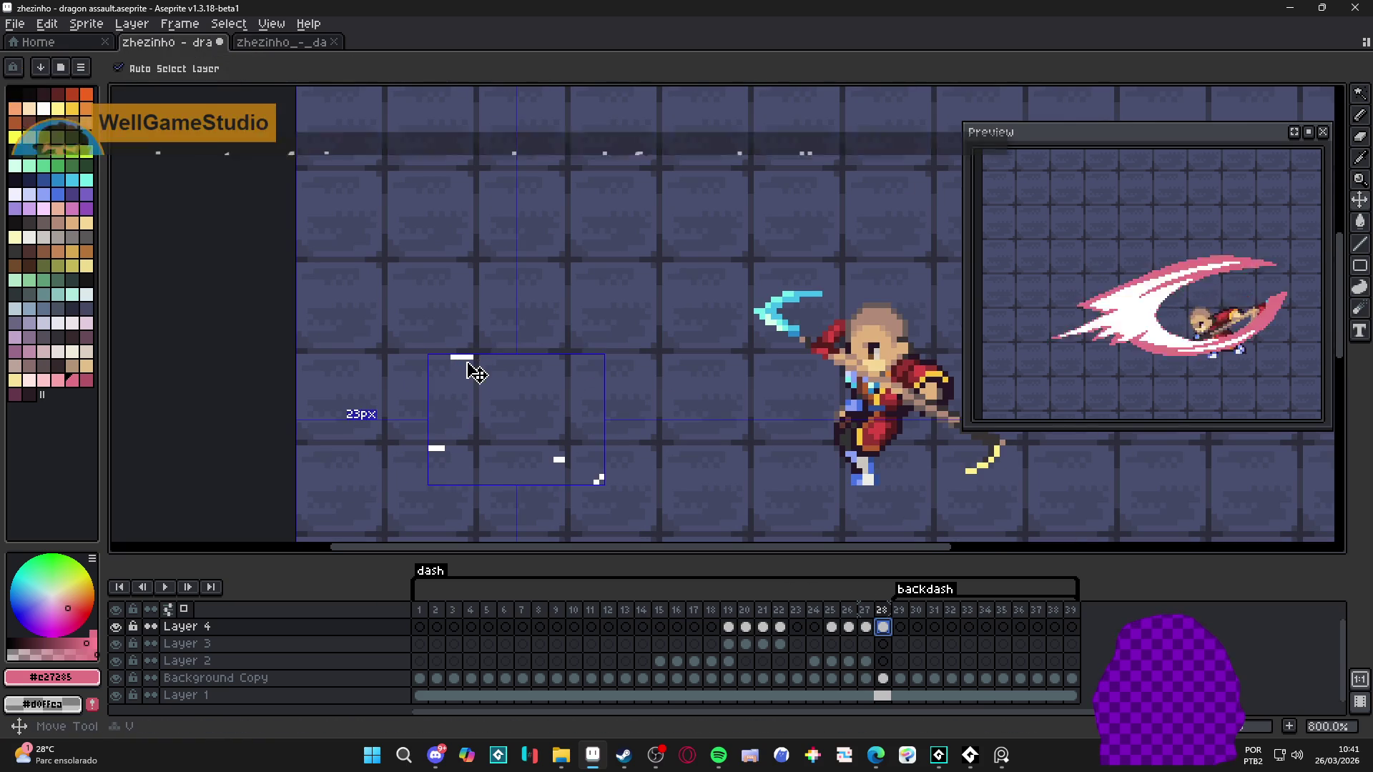
ctrl+click(474, 369)
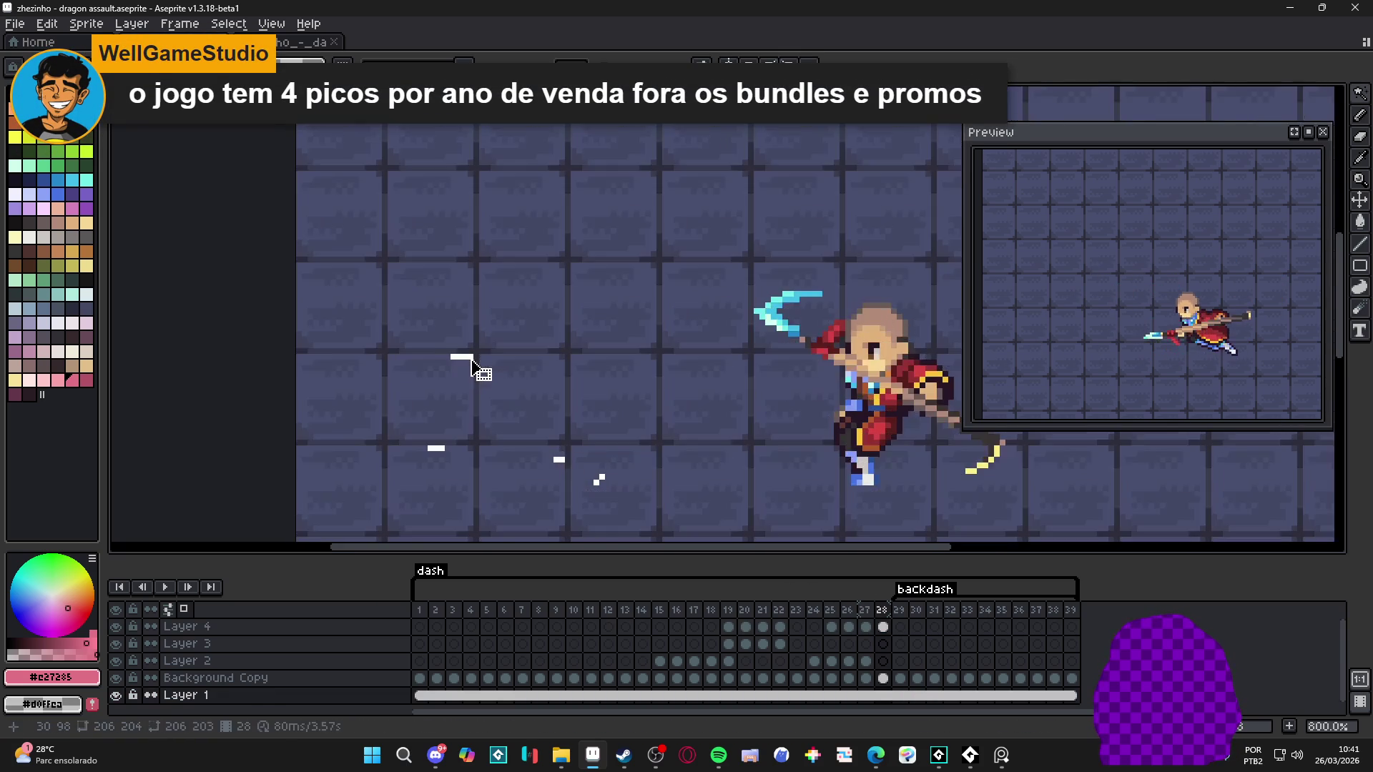
scroll(474, 369, up, 5)
scroll(474, 370, down, 8)
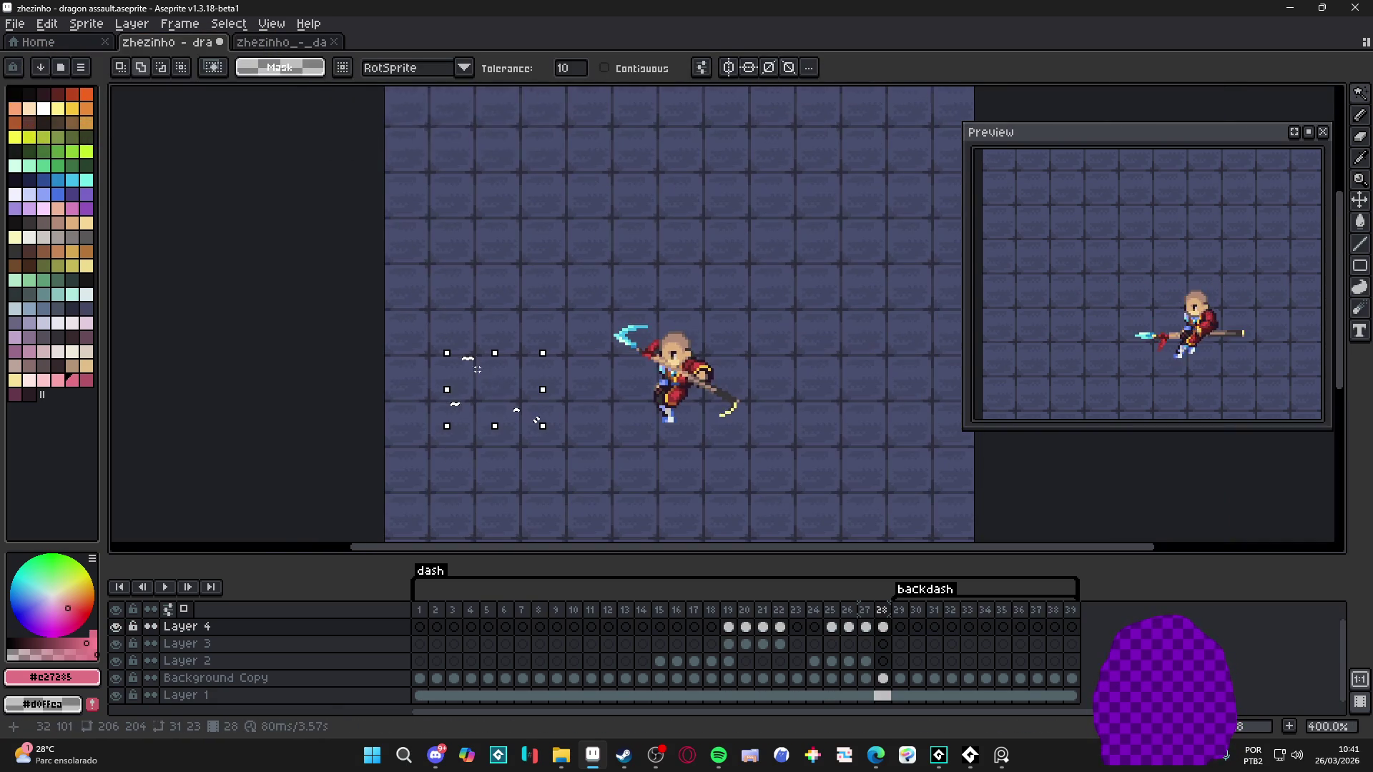
key(ctrl+d)
click(468, 358)
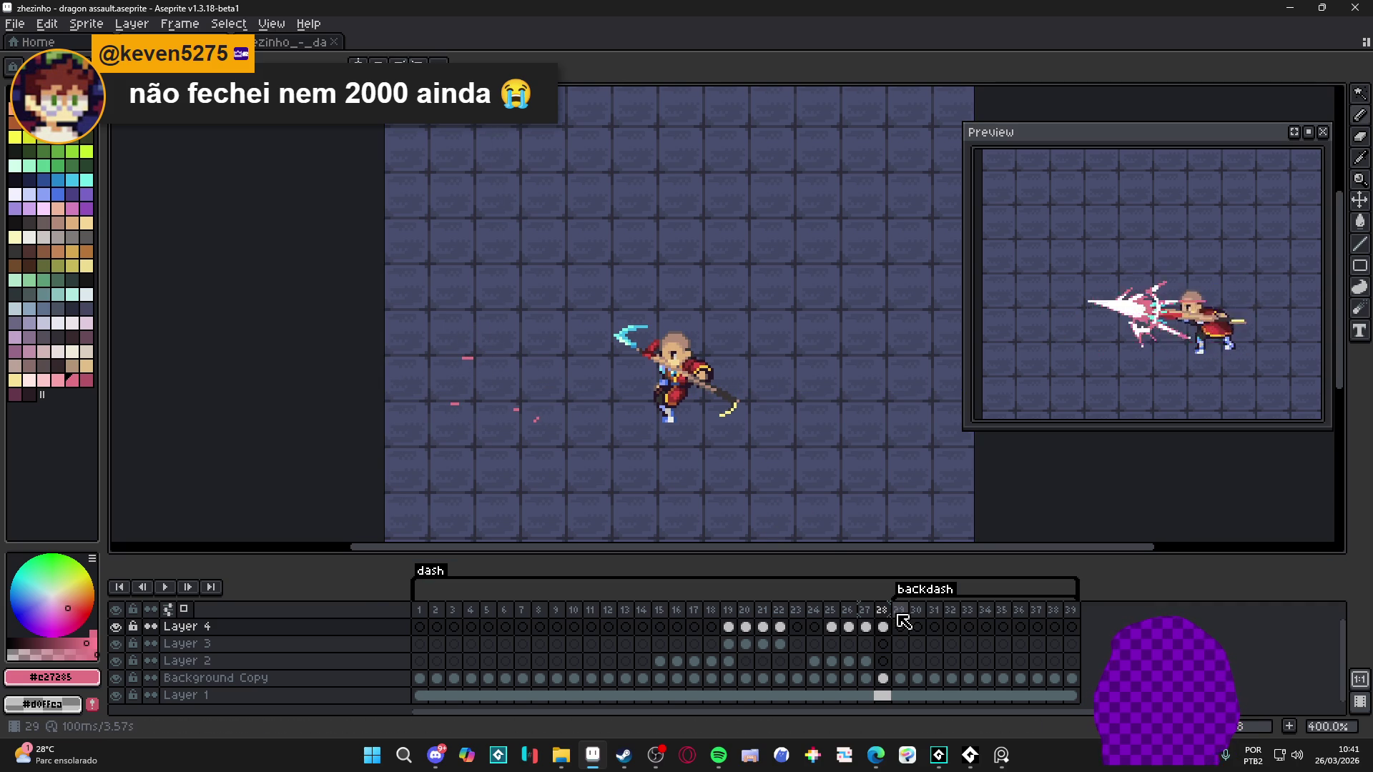
scroll(568, 409, left, 3)
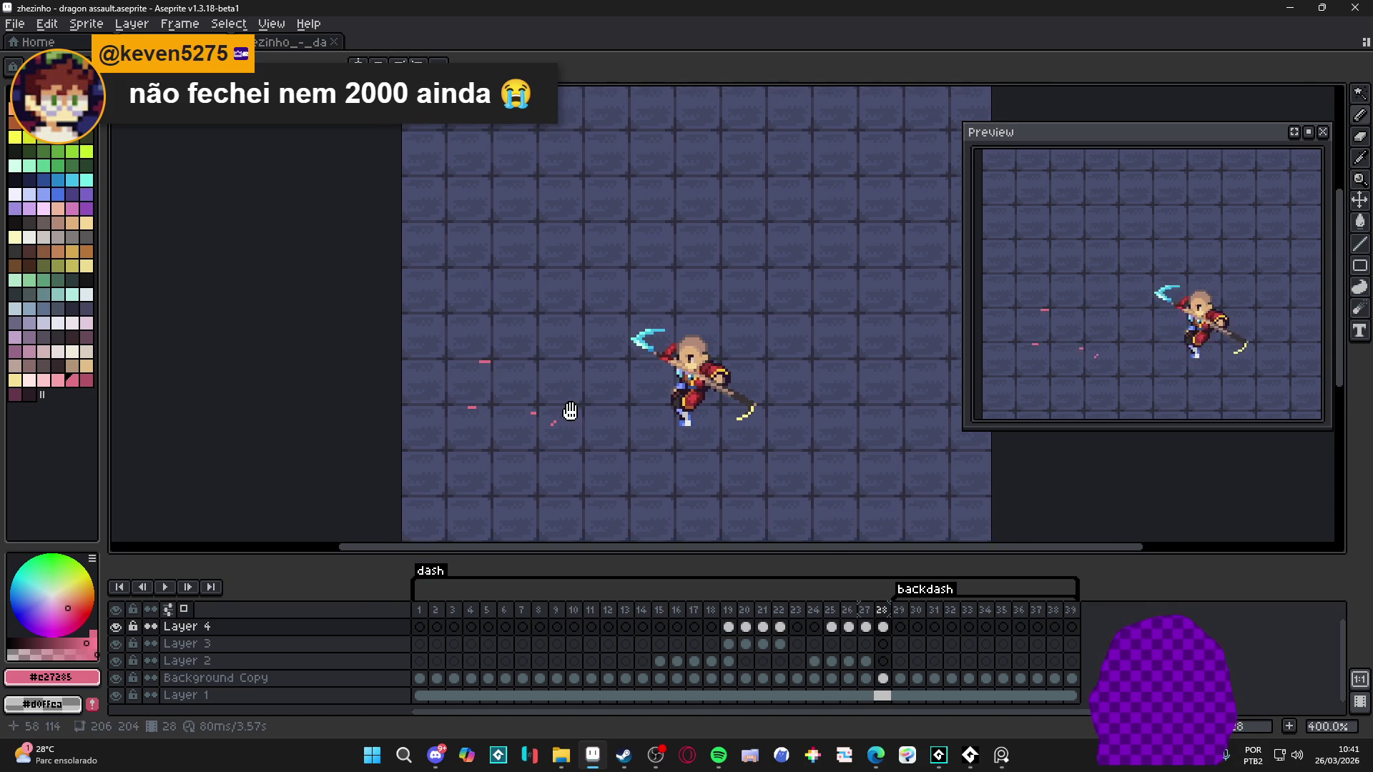
click(900, 627)
Step: Review the dash by stepping through frames 17 to 21, settling on frame 19's white slash
click(883, 611)
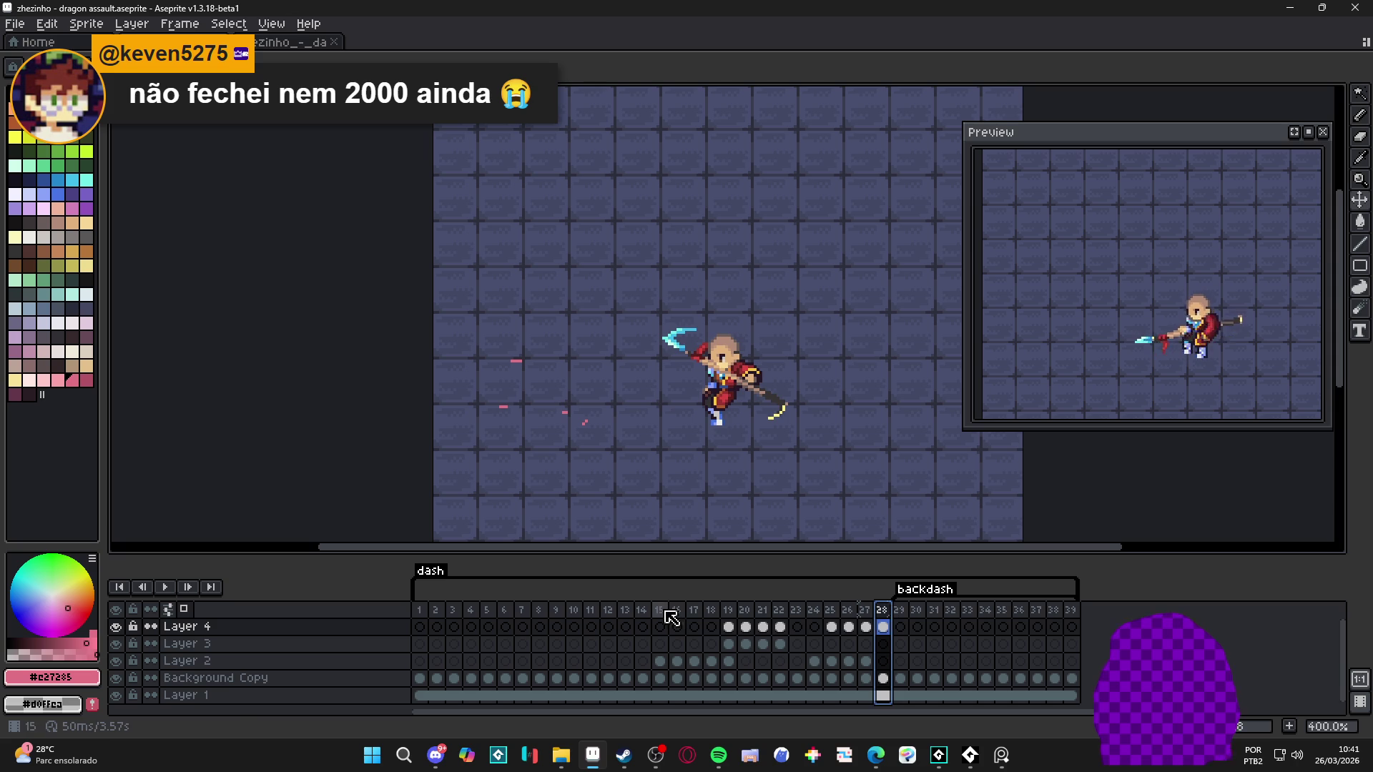
click(694, 627)
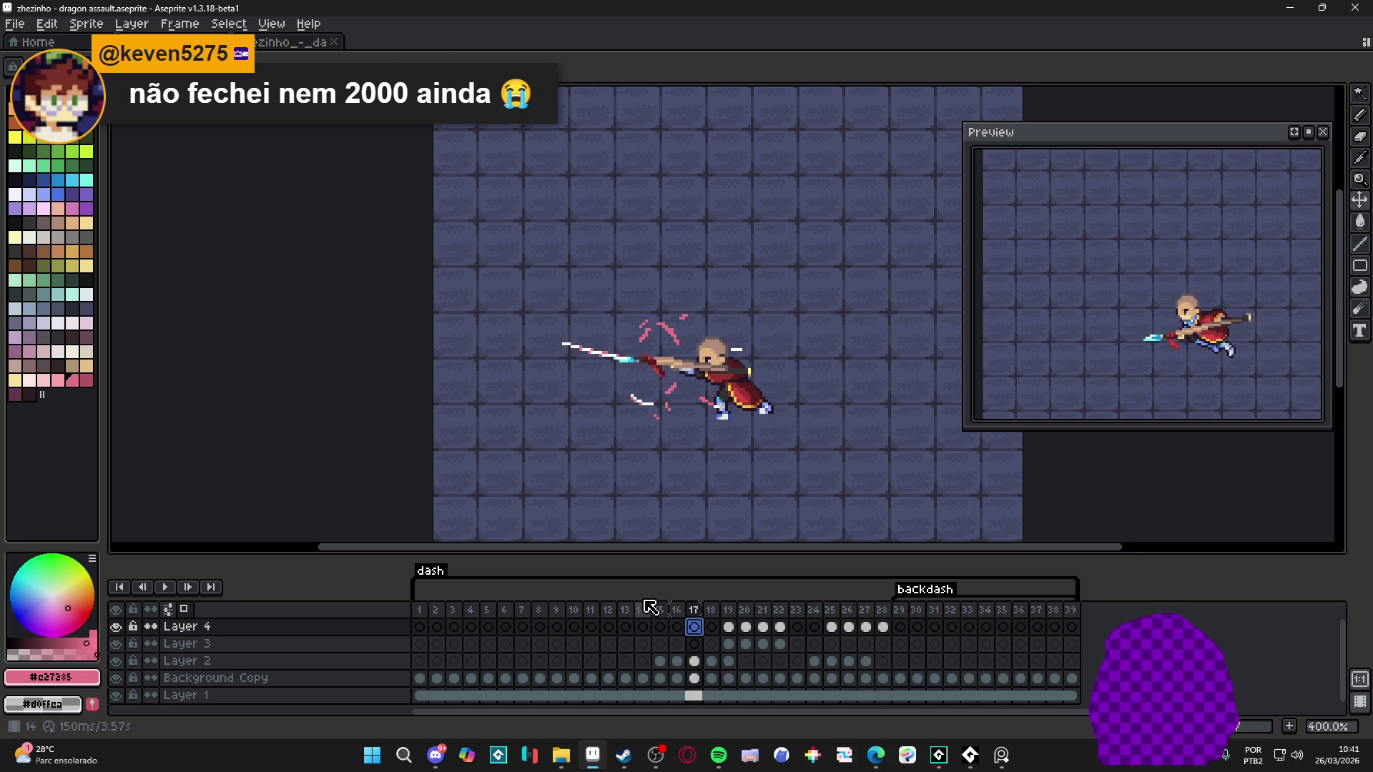
click(727, 612)
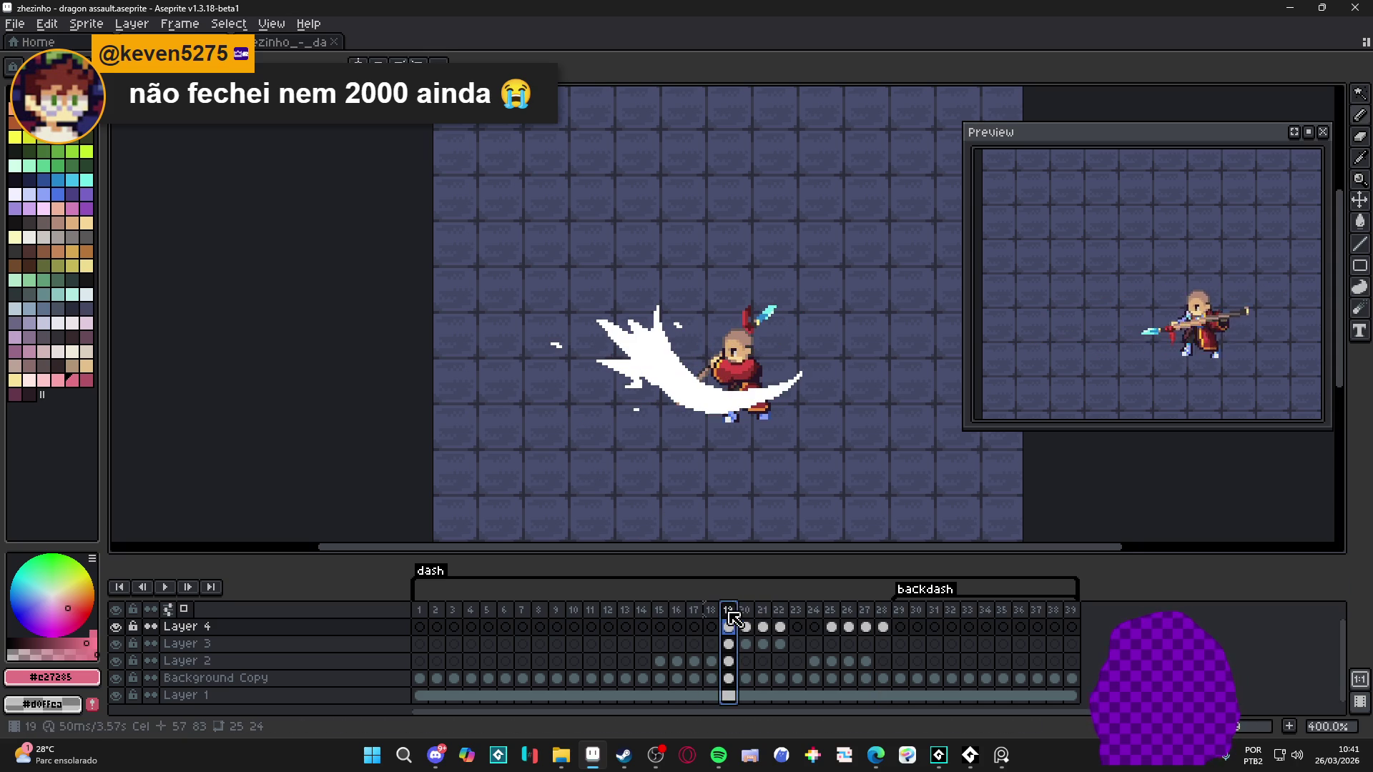
drag(677, 457, 716, 461)
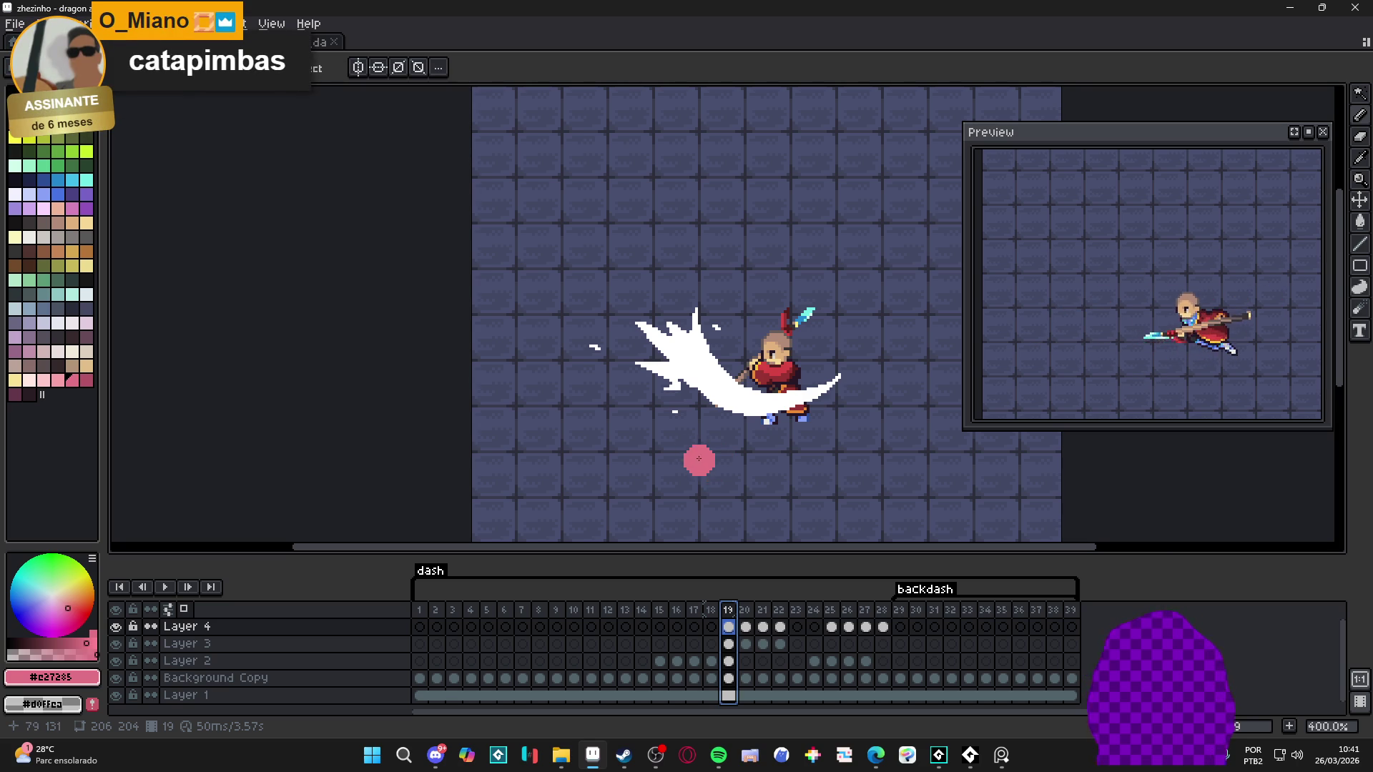
click(712, 620)
click(730, 617)
click(746, 627)
click(763, 626)
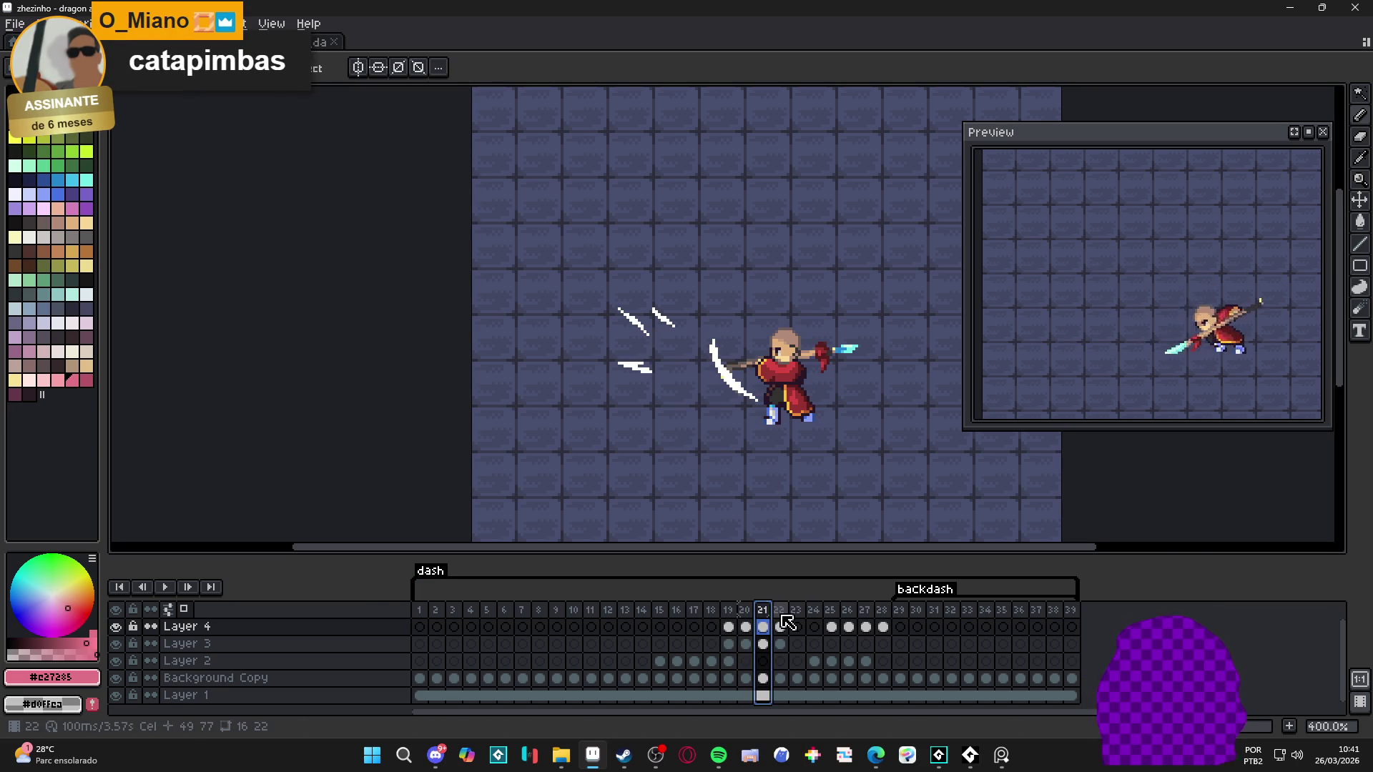
click(730, 610)
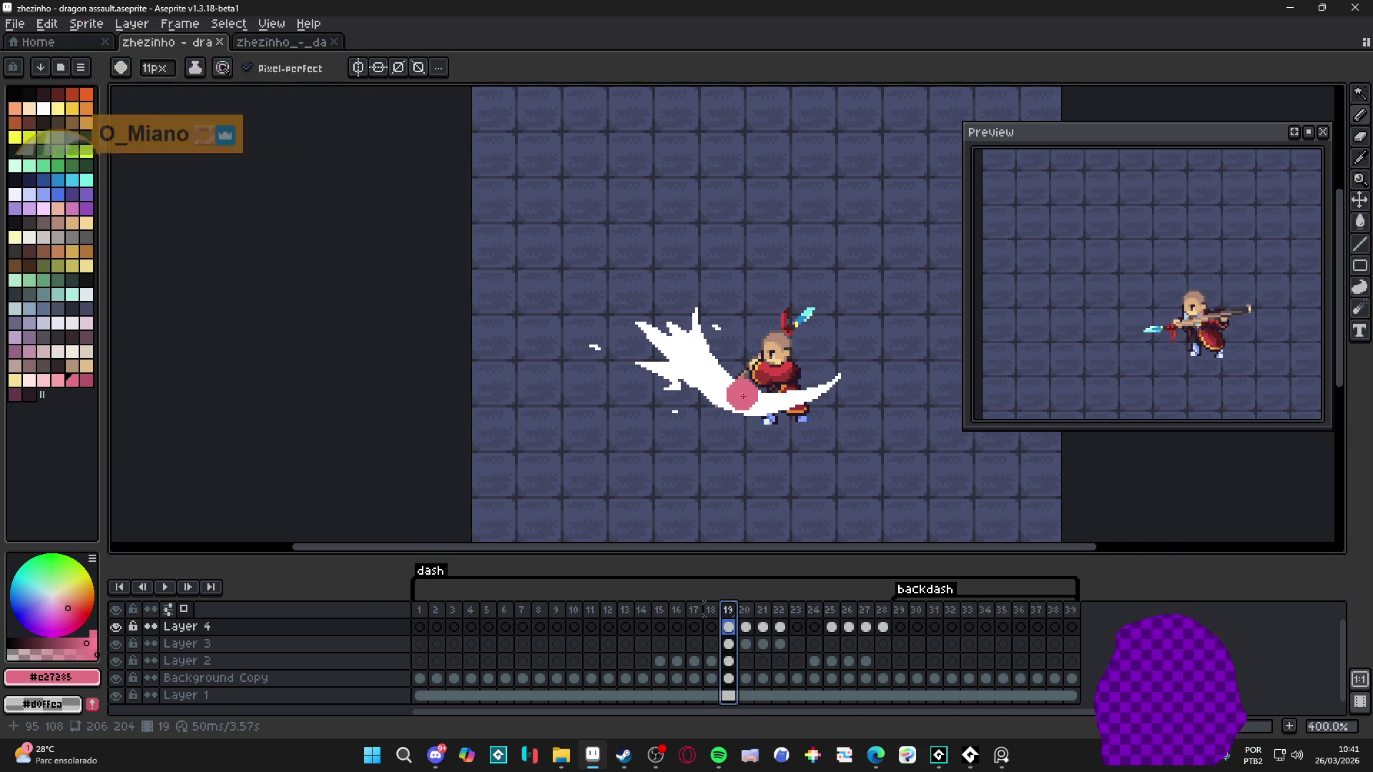
Step: Make Layer 3 active, save the file, and toggle Layer 3's visibility off and on
ctrl+click(715, 411)
key(ctrl+s)
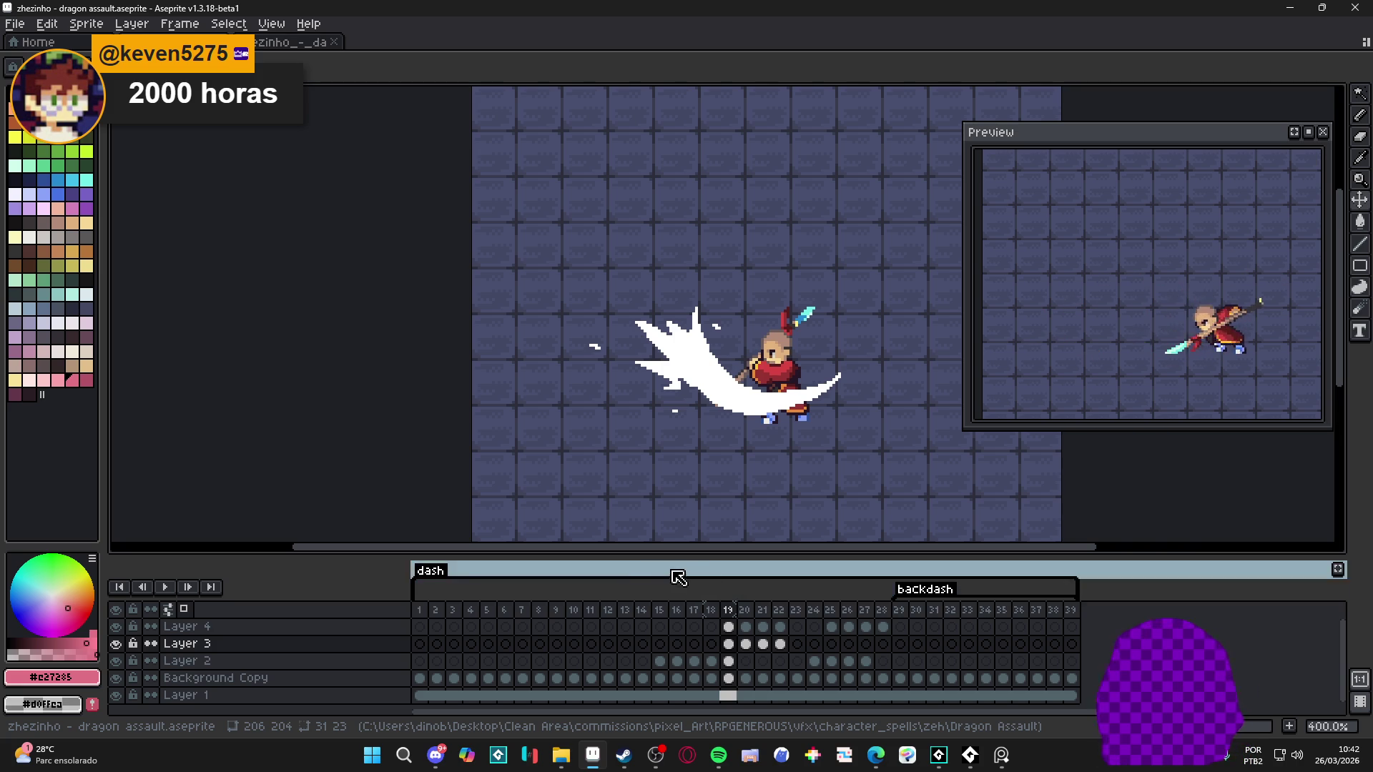
click(115, 645)
click(115, 646)
click(115, 646)
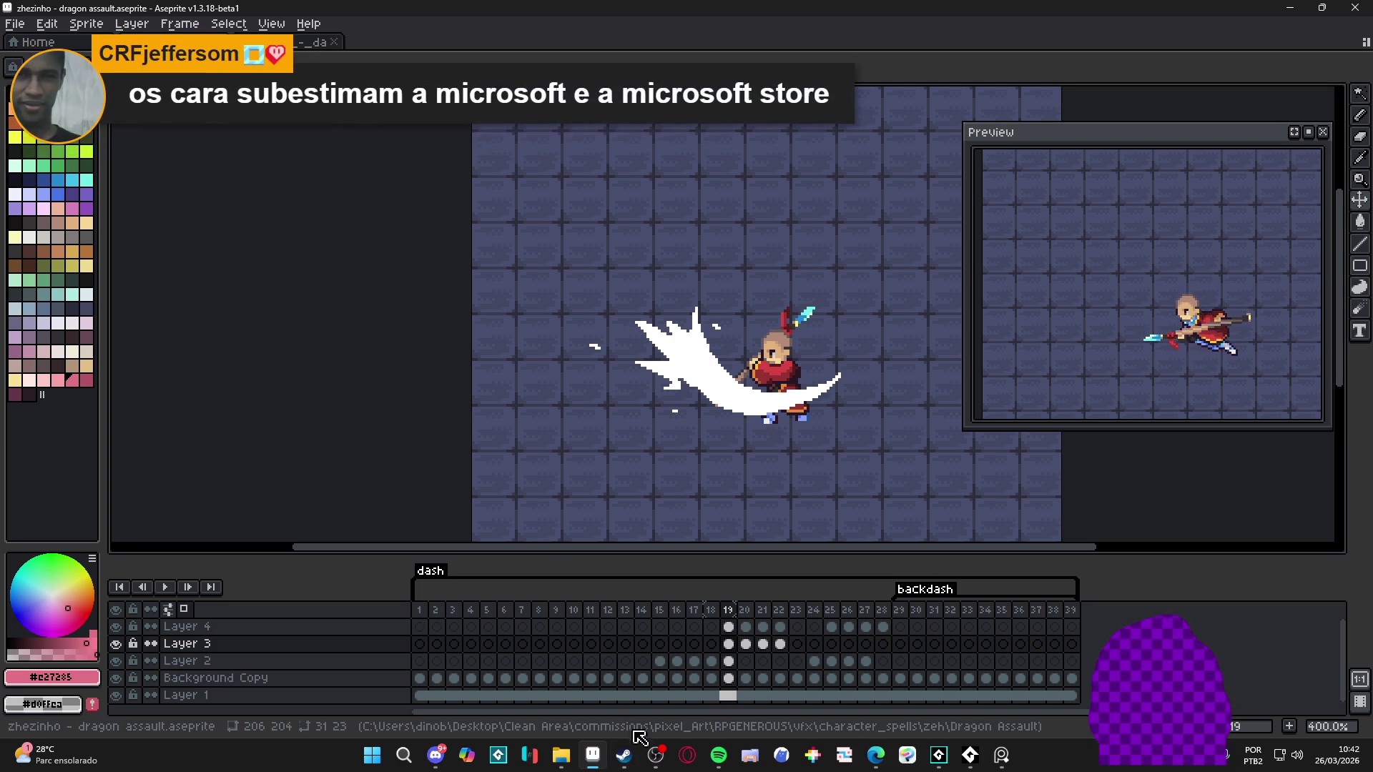
click(372, 755)
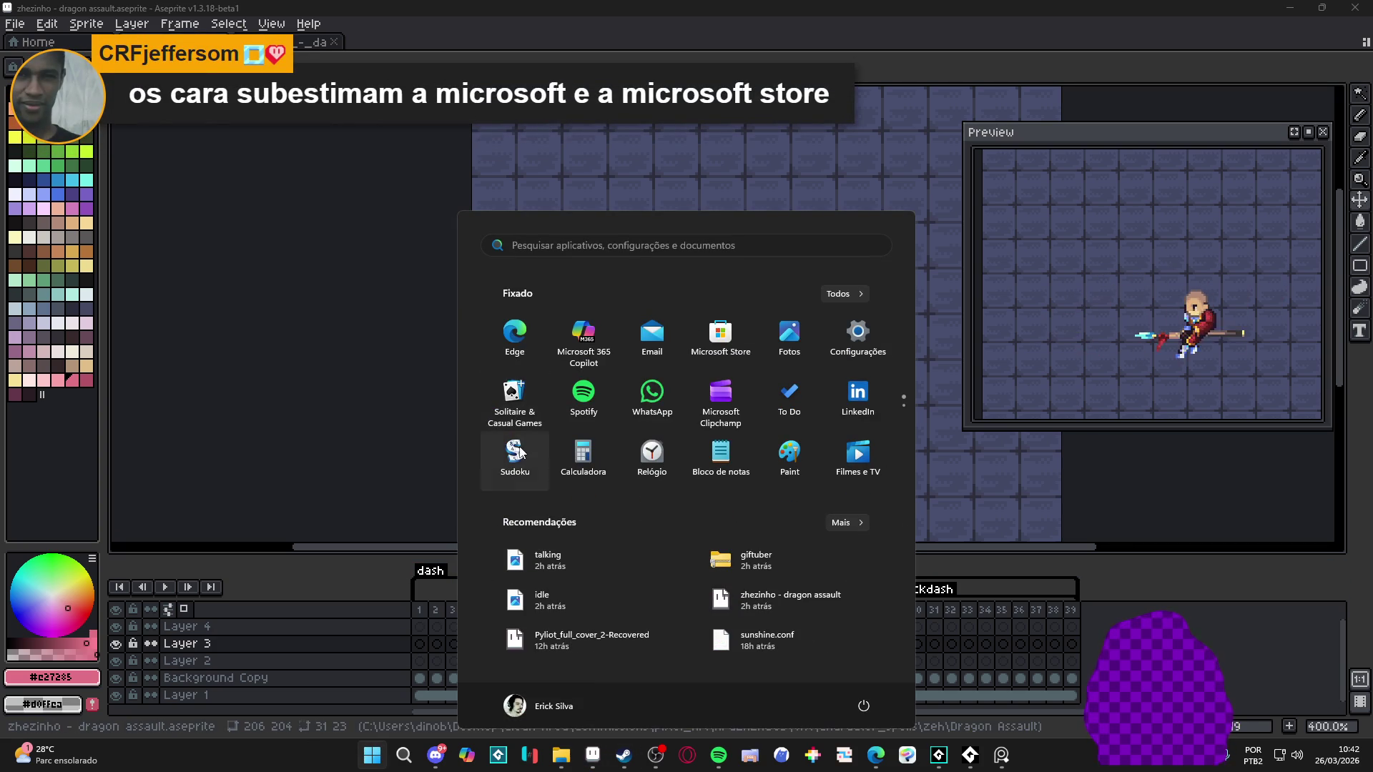
Step: Search 'microsoft store' and launch Microsoft Store, then make Layer 4 active in Aseprite
text(microsoft store)
click(577, 374)
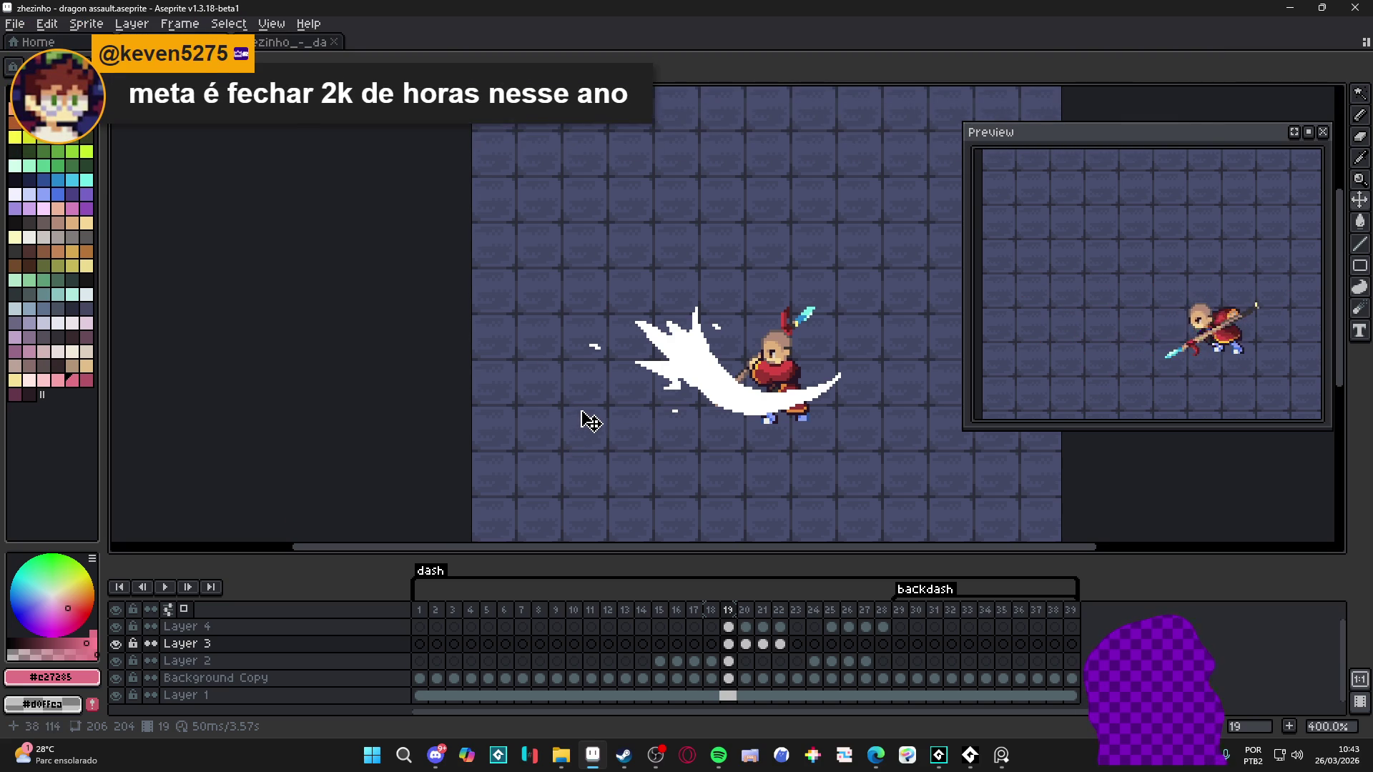
key(alt+Up)
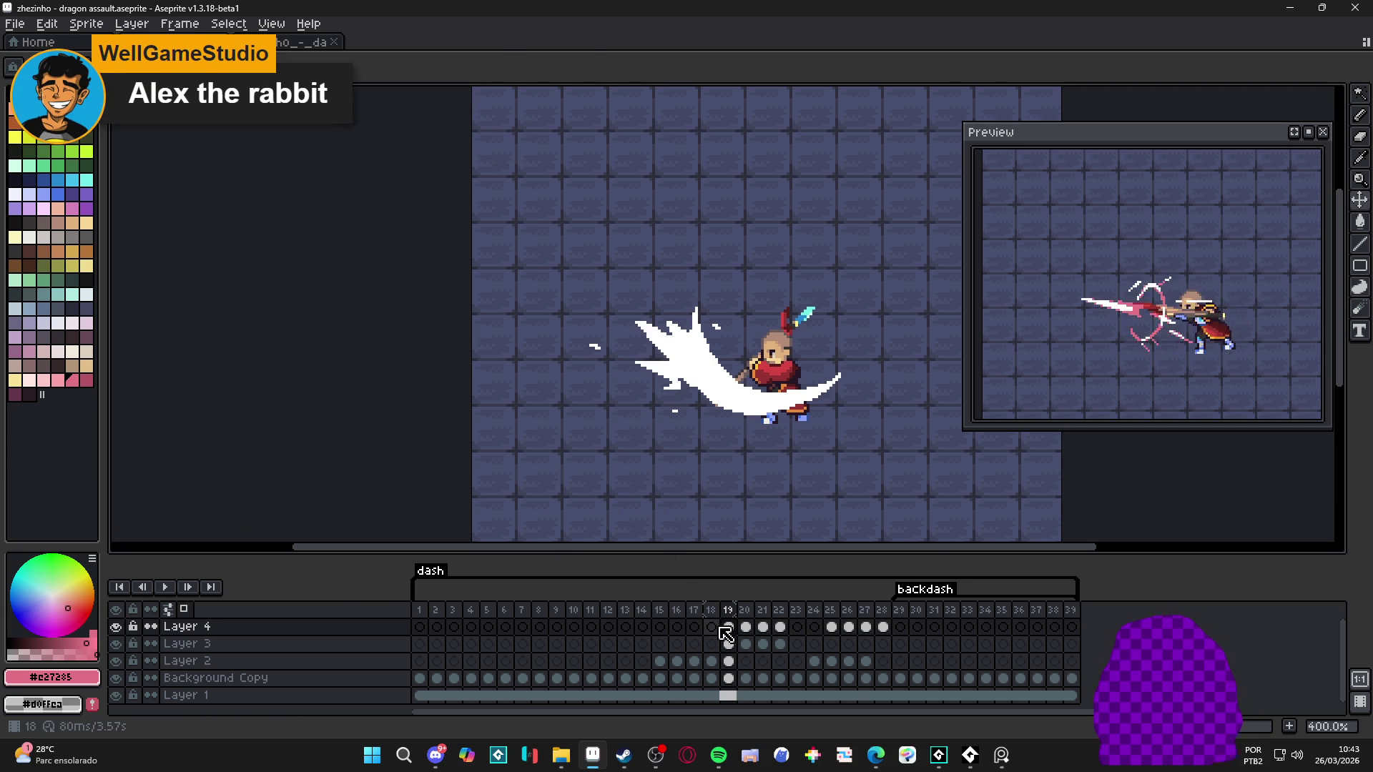
double_click(116, 628)
click(116, 643)
click(116, 644)
click(116, 627)
click(117, 627)
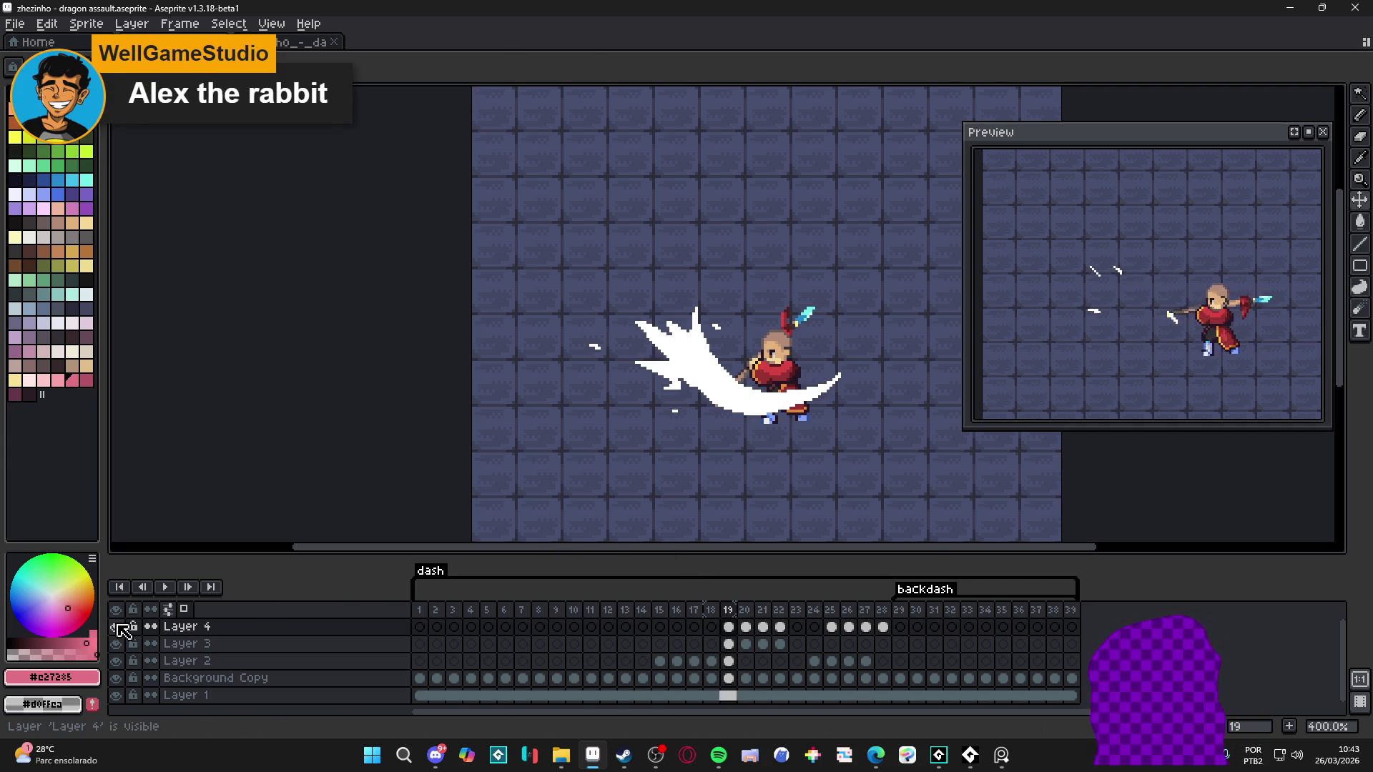
click(116, 644)
click(116, 643)
click(117, 643)
click(117, 644)
click(746, 628)
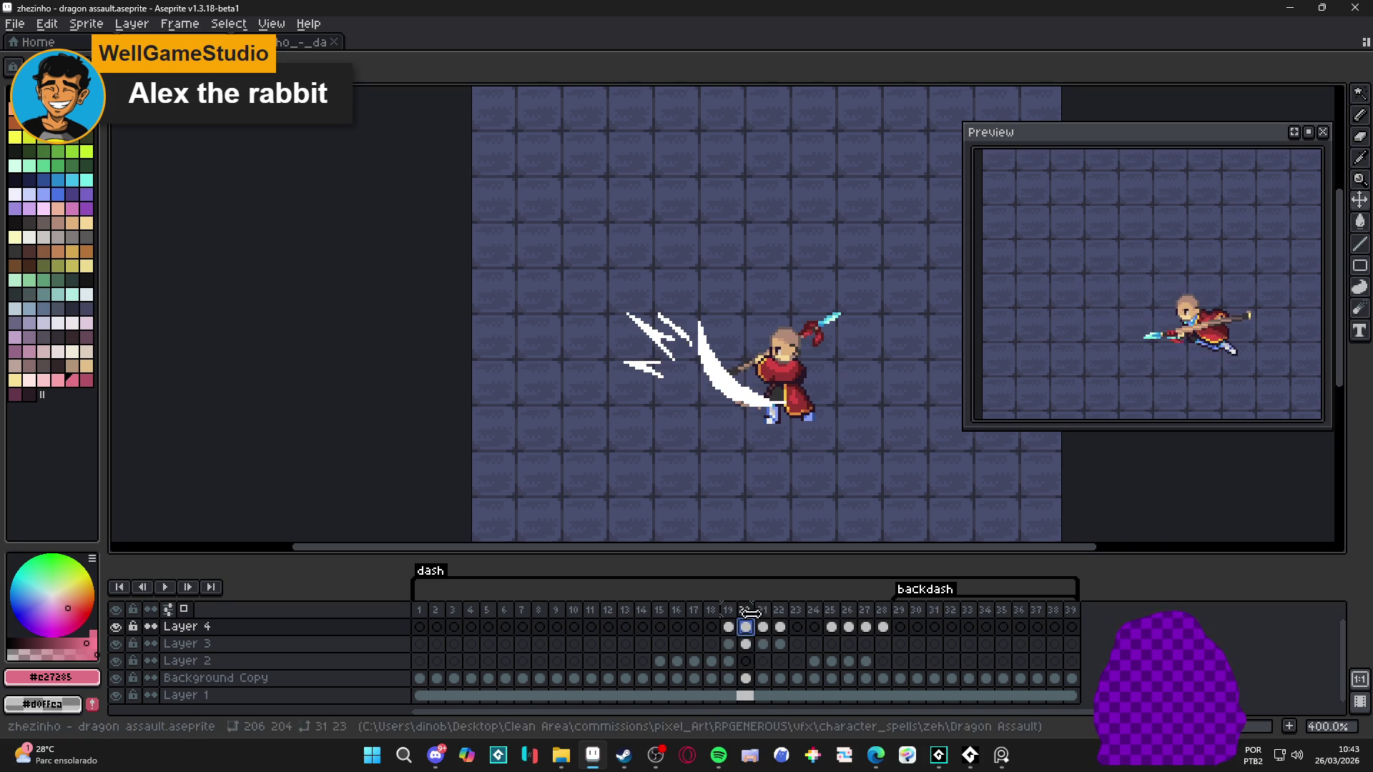
click(763, 627)
click(780, 628)
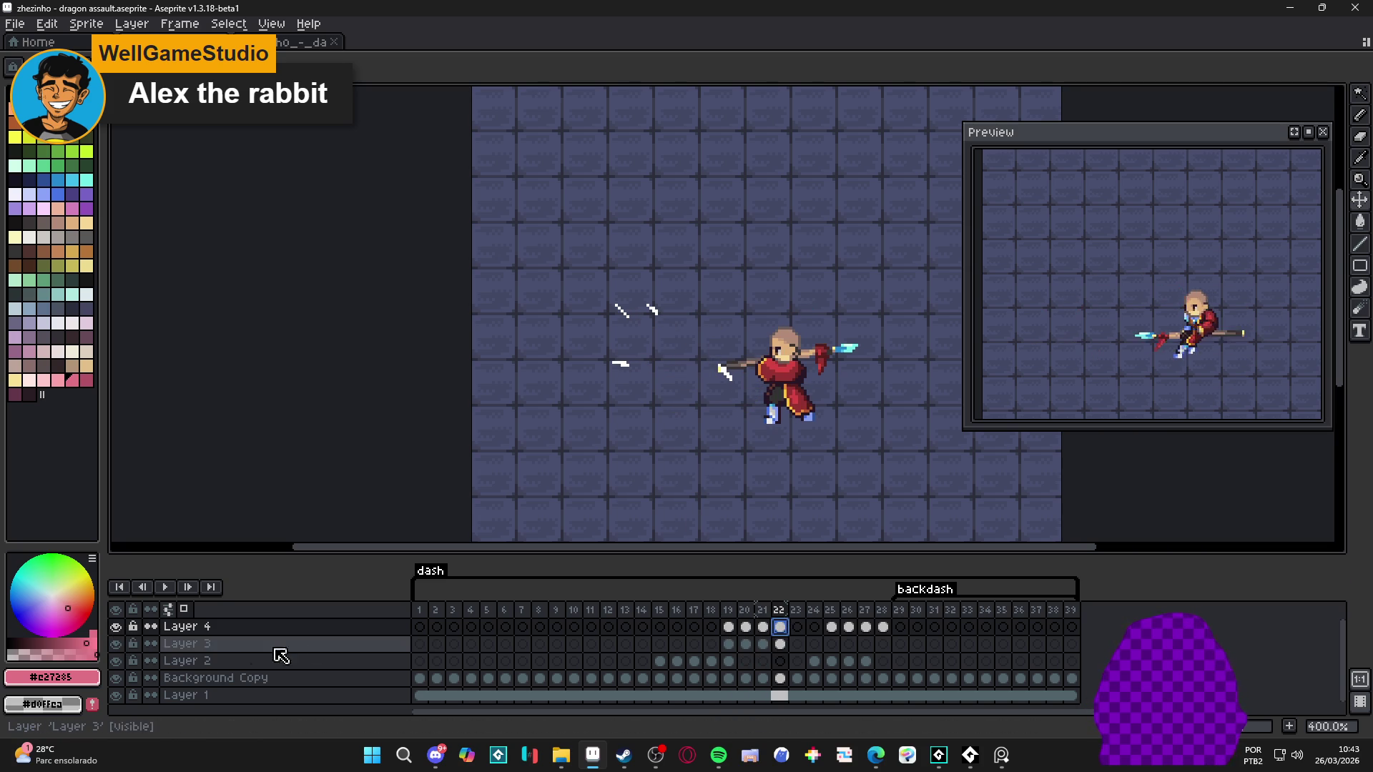
click(116, 643)
click(117, 644)
click(729, 627)
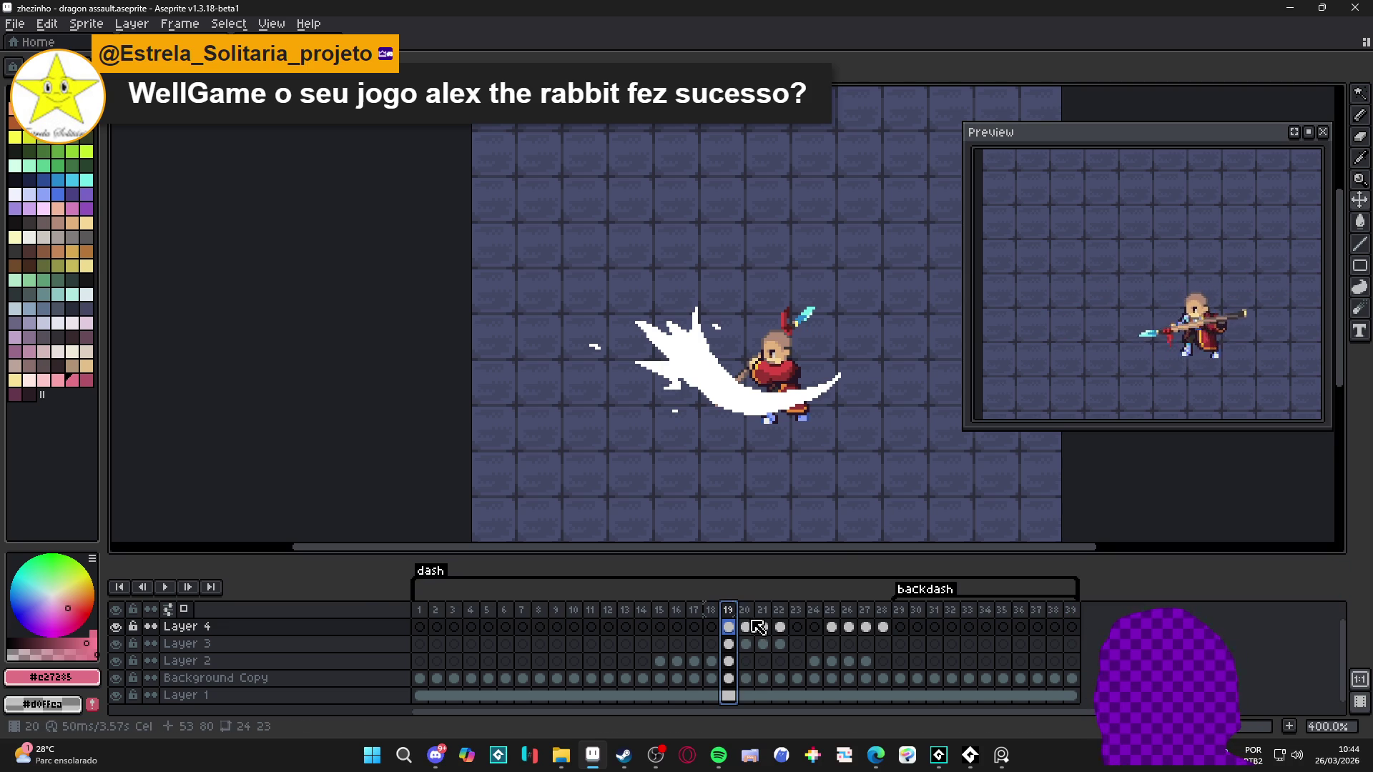
Step: Compare frame 19 with frames 18 and 20, save the file repeatedly, then play the animation
click(711, 626)
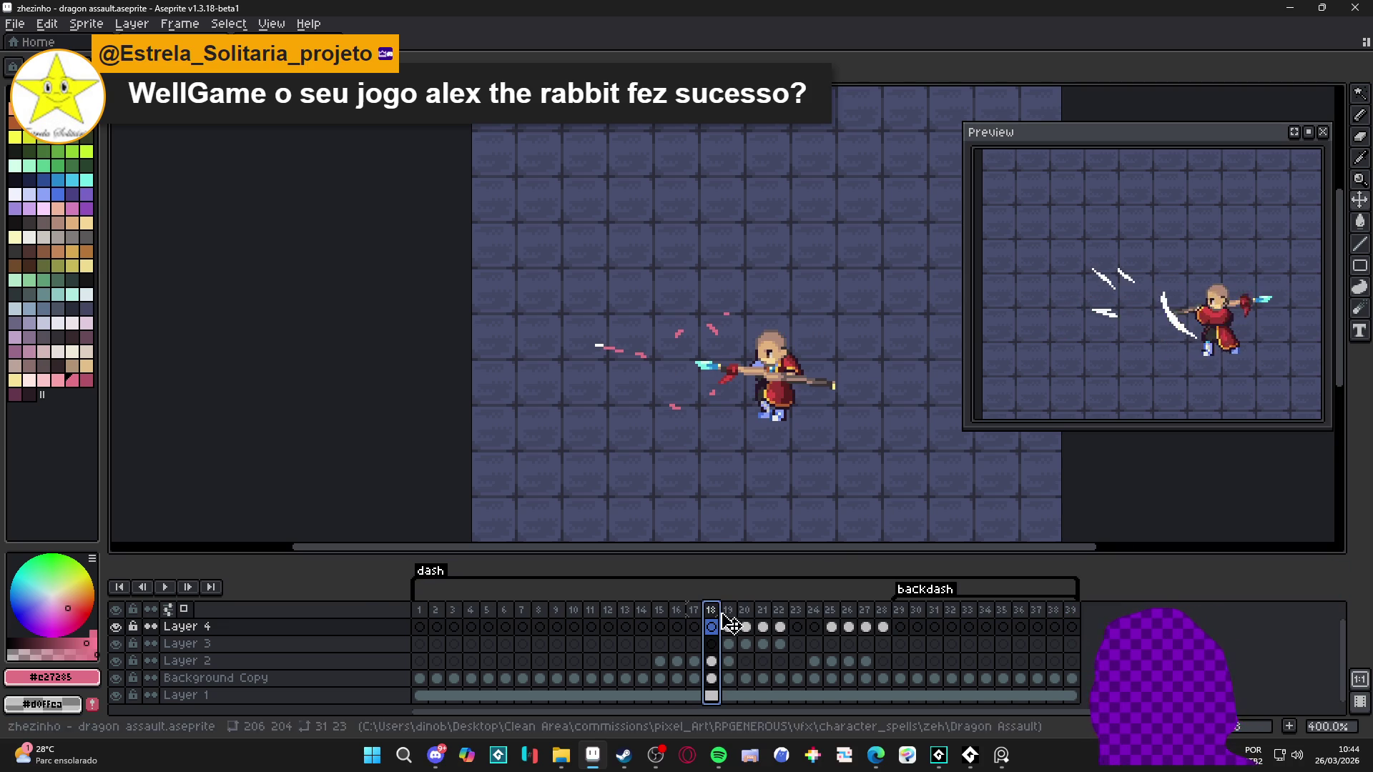
click(730, 618)
click(746, 622)
click(731, 620)
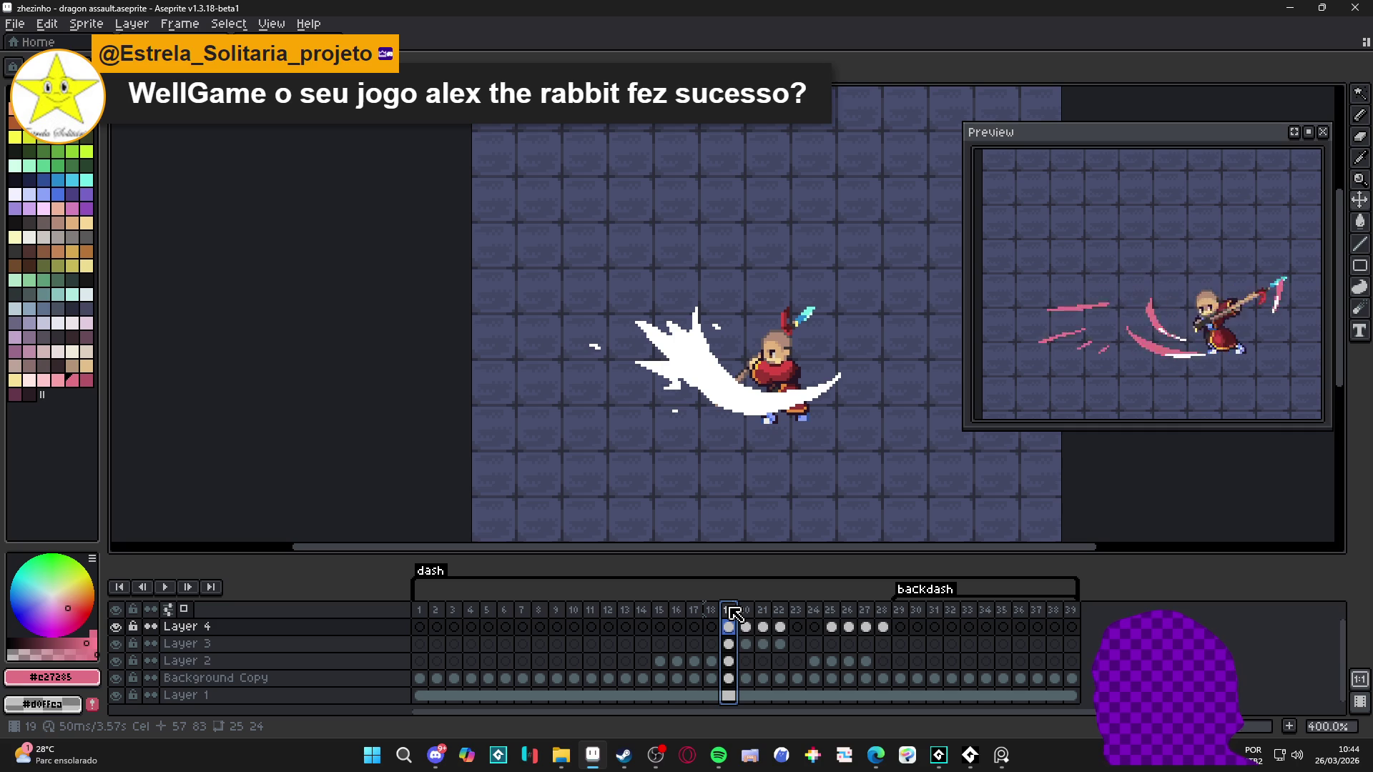
key(ctrl+s)
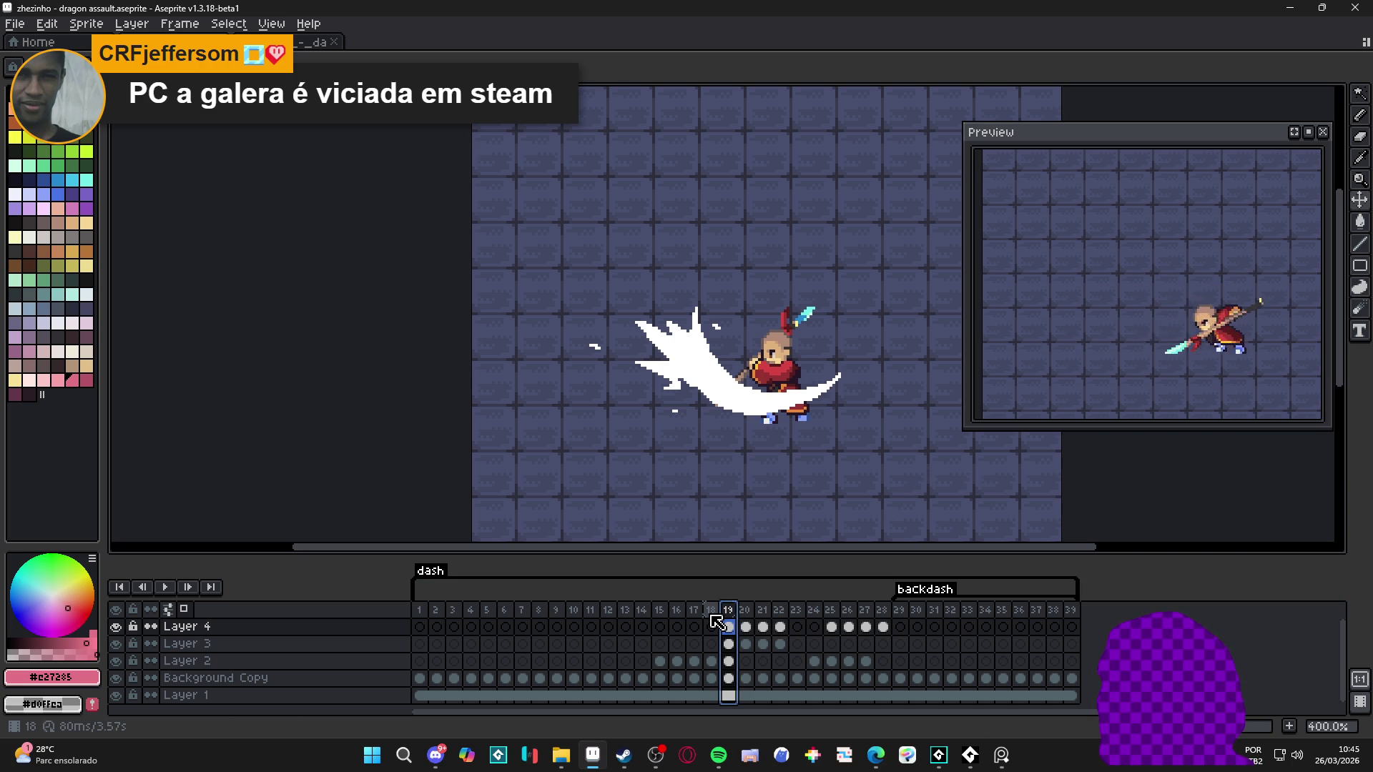
key(ctrl+s)
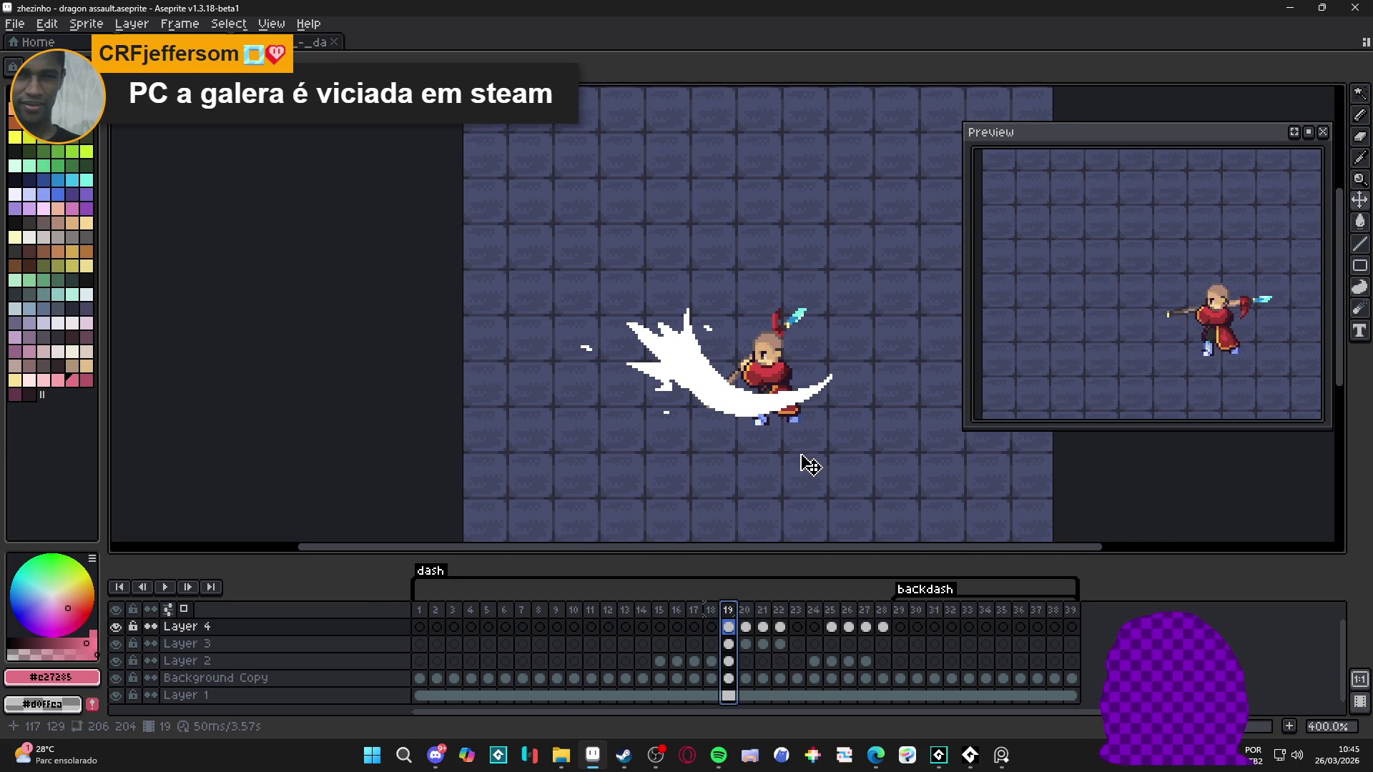
key(ctrl+s)
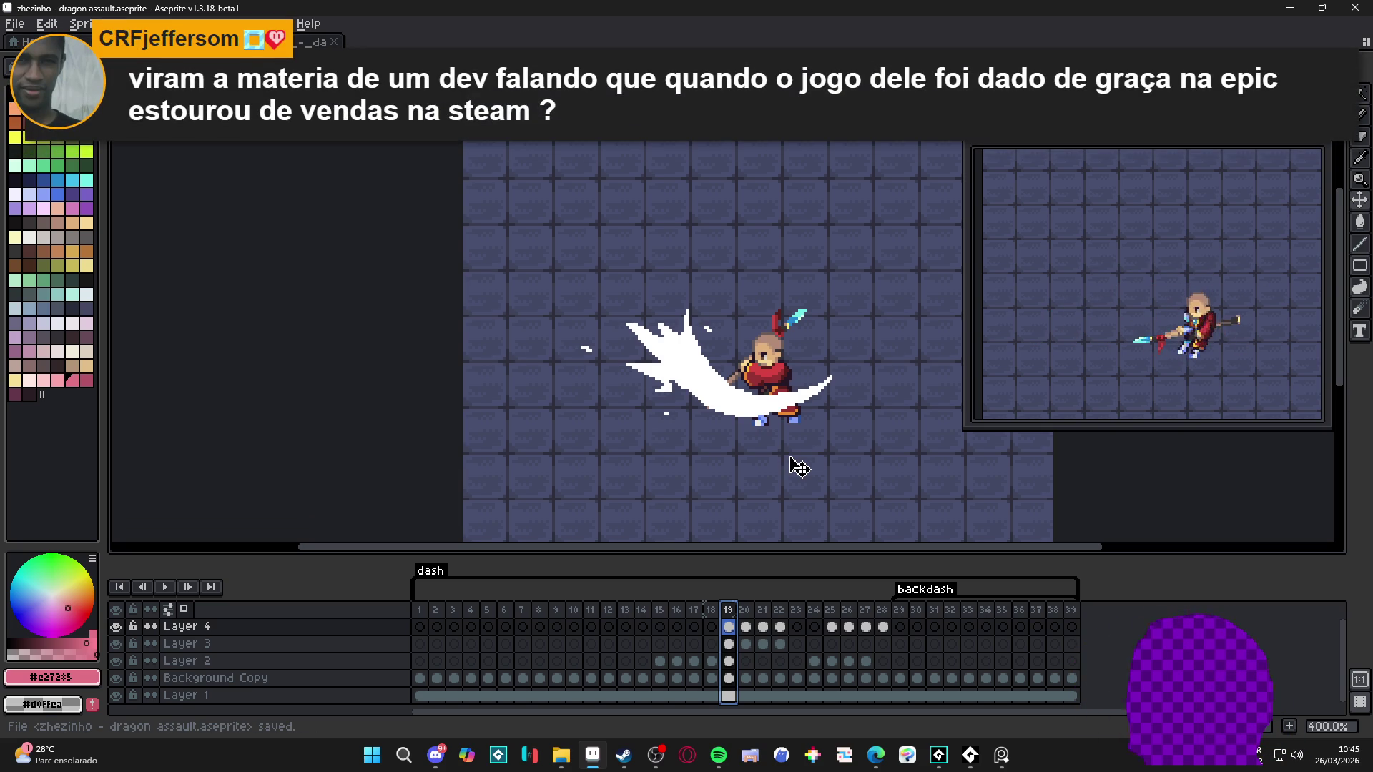
click(175, 587)
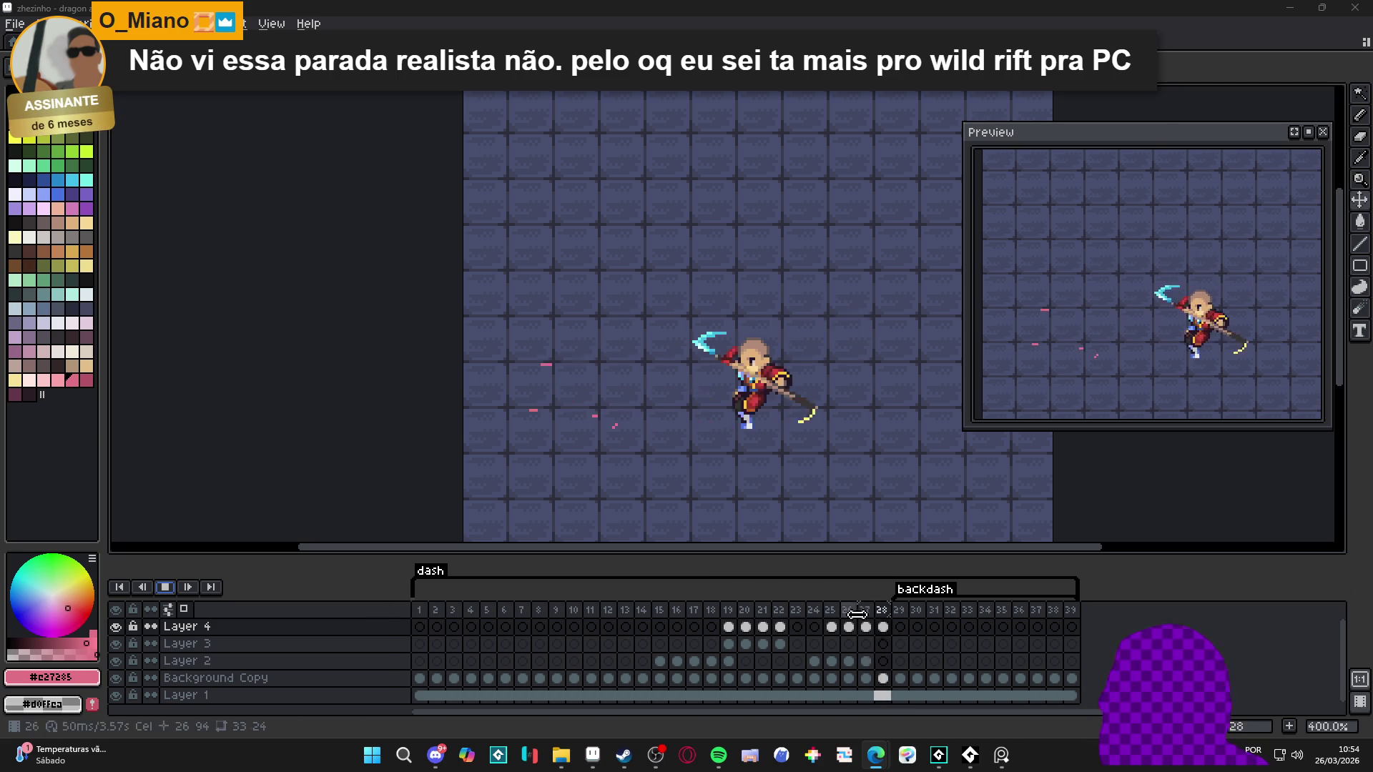
Step: Bring up the browser with the impact VFX GIF reference images
click(875, 755)
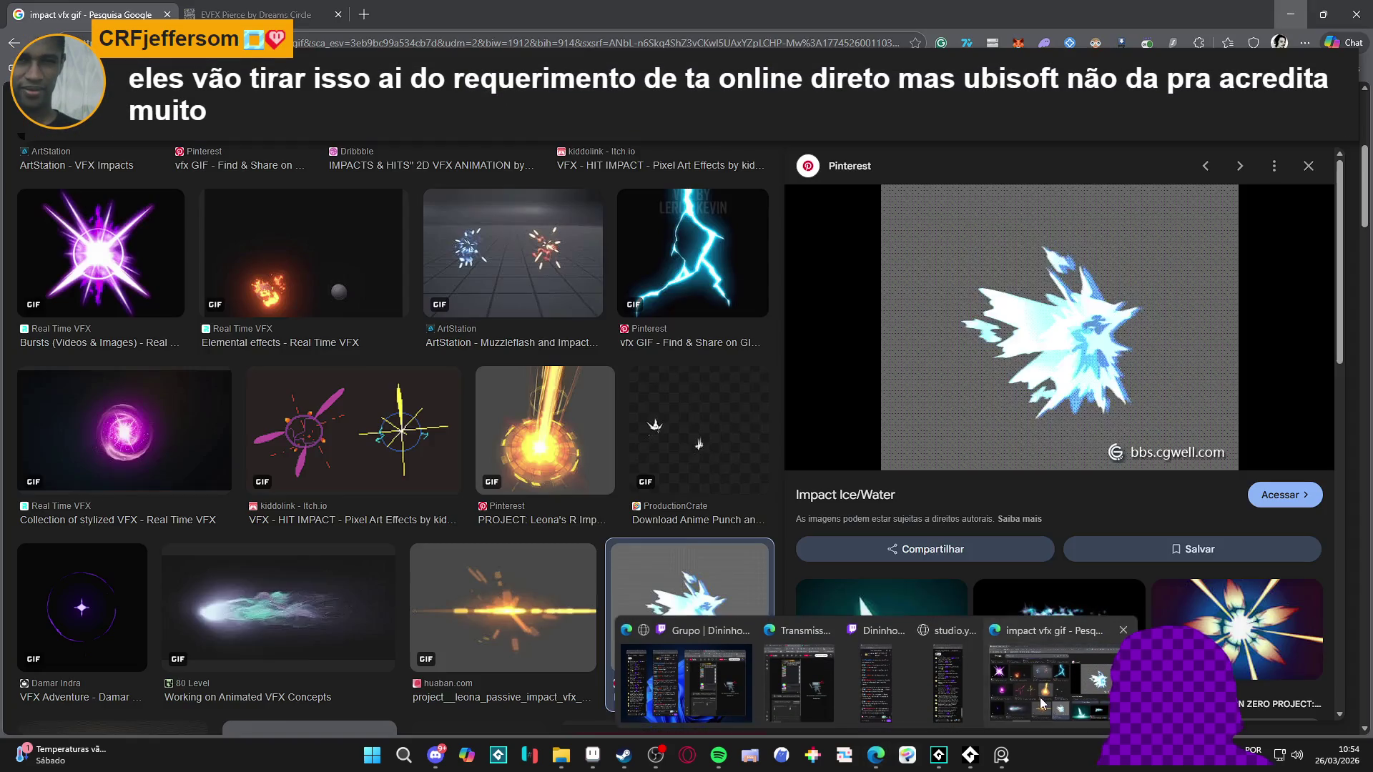
Step: Search Google for 'lol next' and skim the League Next update results
click(424, 43)
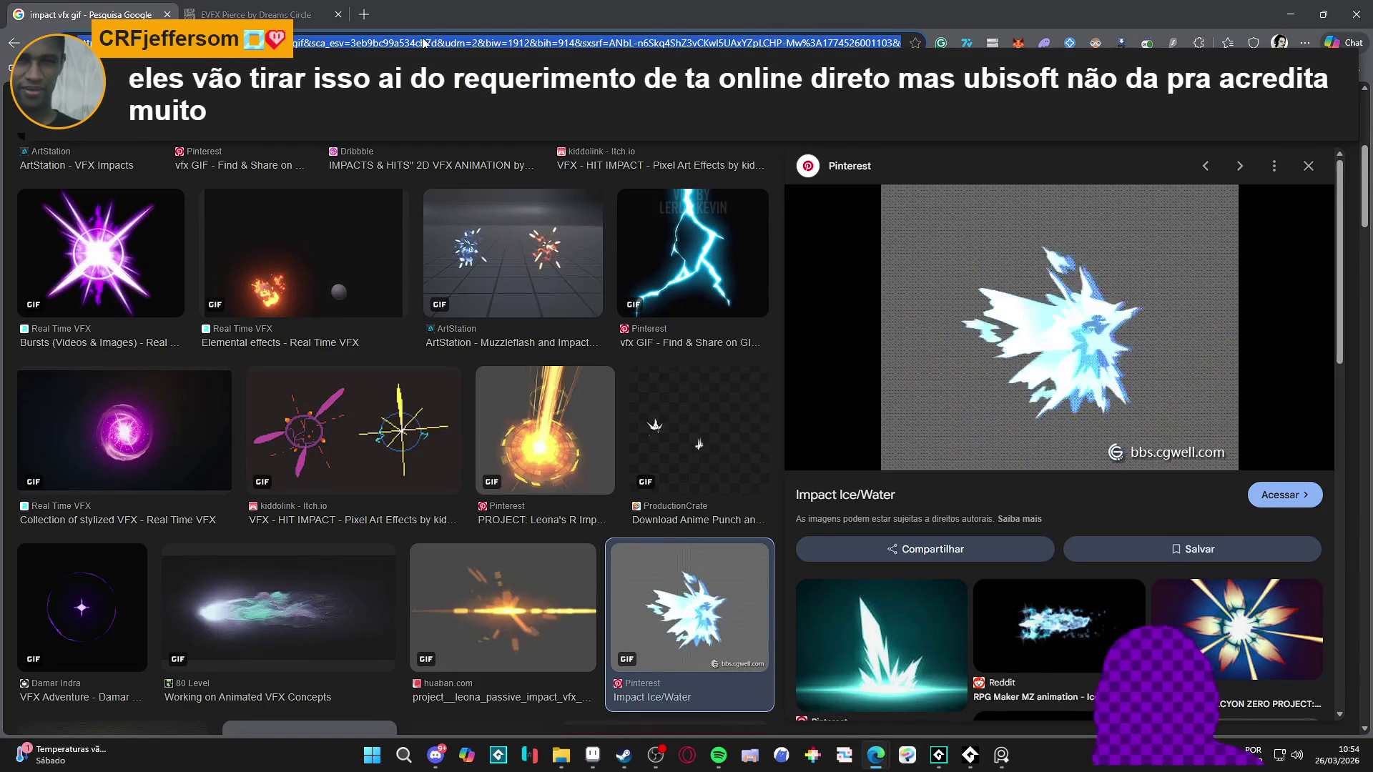
text(lol next)
key(Return)
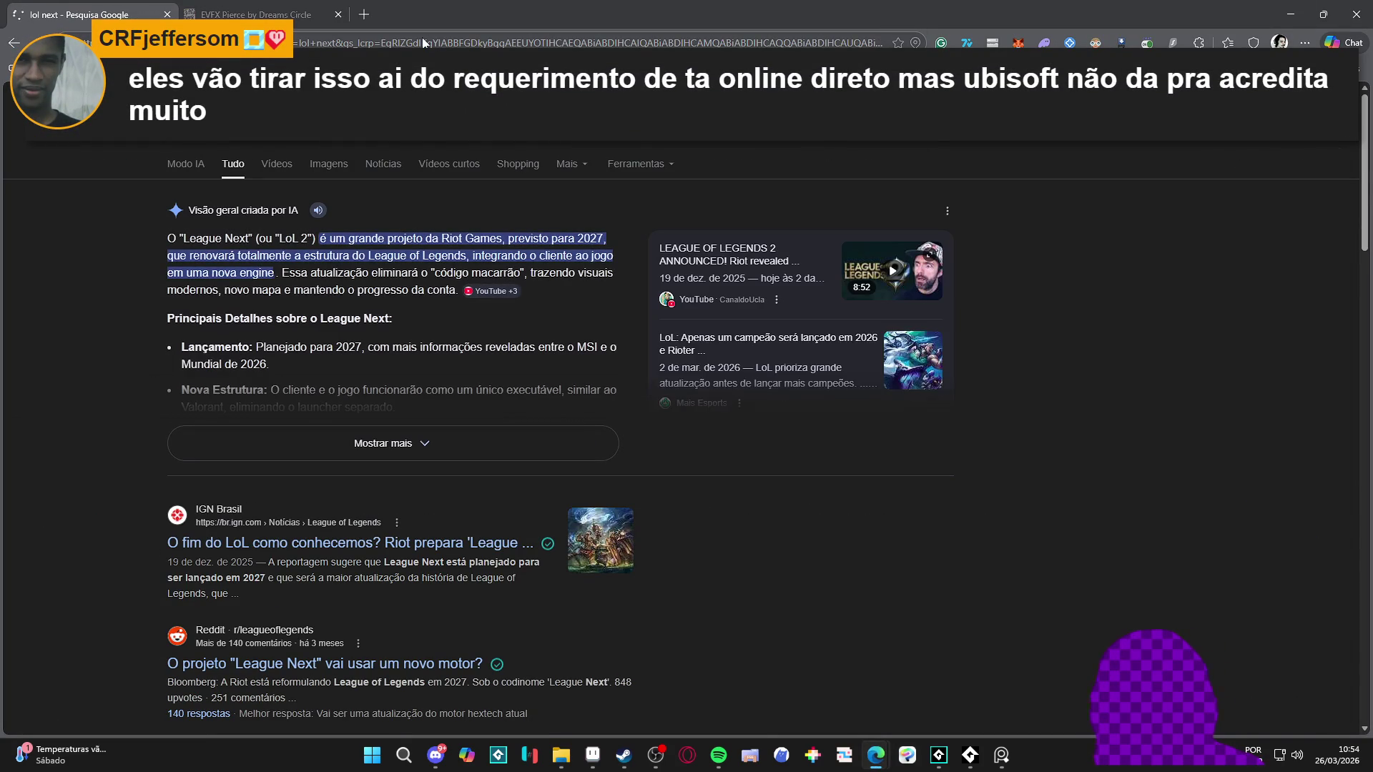
scroll(97, 346, down, 3)
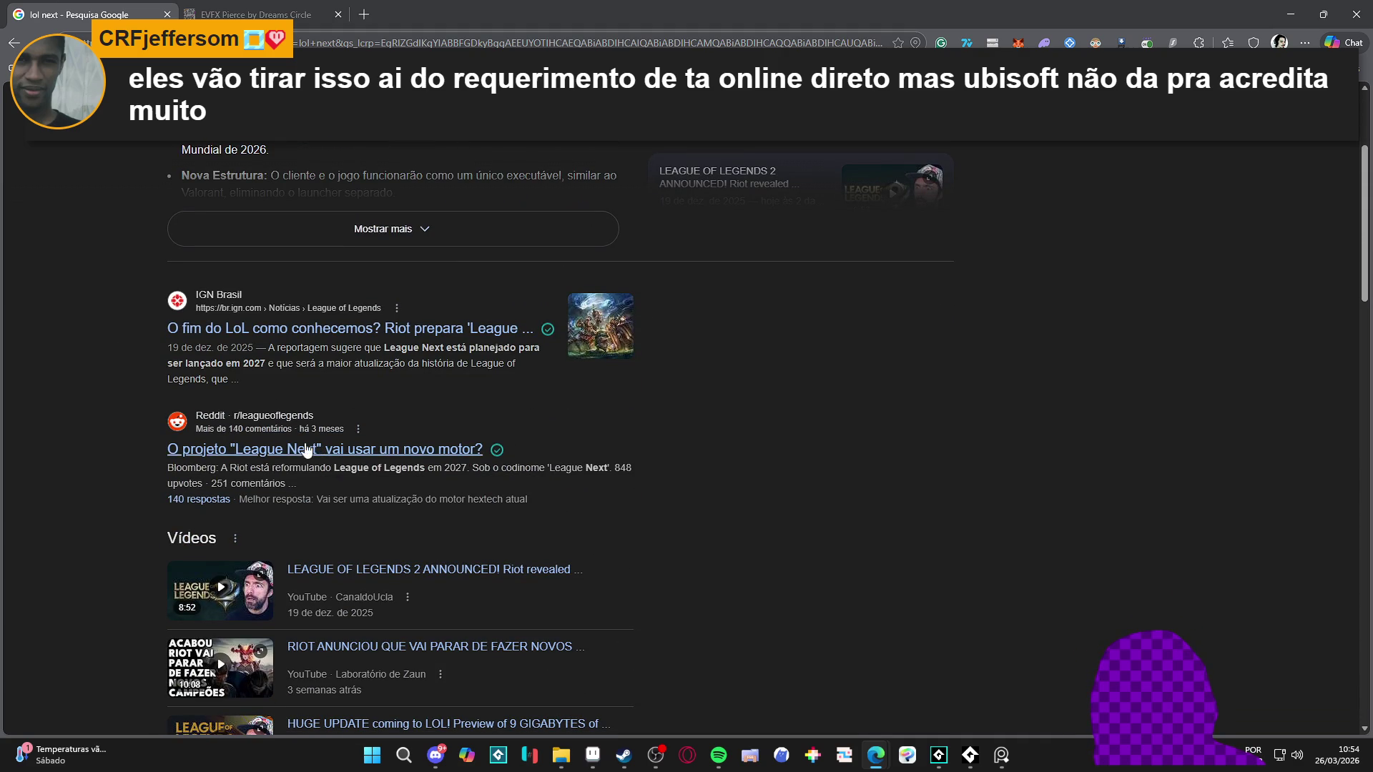
scroll(94, 429, down, 7)
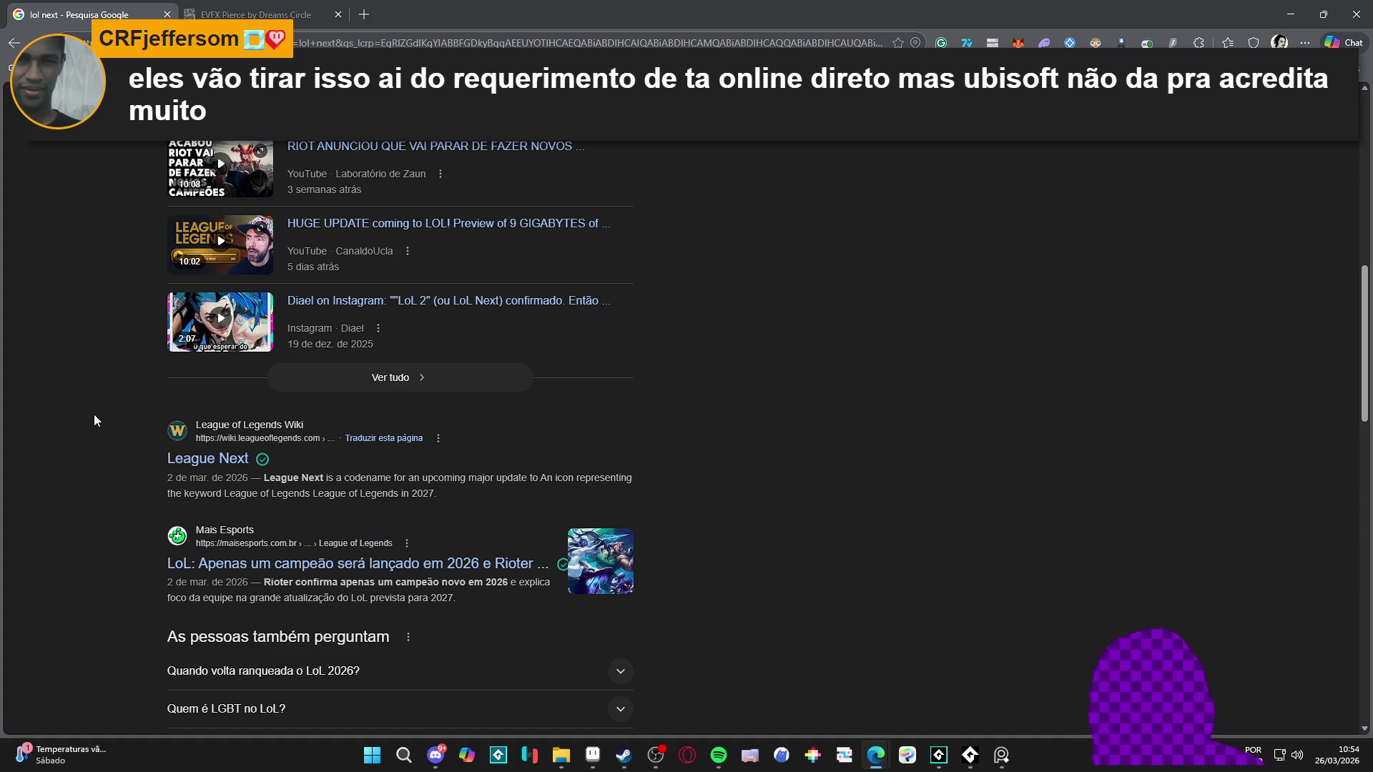
scroll(97, 404, up, 10)
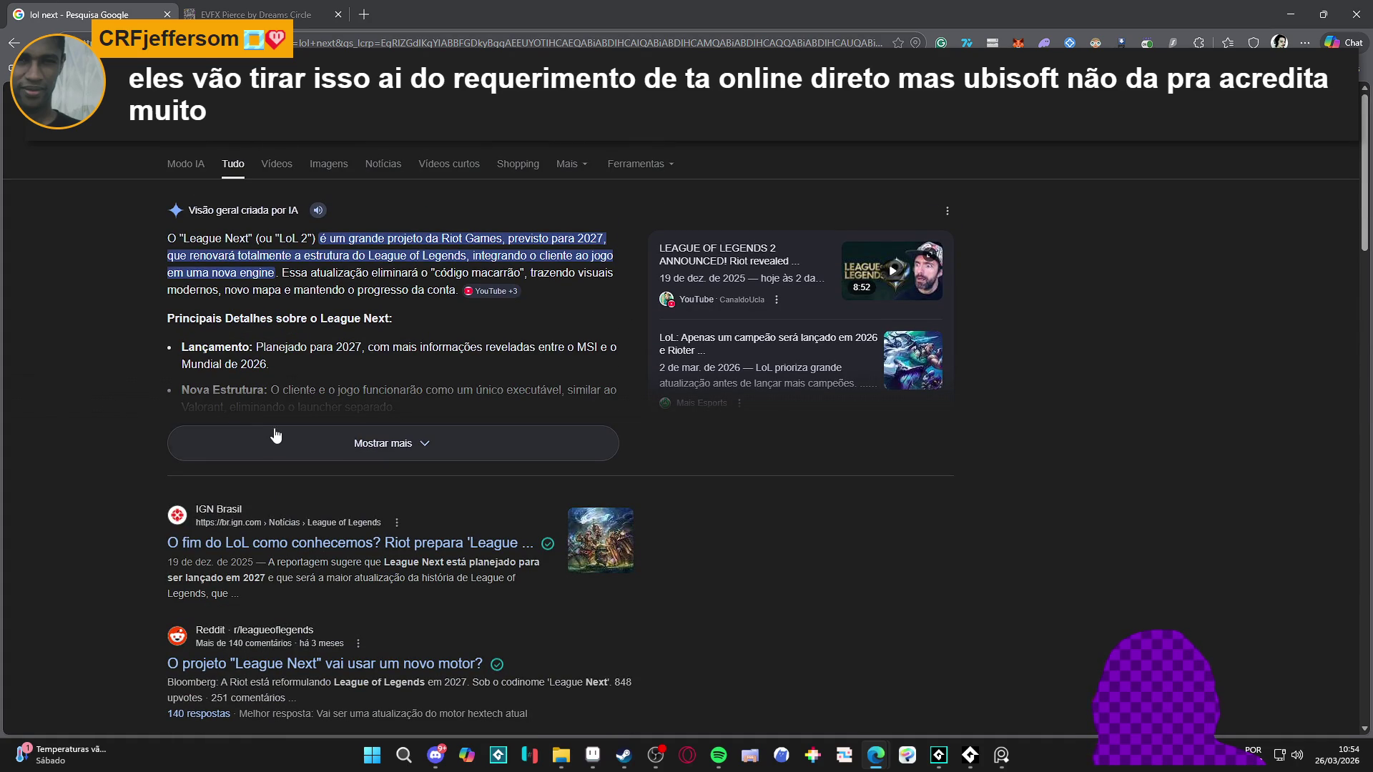
click(329, 109)
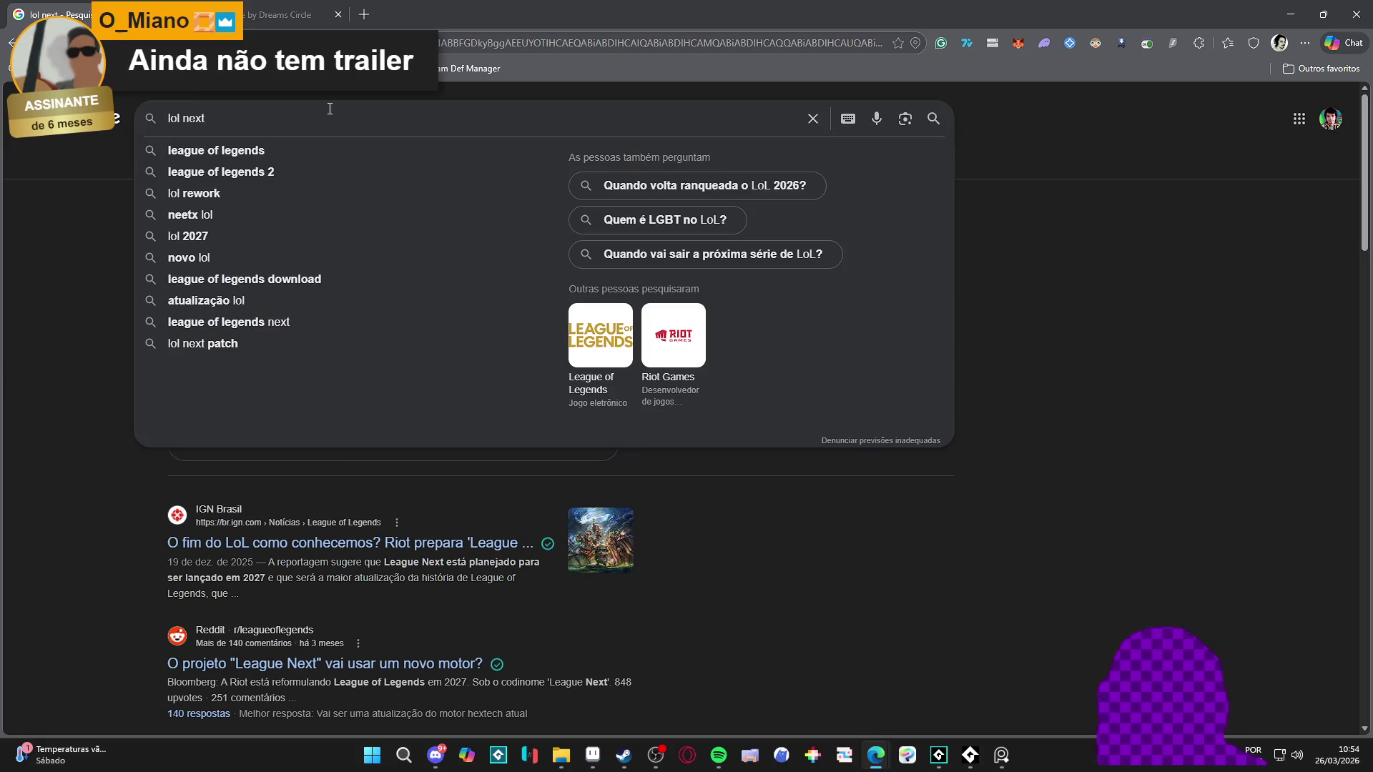
Step: Replace the query with 'league next' and scroll through the results
key(BackSpace)
key(BackSpace)
key(BackSpace)
text(league next)
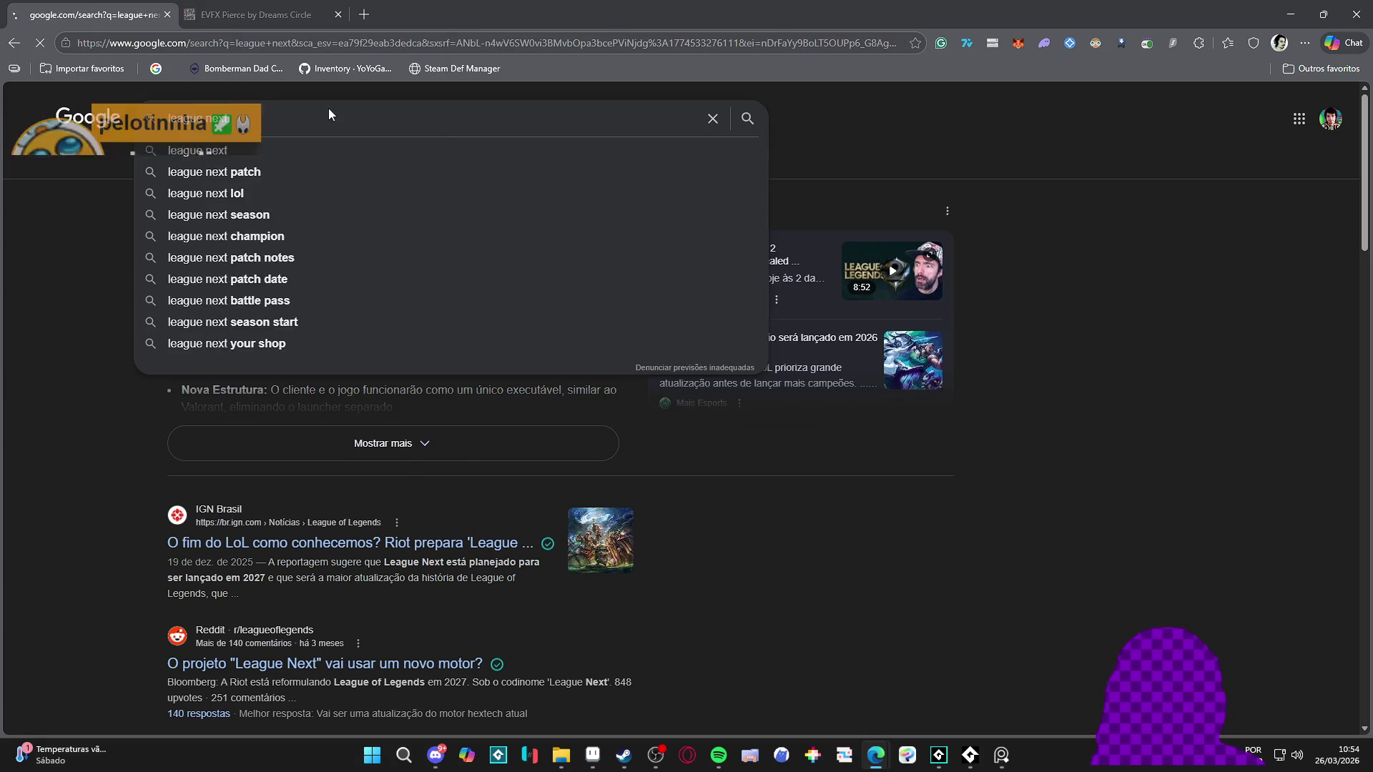
key(Return)
scroll(158, 371, down, 2)
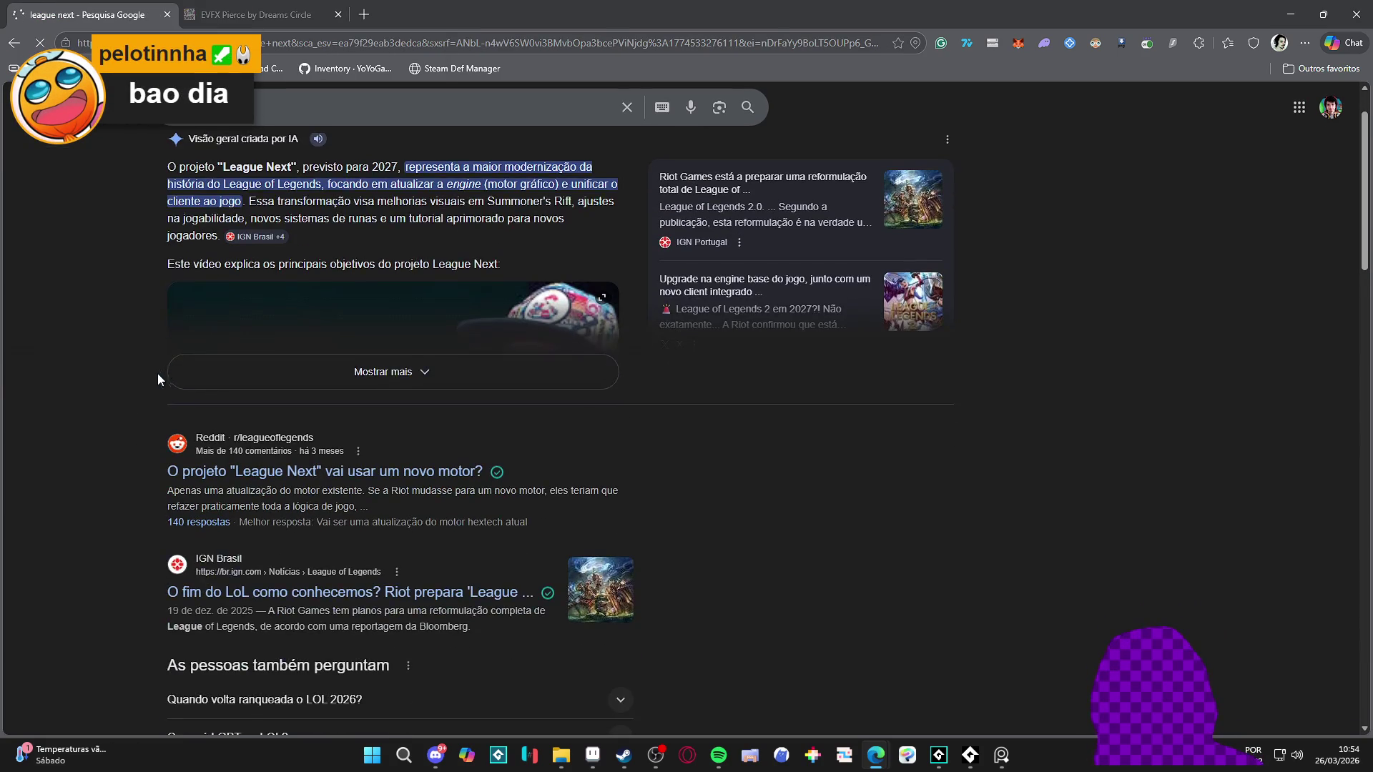
scroll(133, 391, down, 4)
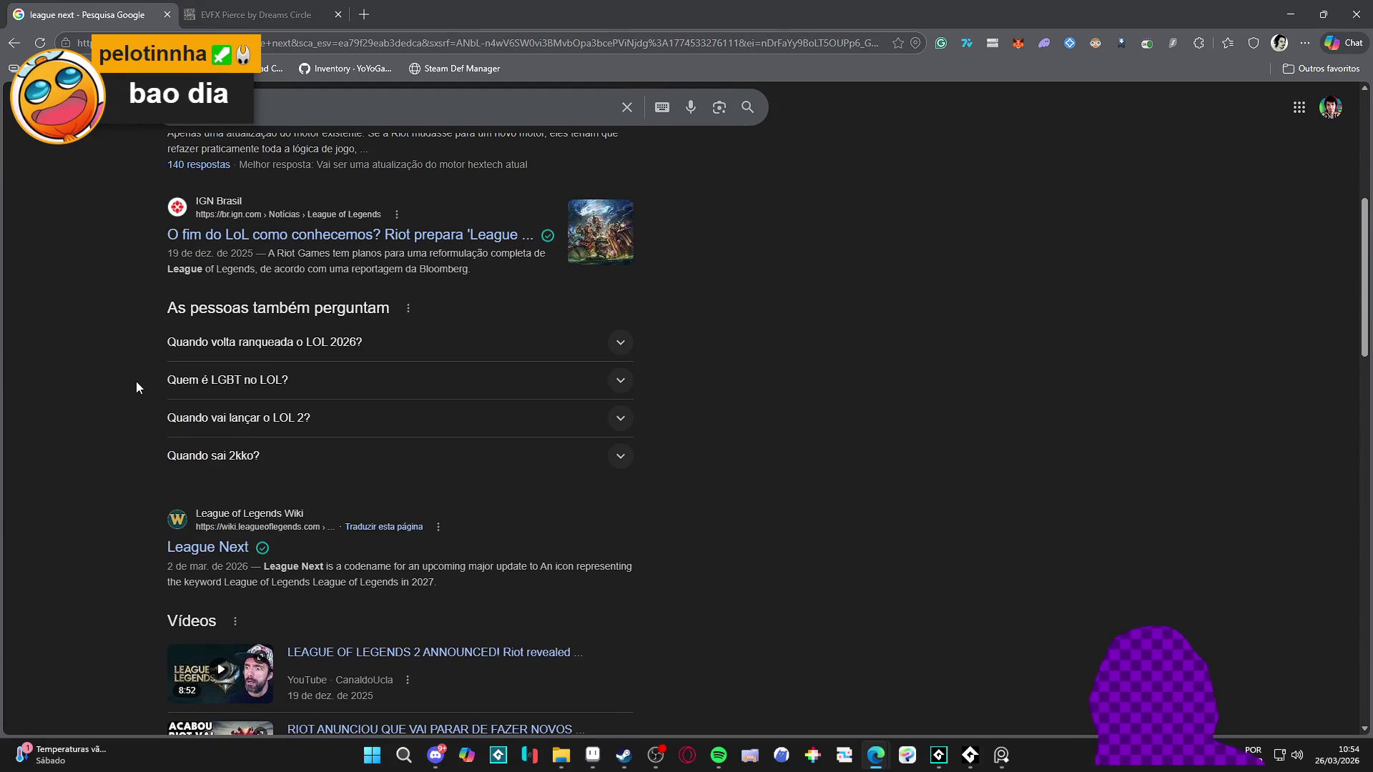
Step: Check the League Next wiki page, then return to the search results
click(198, 547)
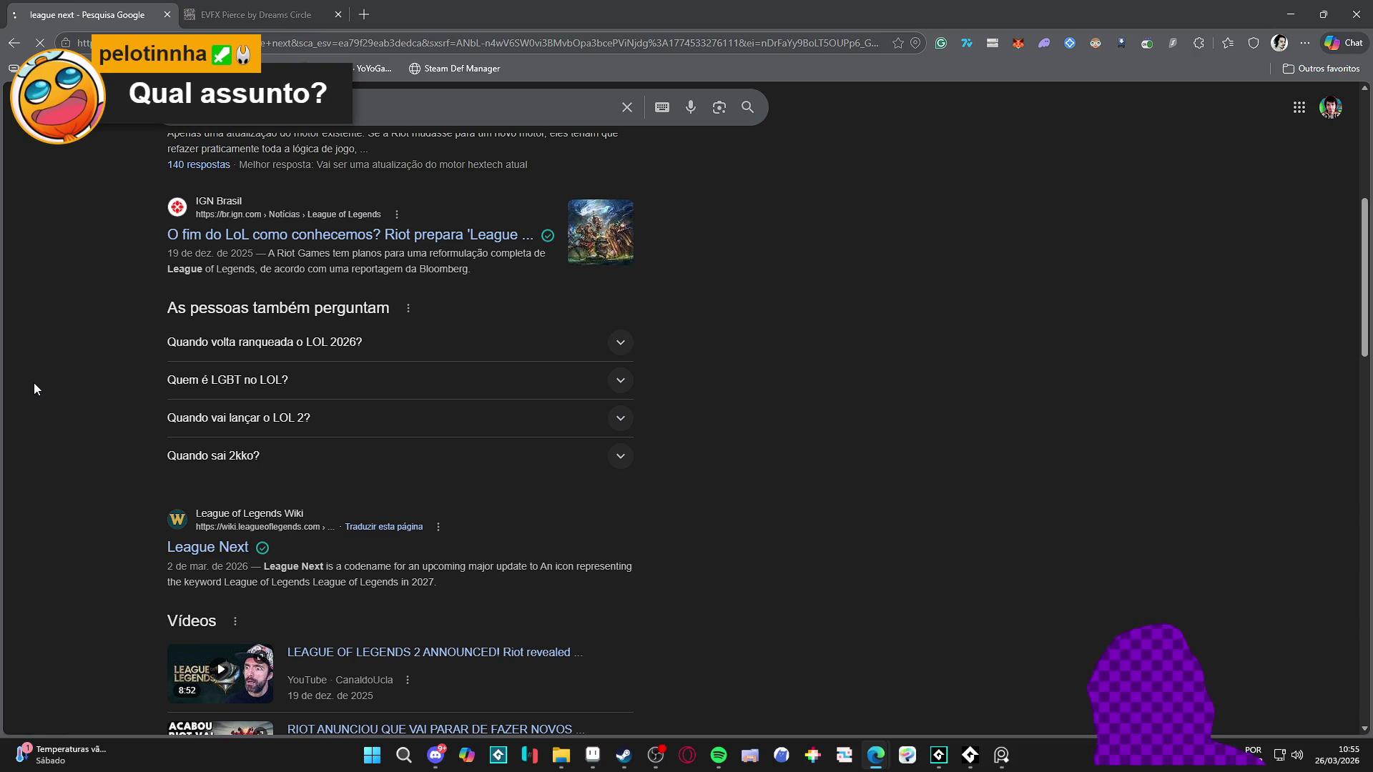
scroll(332, 390, down, 1)
scroll(333, 387, up, 1)
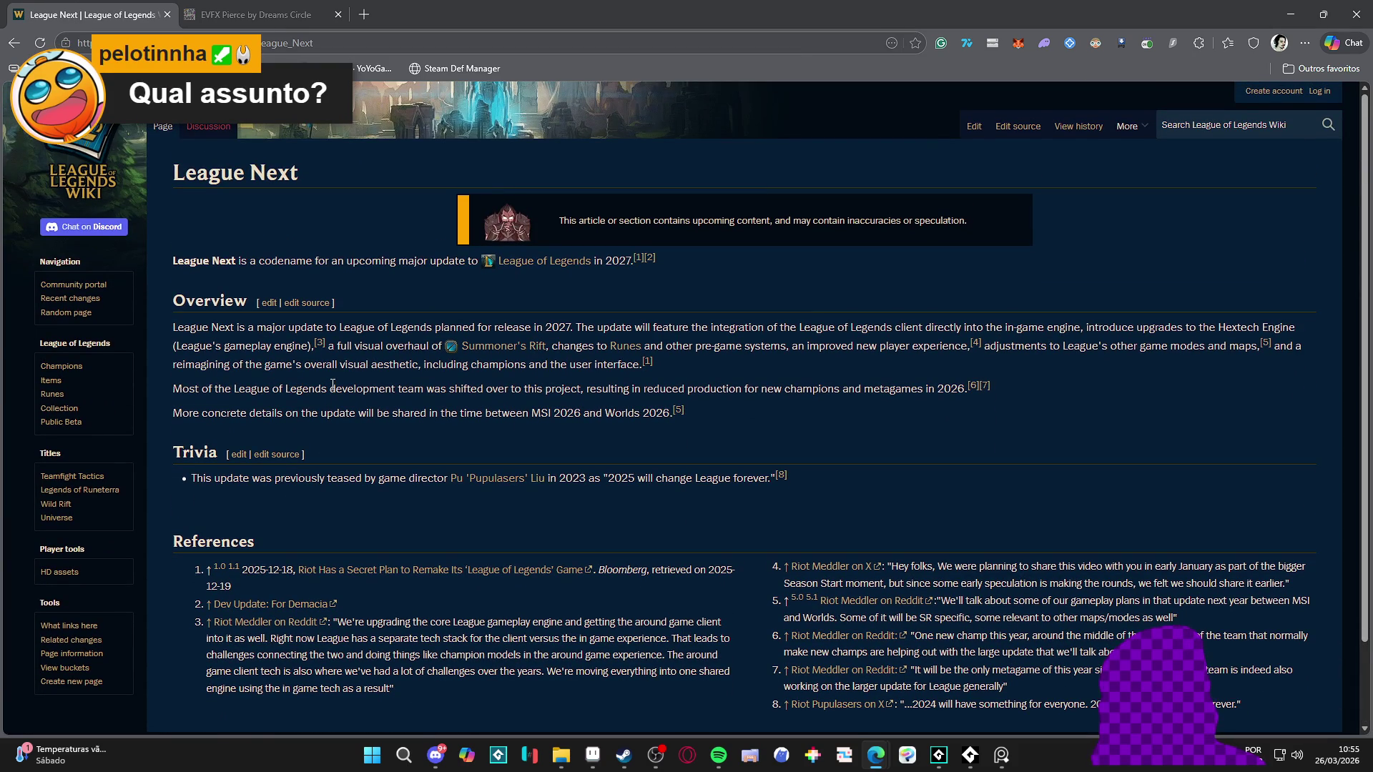
click(19, 45)
Step: View the league next image results, go back, and close the tab
scroll(426, 248, up, 5)
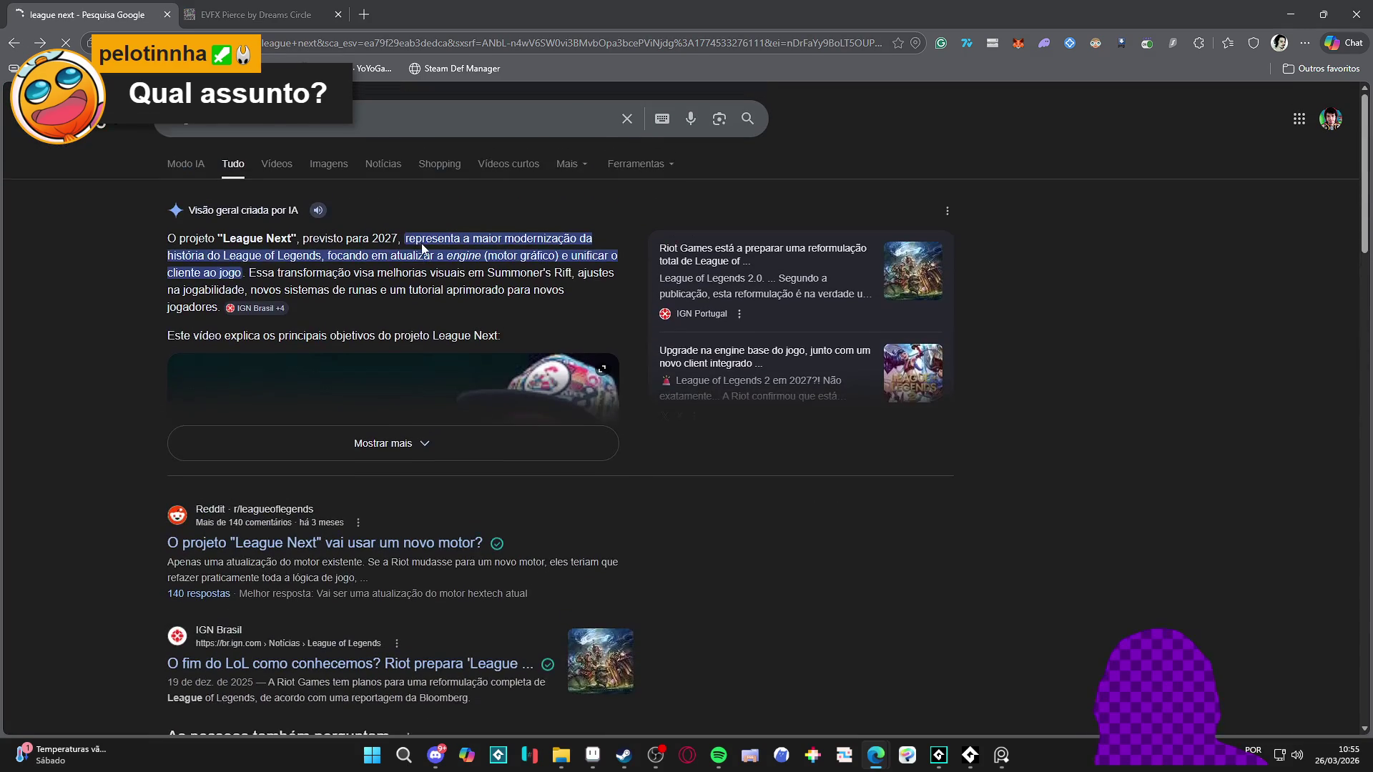
click(325, 168)
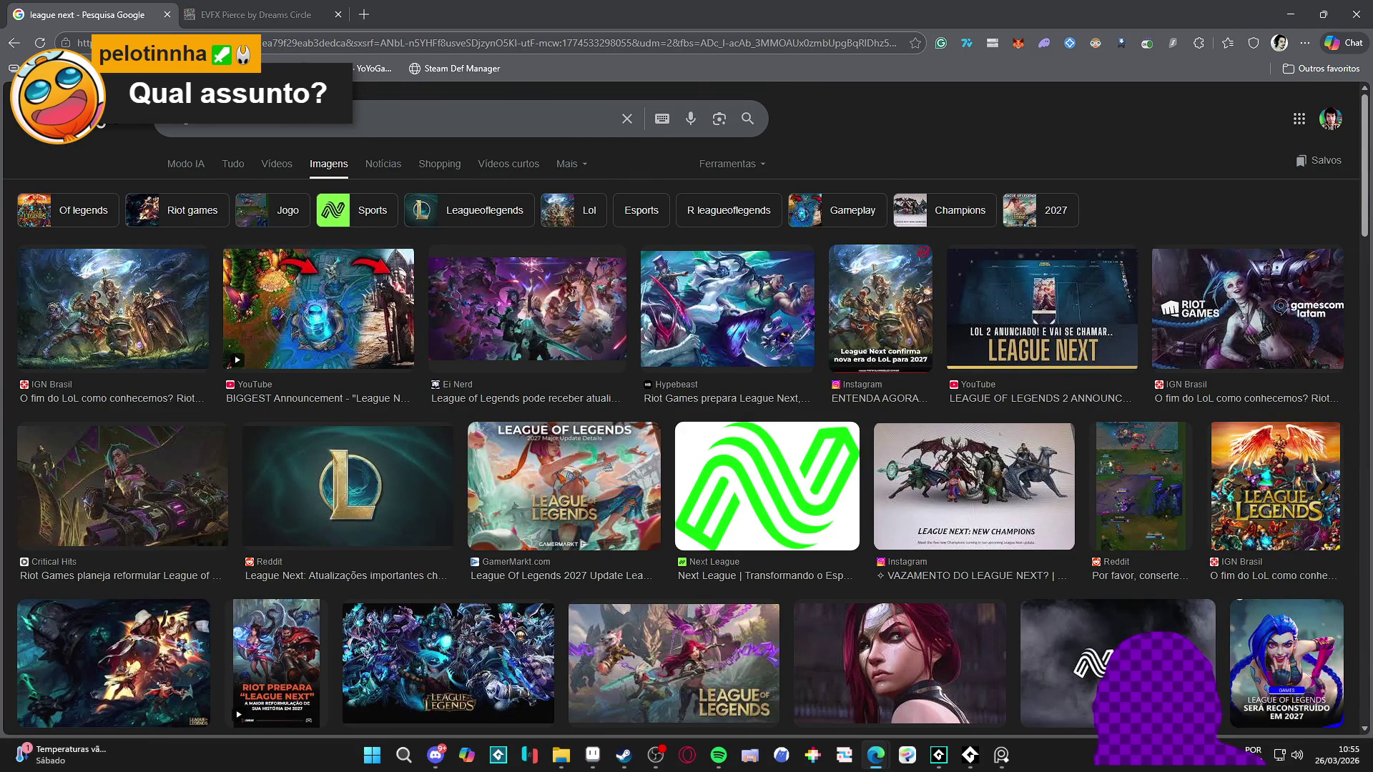
click(17, 44)
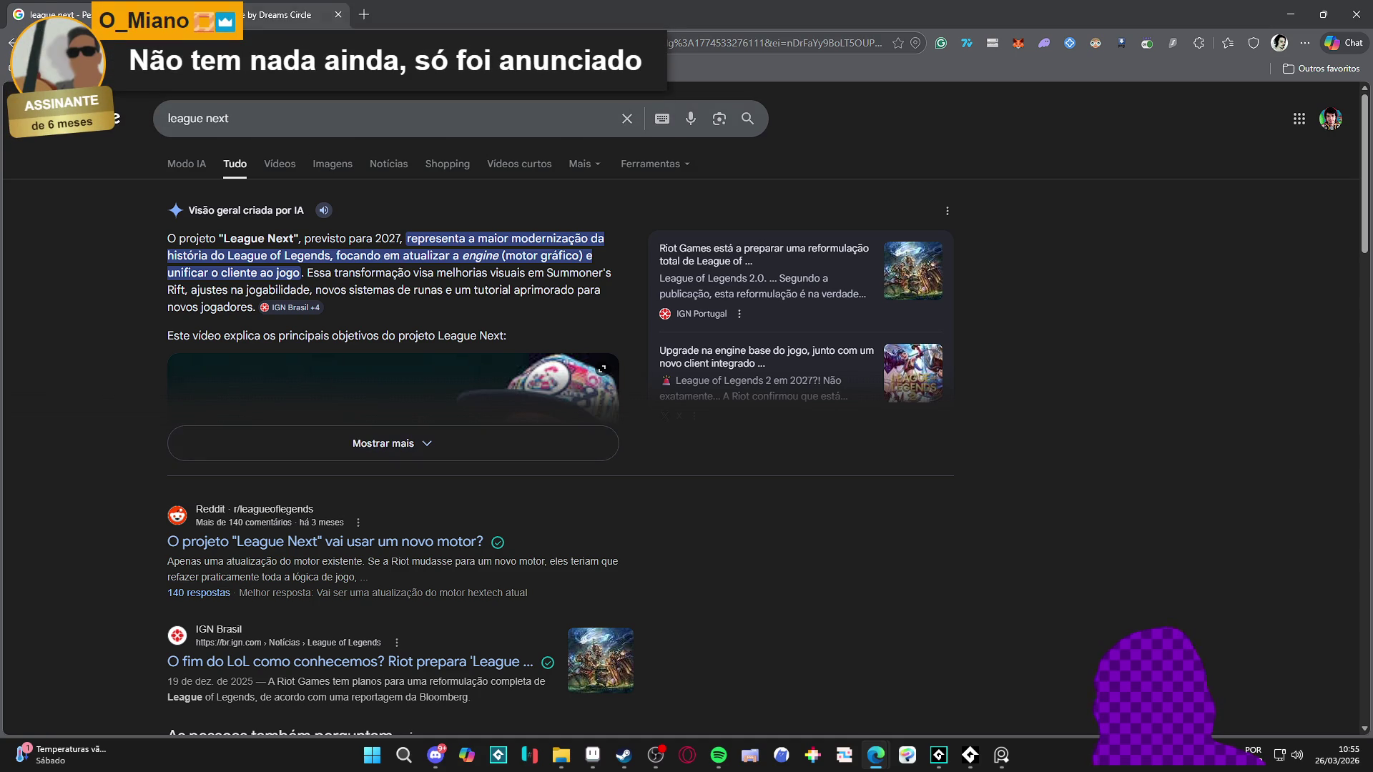
key(ctrl+w)
key(ctrl+w)
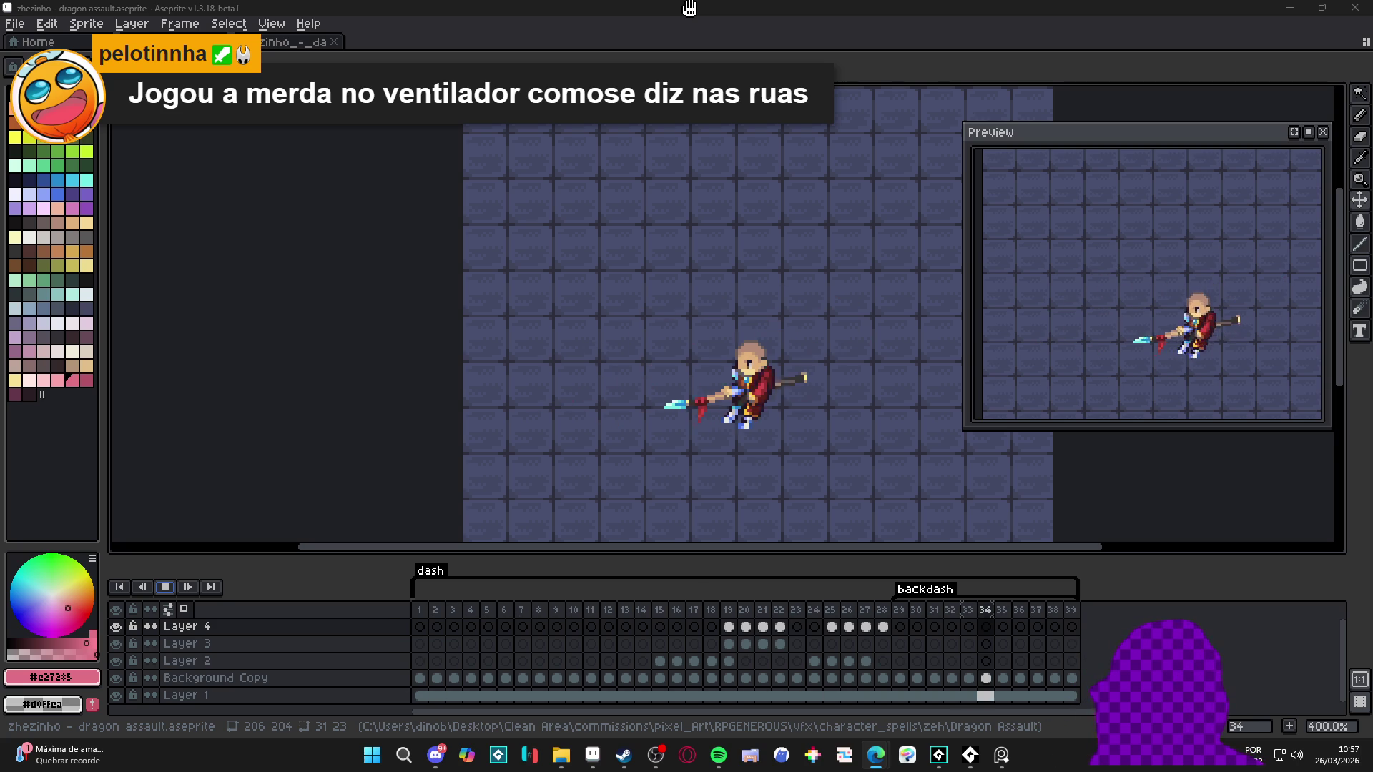
mouse_move(718, 754)
click(729, 7)
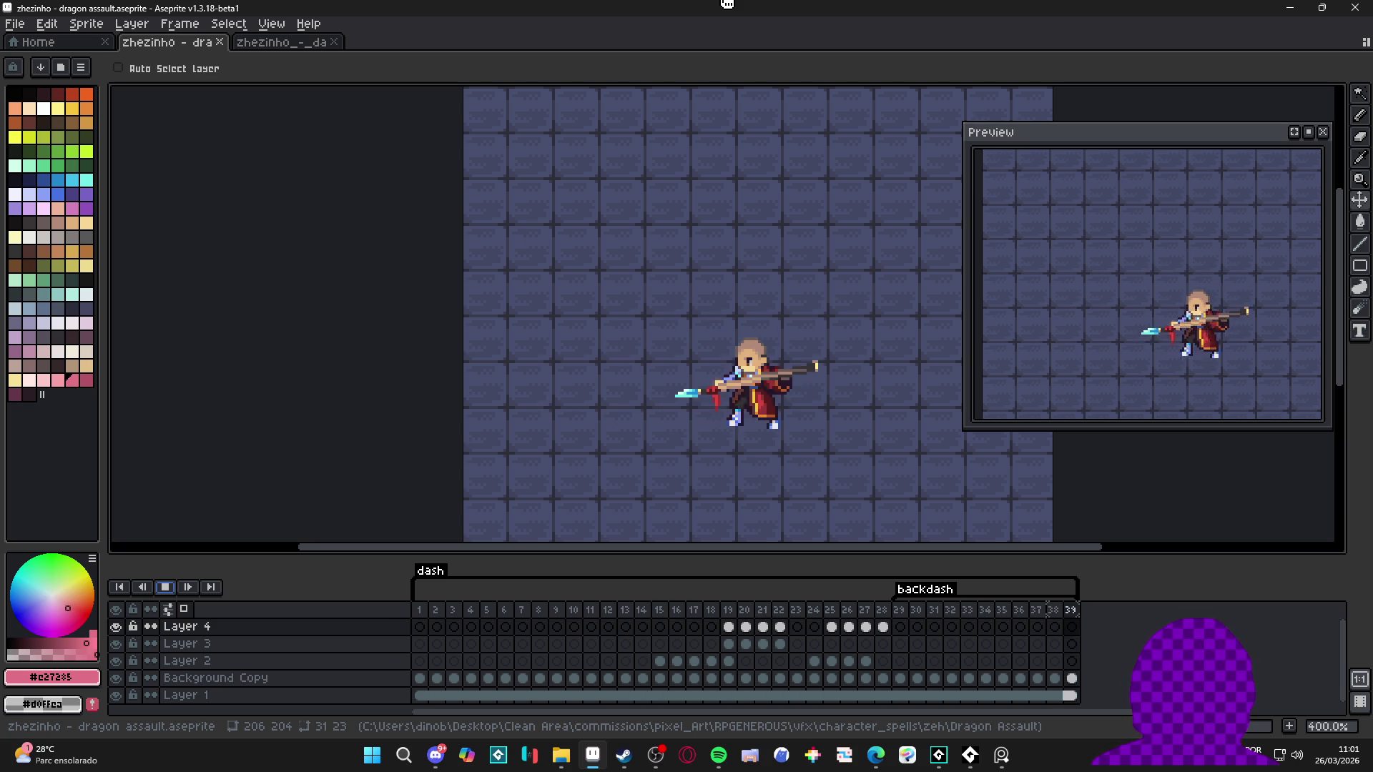
mouse_move(874, 756)
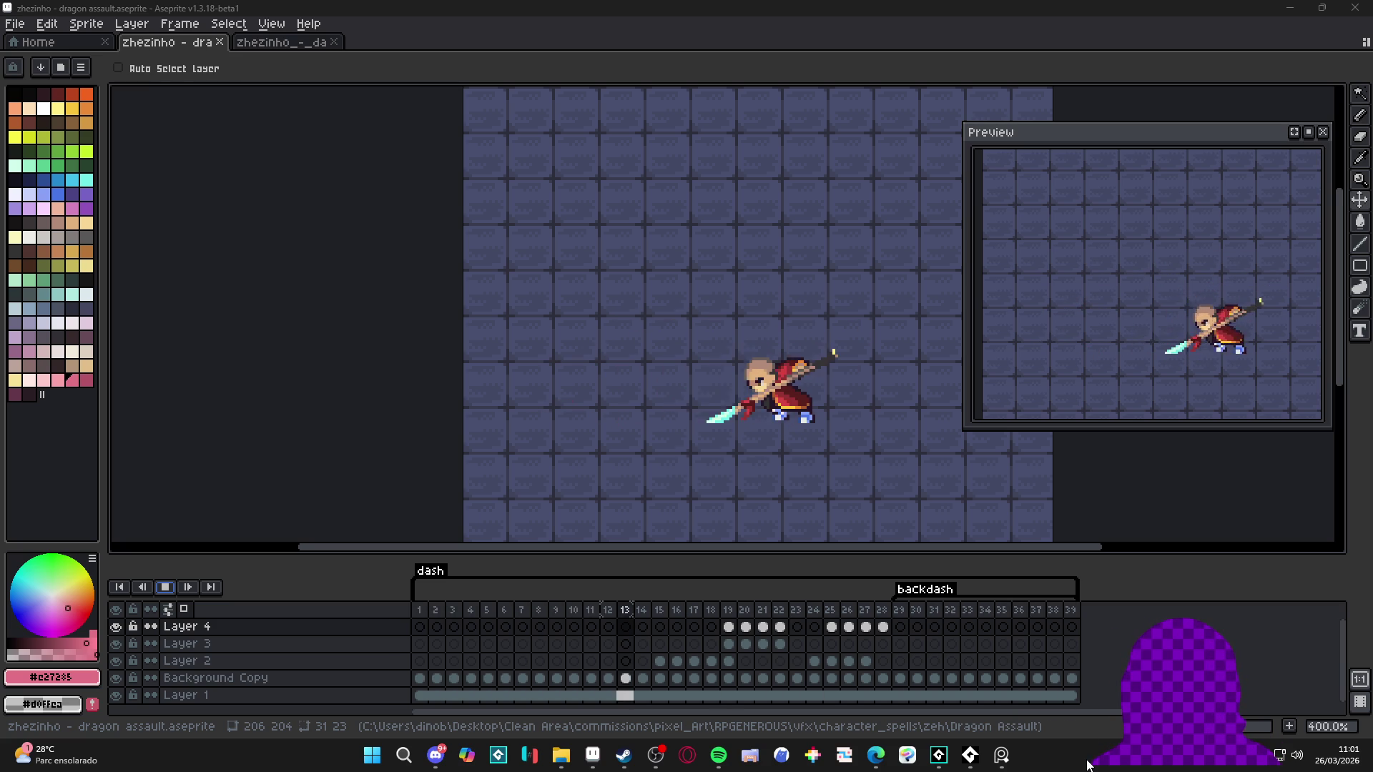
Step: Recentre the monk on the Aseprite canvas
scroll(767, 492, down, 1)
mouse_move(768, 492)
mouse_down()
mouse_move(693, 467)
mouse_move(683, 365)
mouse_up()
scroll(680, 360, up, 1)
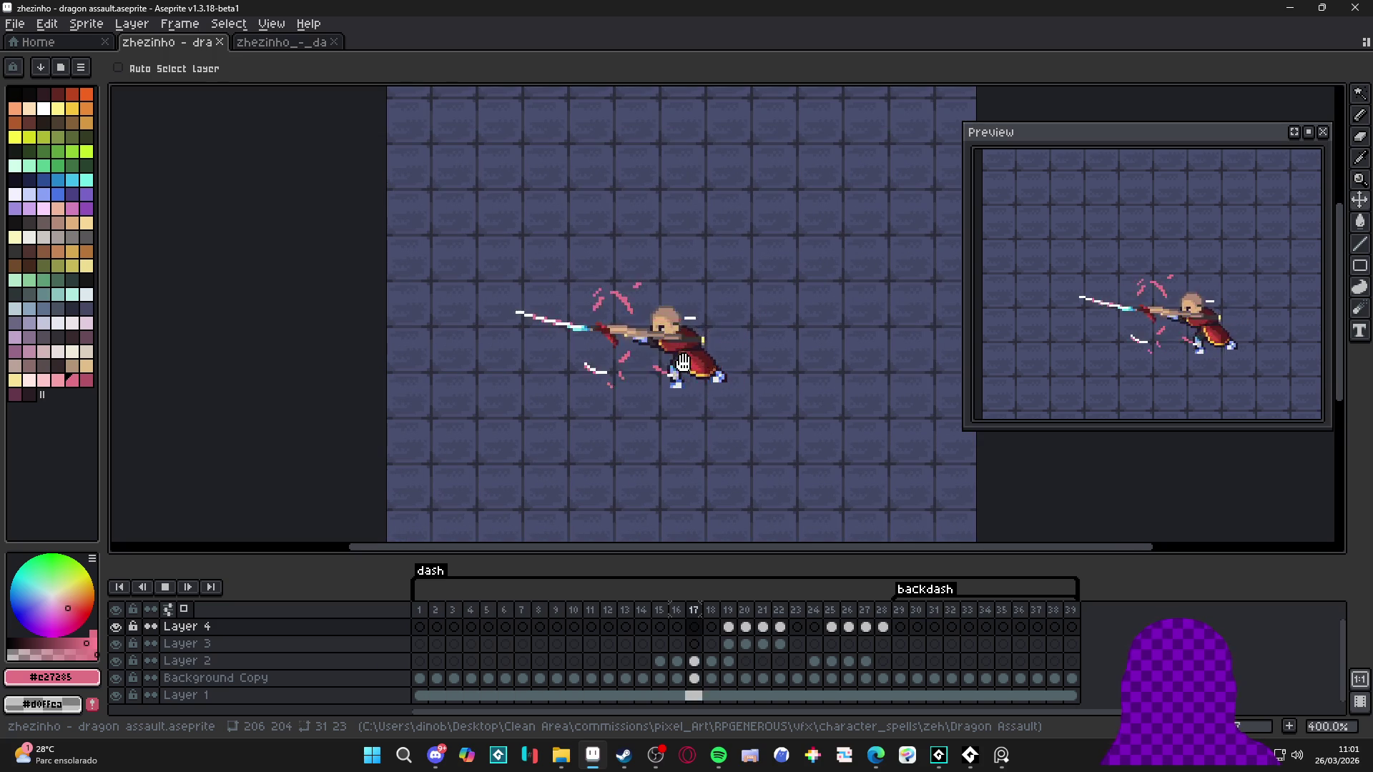
Step: Resize the animation preview window wider and centre the dash animation inside it
mouse_move(1025, 141)
mouse_down()
mouse_move(1048, 145)
mouse_move(1026, 145)
mouse_up()
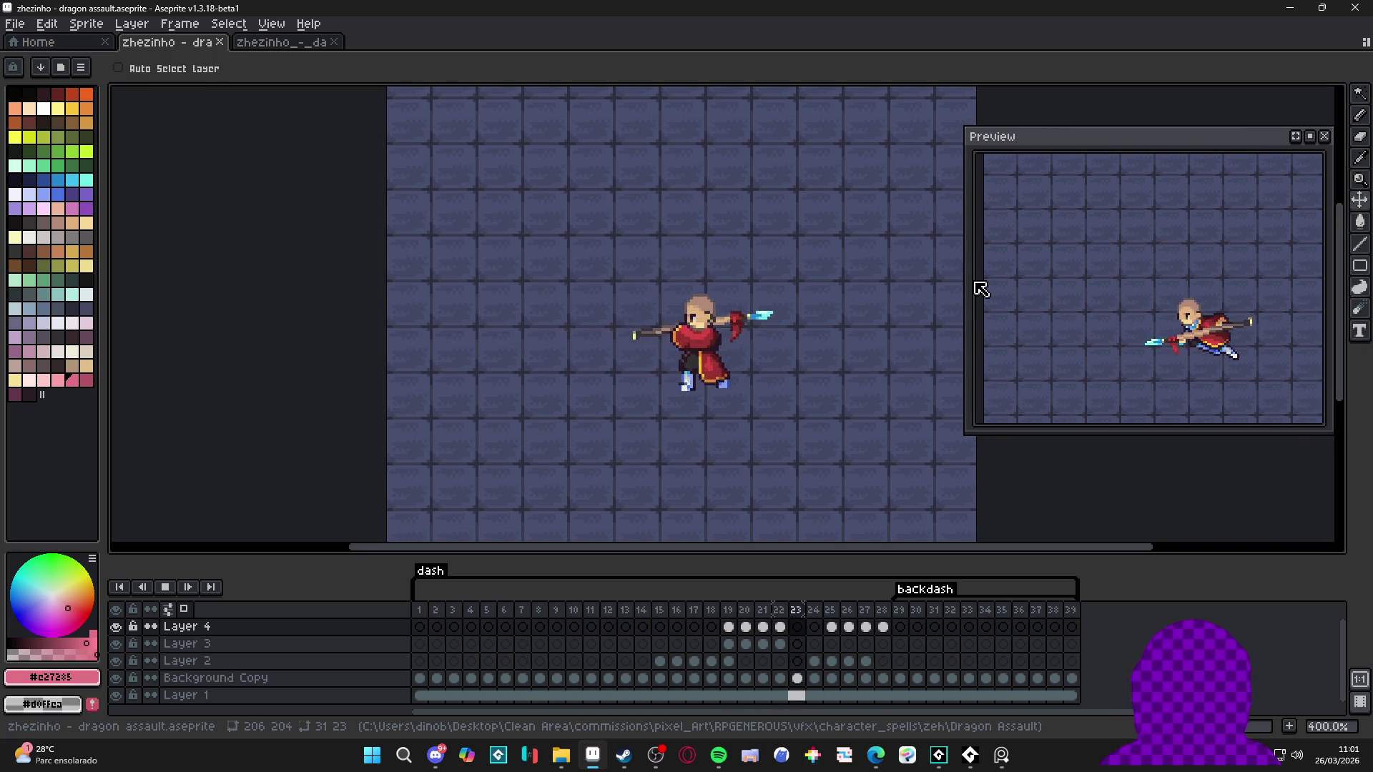
drag(962, 282, 1063, 290)
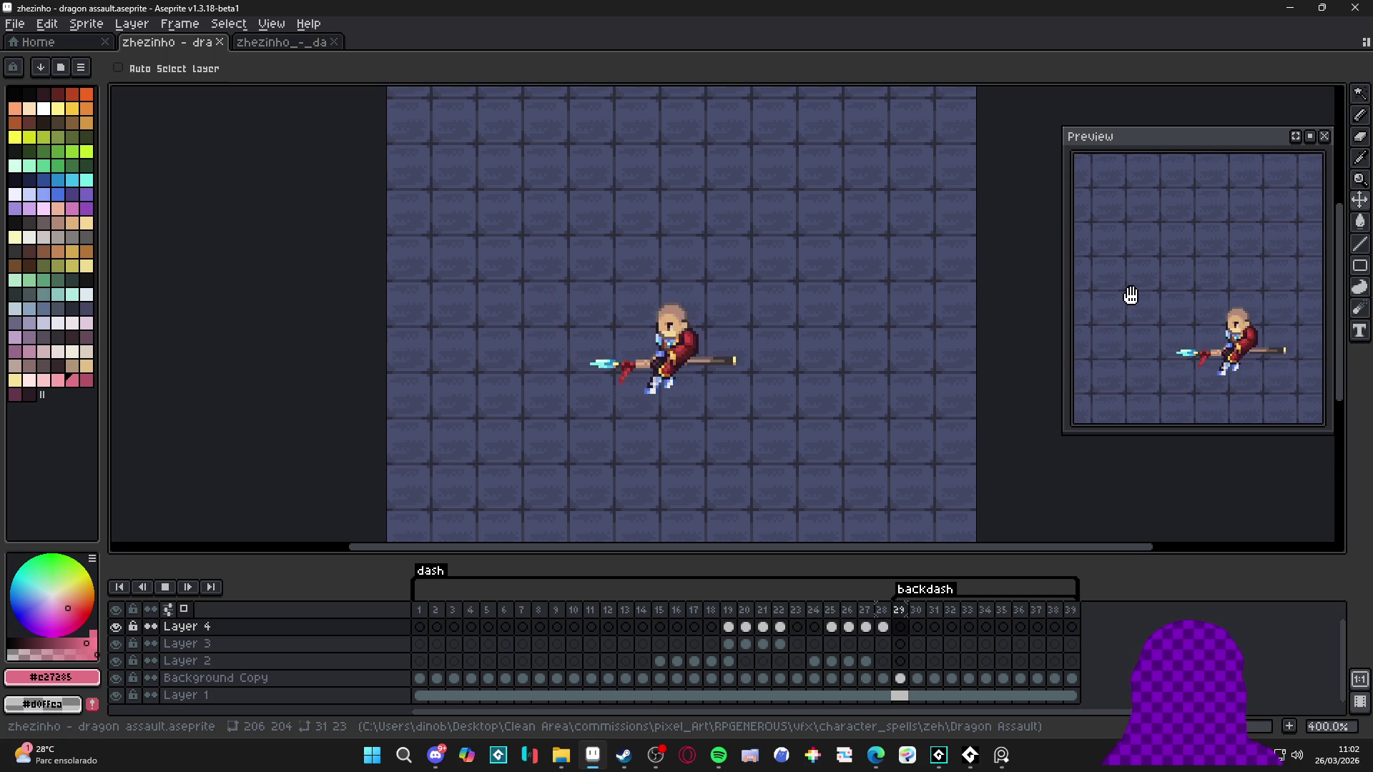
drag(1060, 292, 1092, 293)
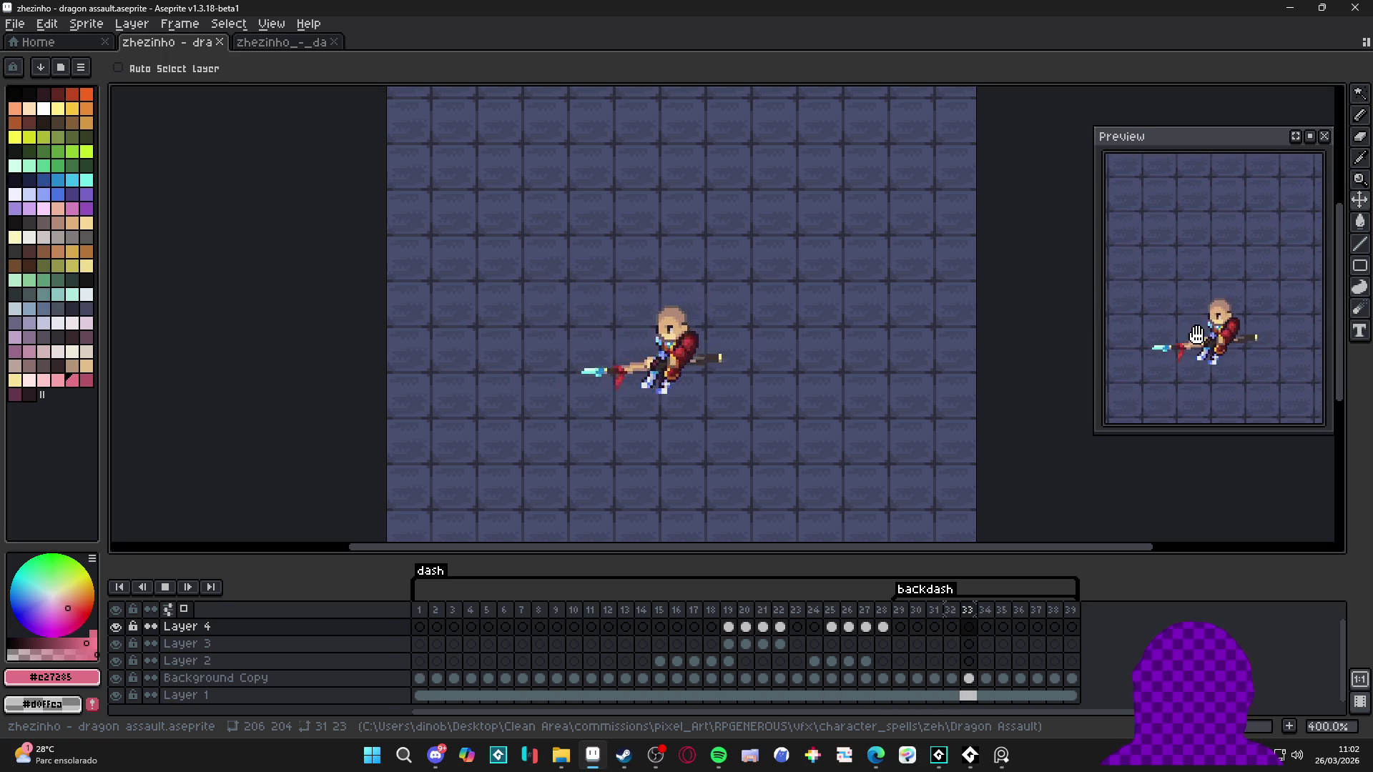
drag(1100, 329, 983, 329)
drag(1191, 326, 1235, 348)
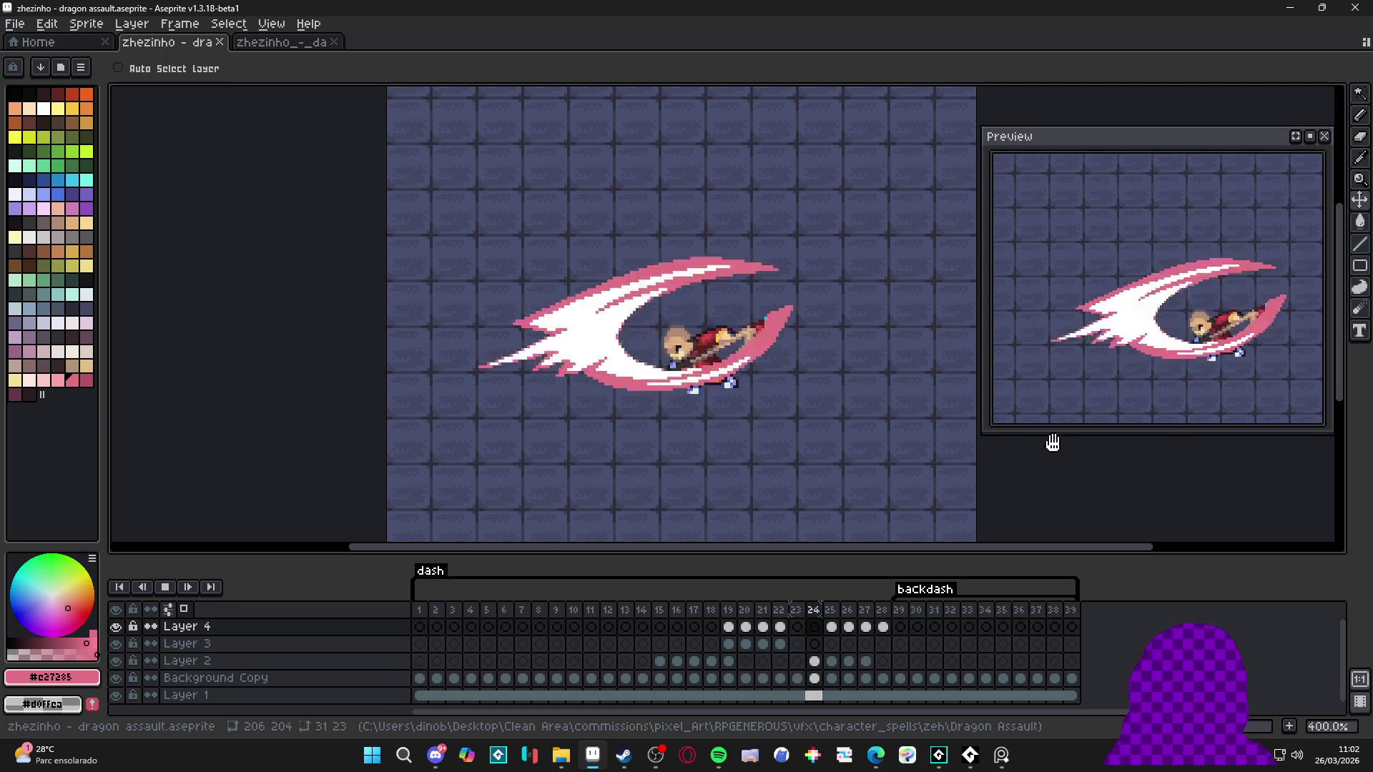
mouse_move(876, 764)
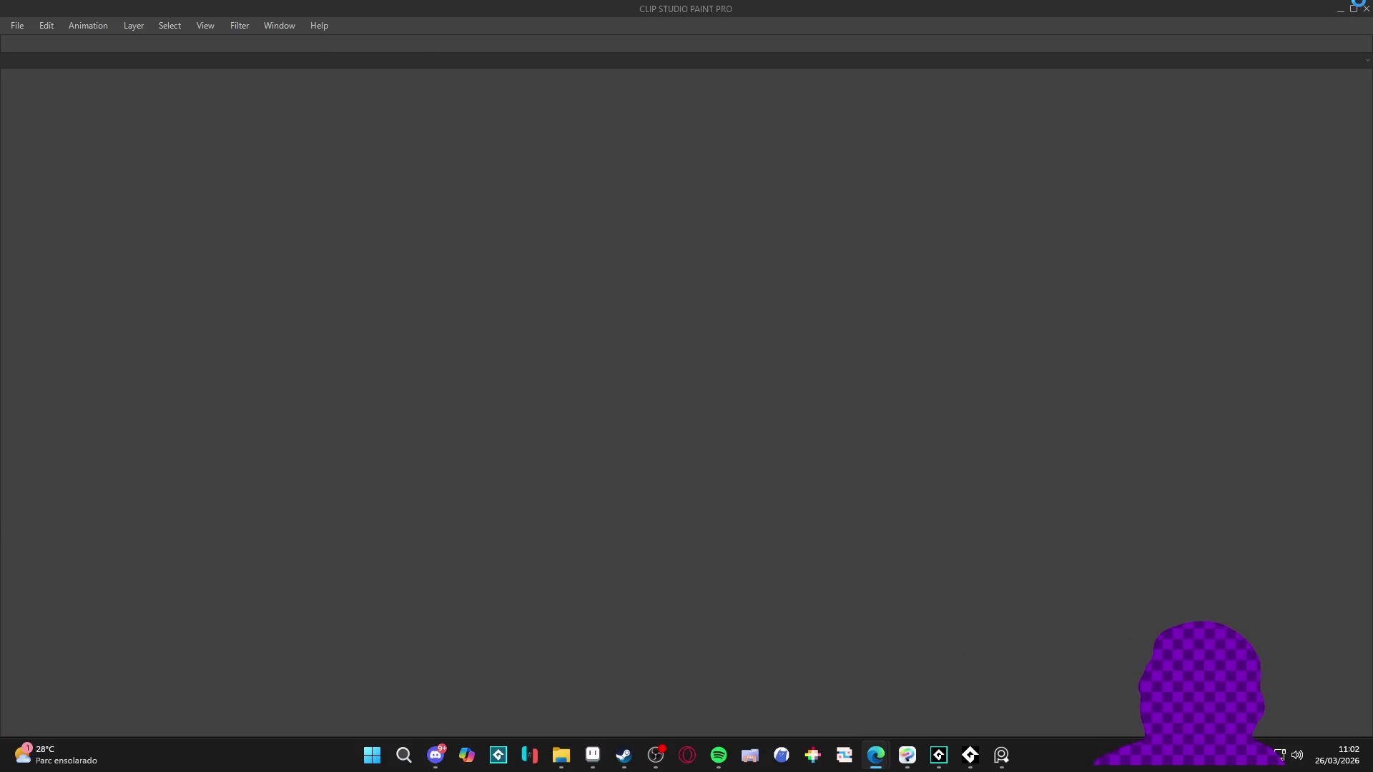
Step: Close Clip Studio Paint and maximize the Edge browser window
click(1367, 11)
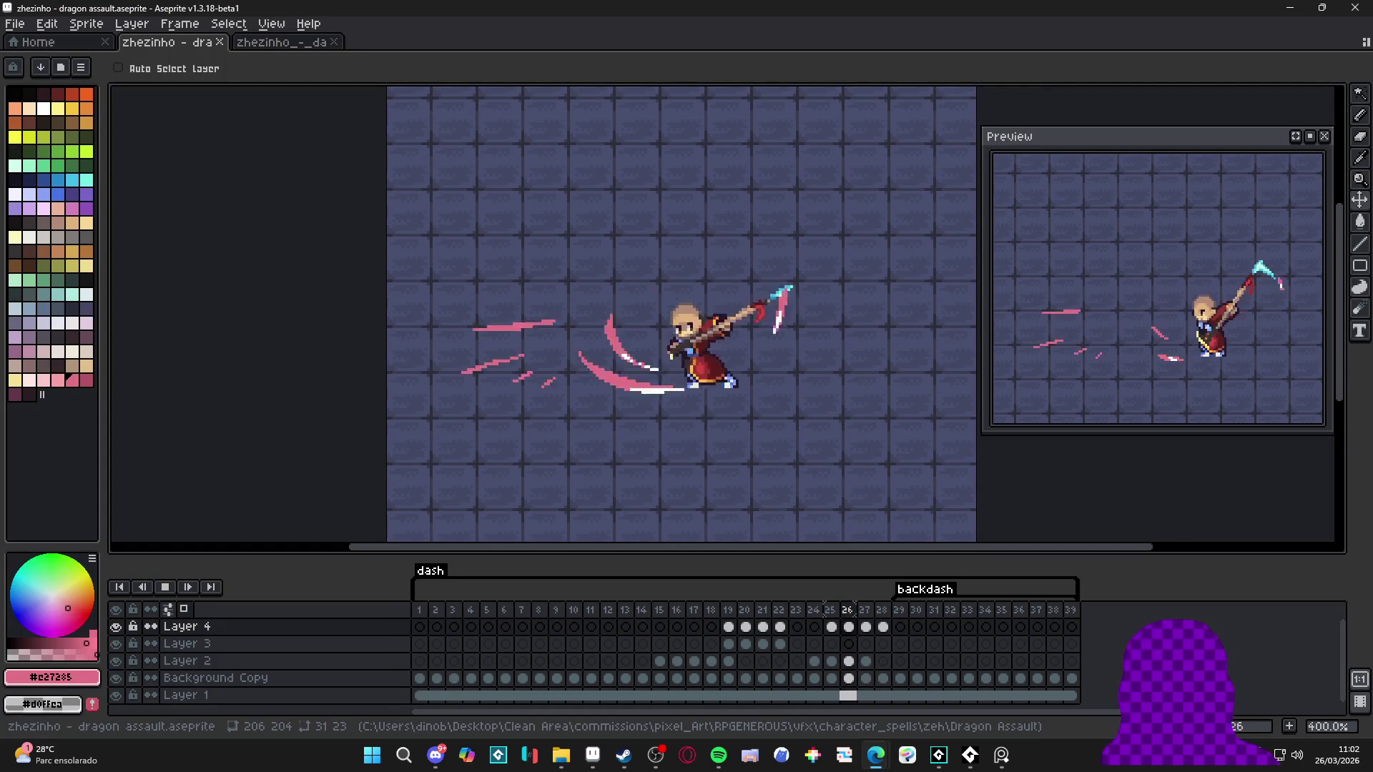
drag(645, 427, 528, 2)
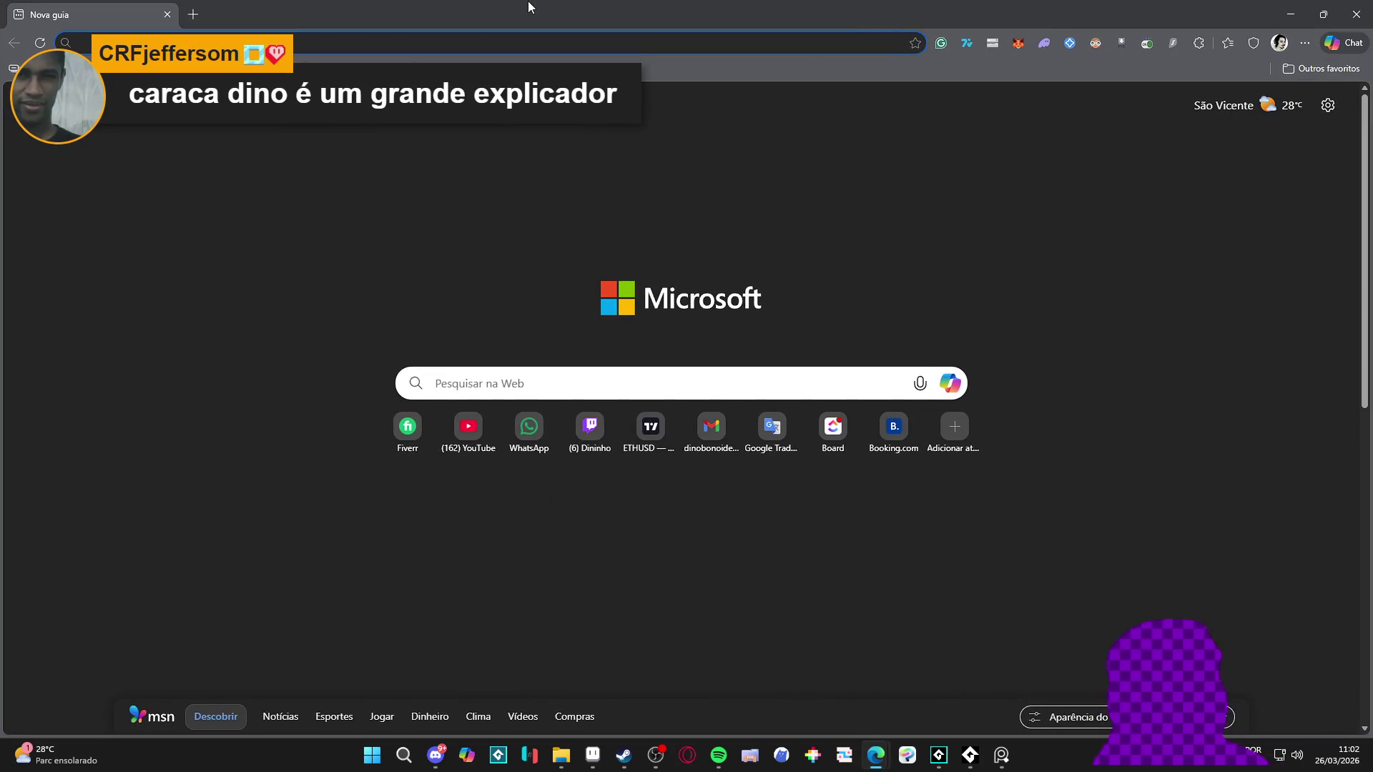
Step: Search the web for the Blizzard ex-director's new game, adding 'minecraft' to the query
text(new game)
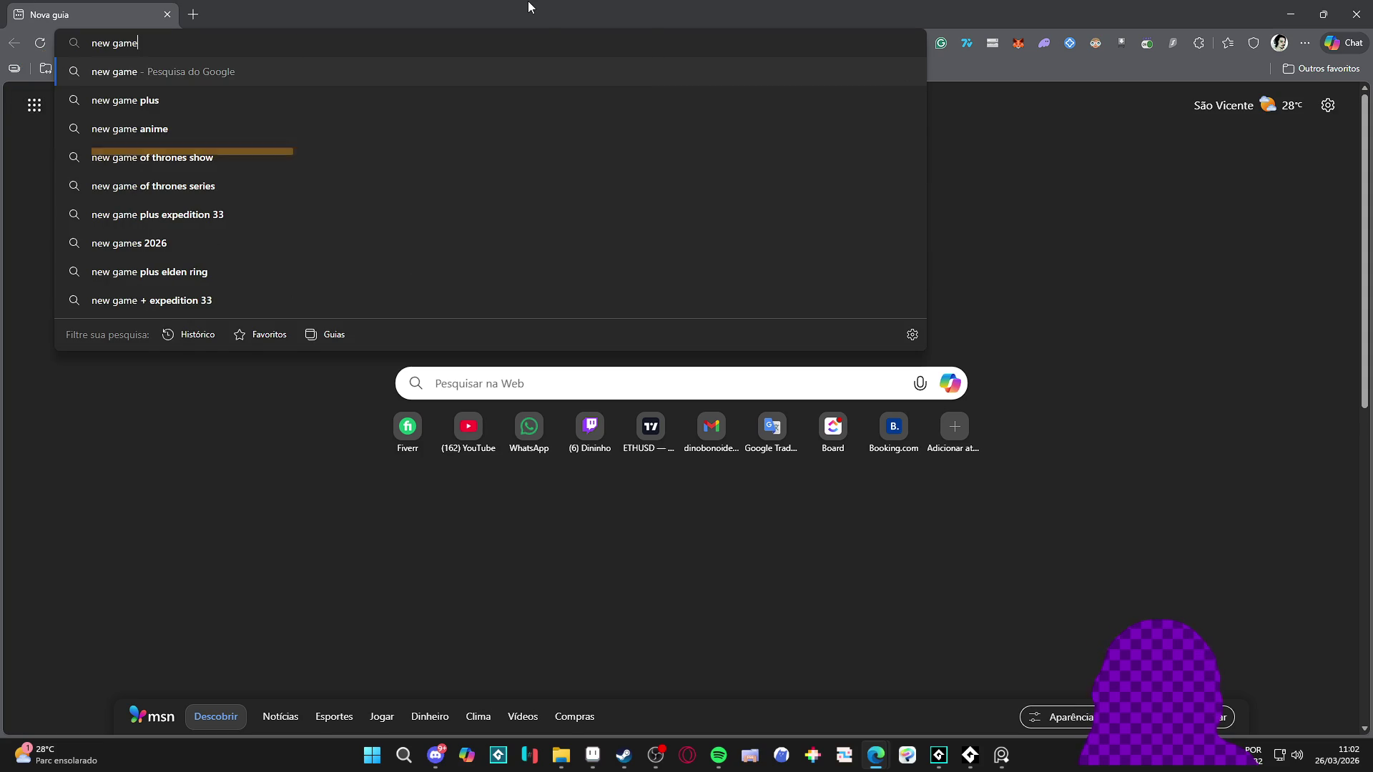
text( blizzard)
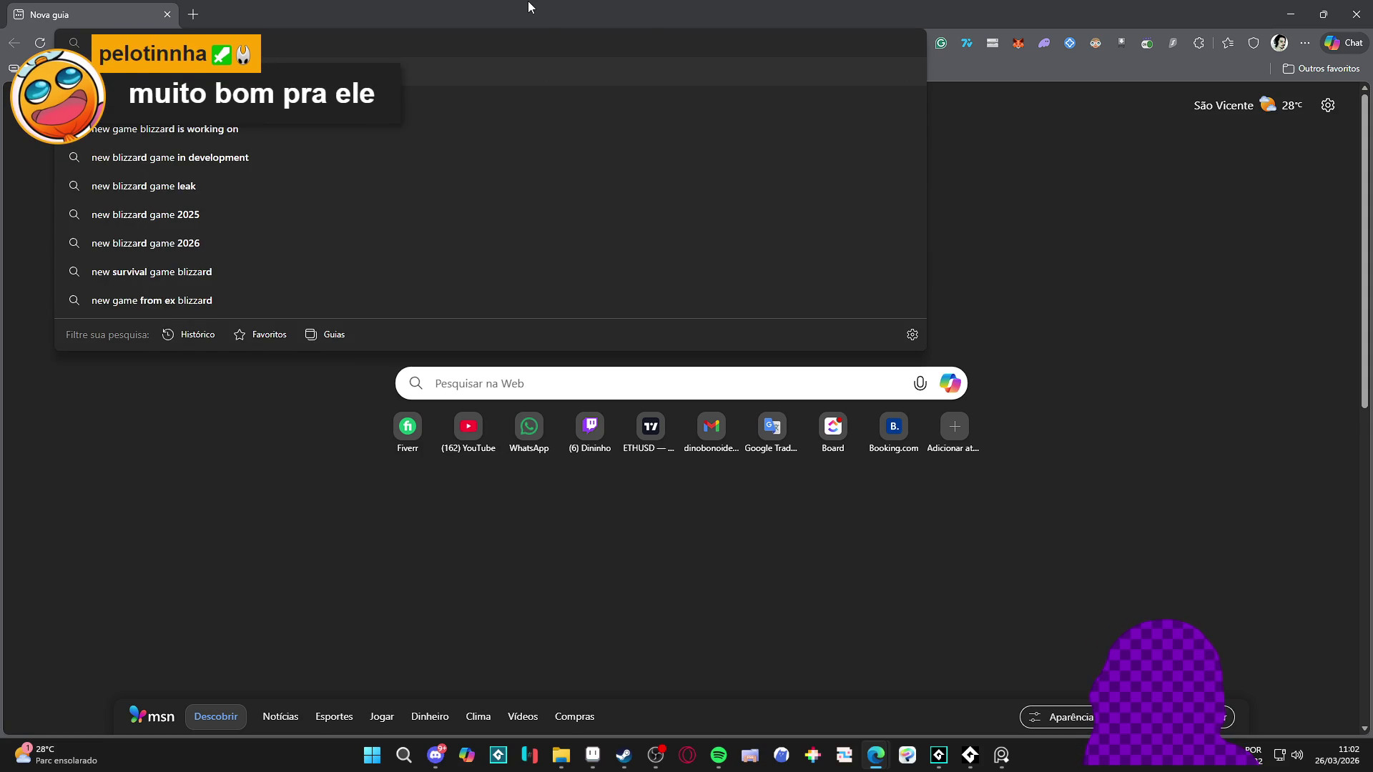
key(BackSpace)
key(BackSpace)
key(BackSpace)
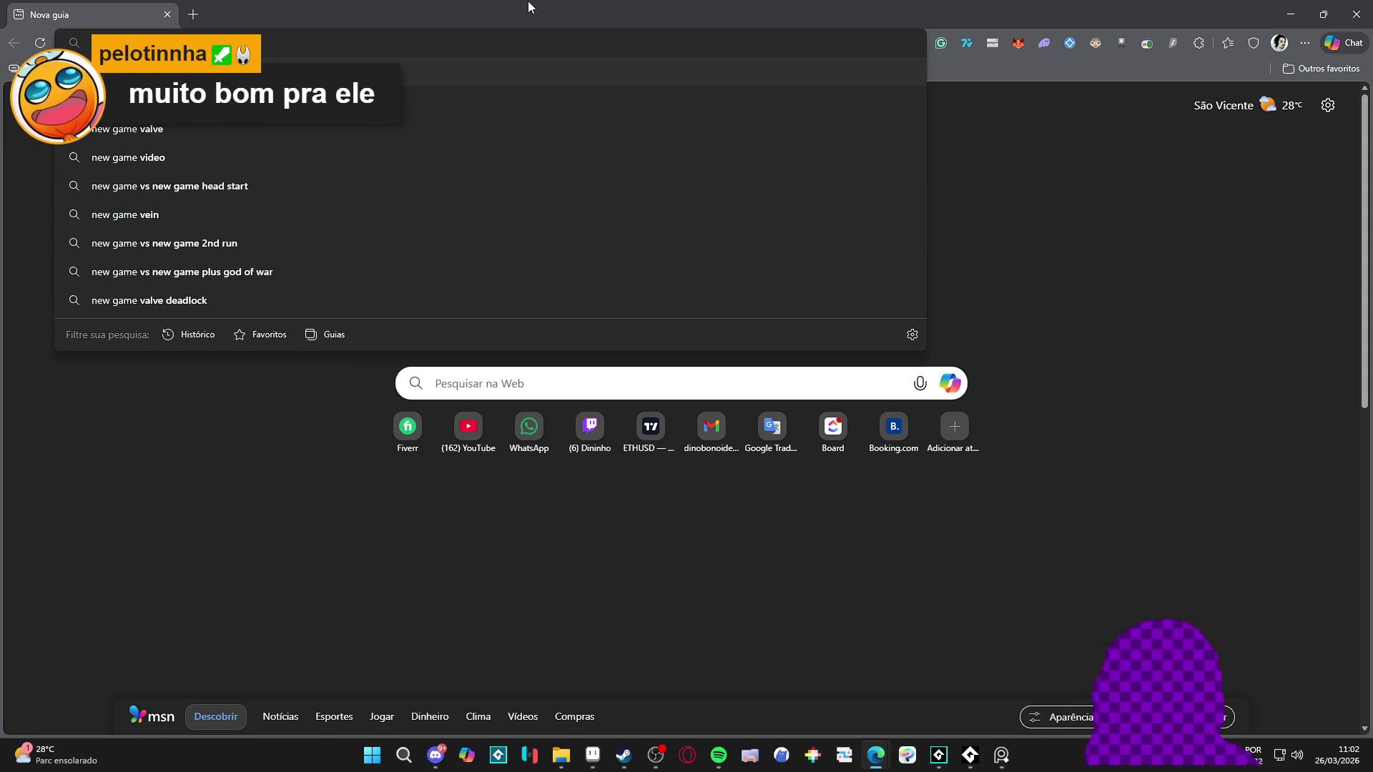
text(minecraft)
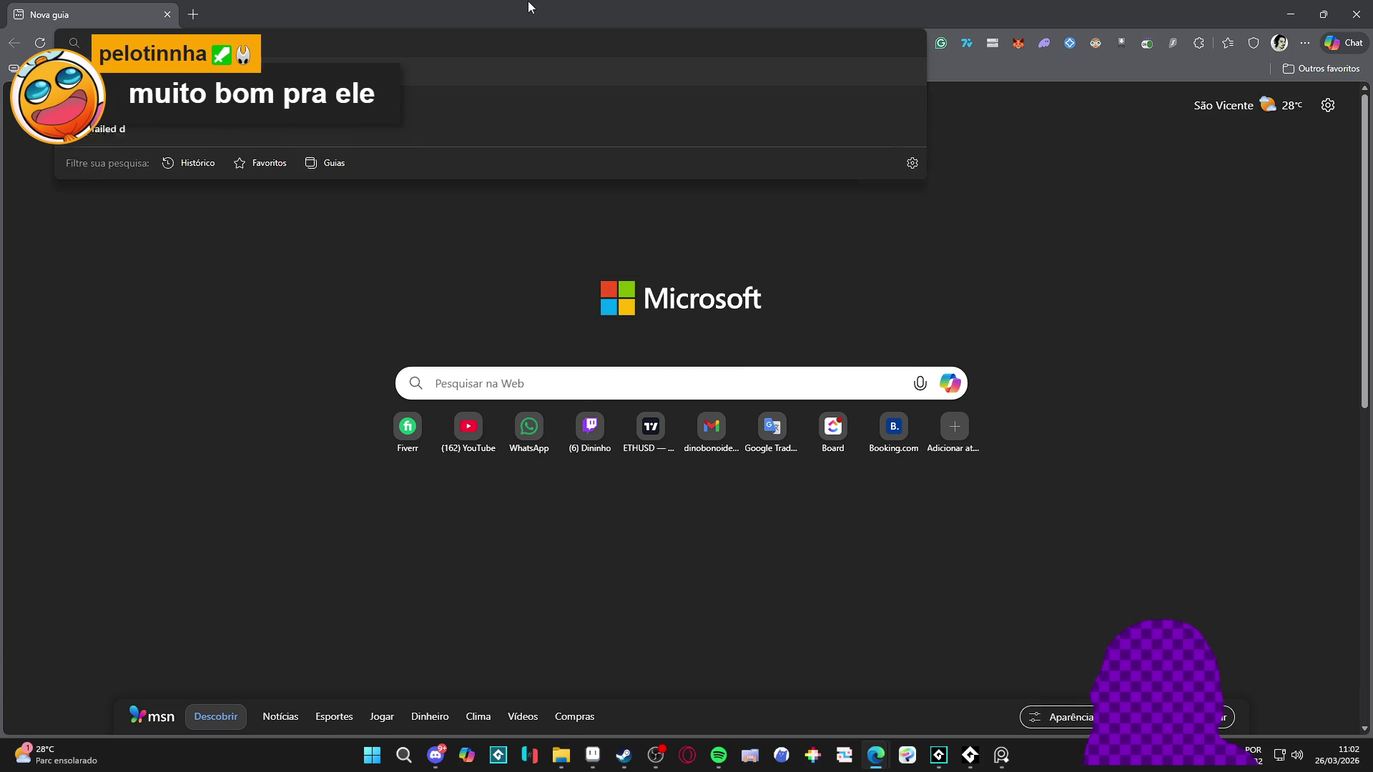
key(Return)
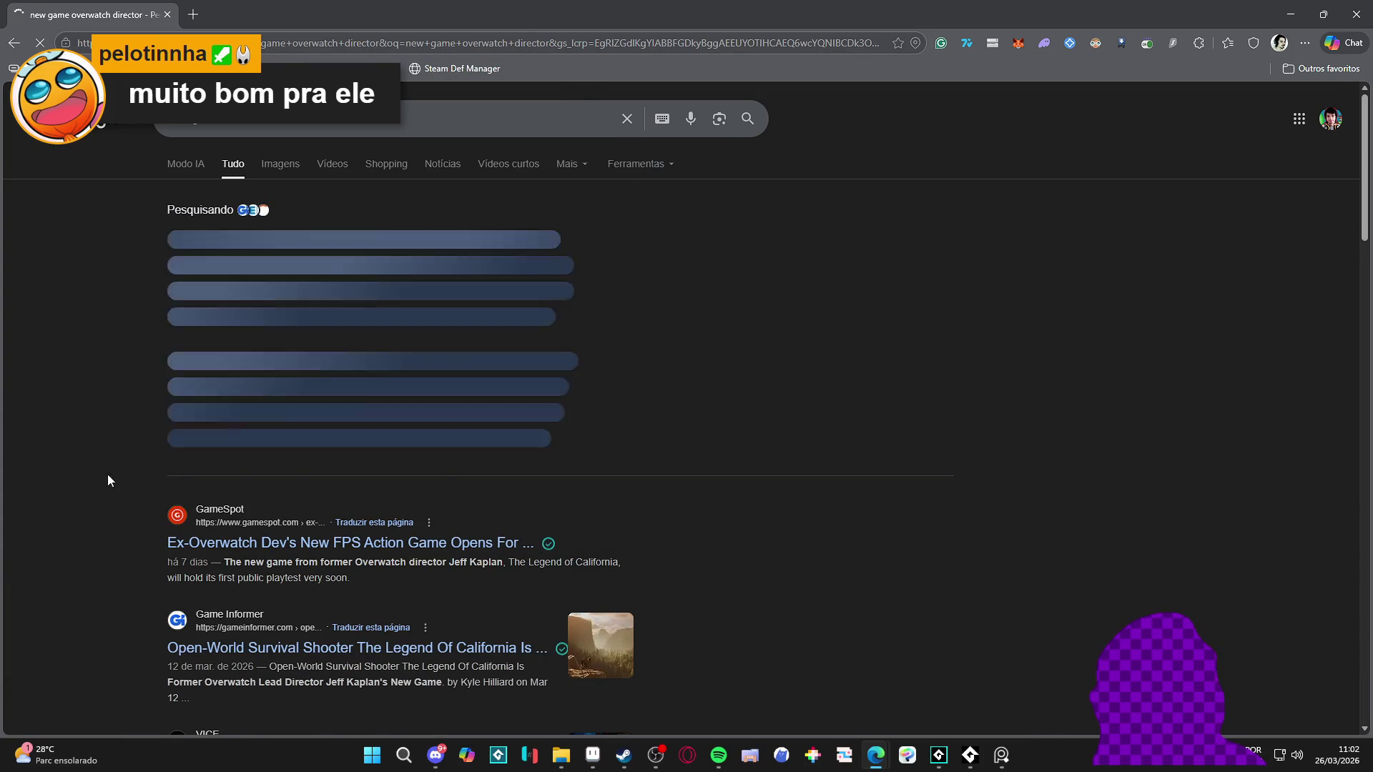
Step: Open the GameSpot article and follow its embedded video to YouTube
click(264, 545)
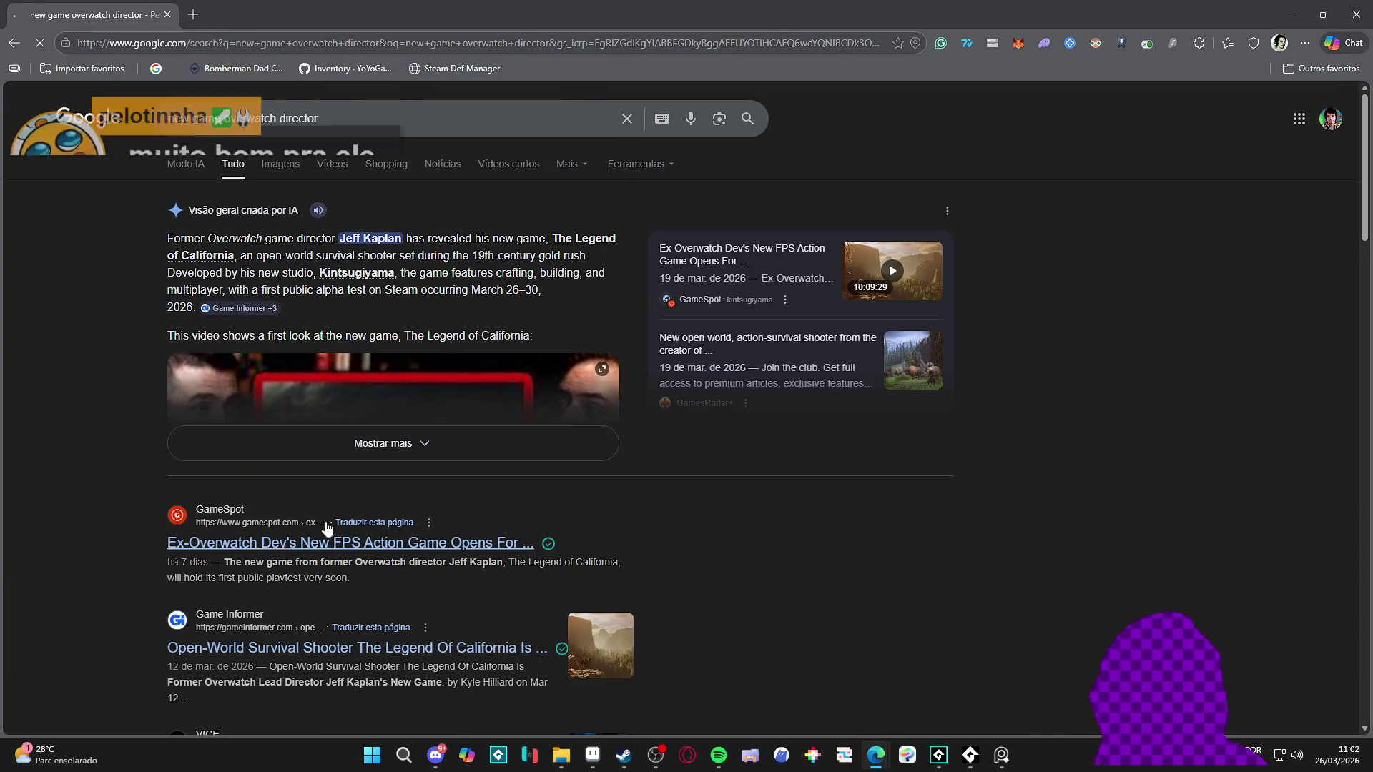
scroll(572, 346, down, 9)
scroll(713, 404, up, 1)
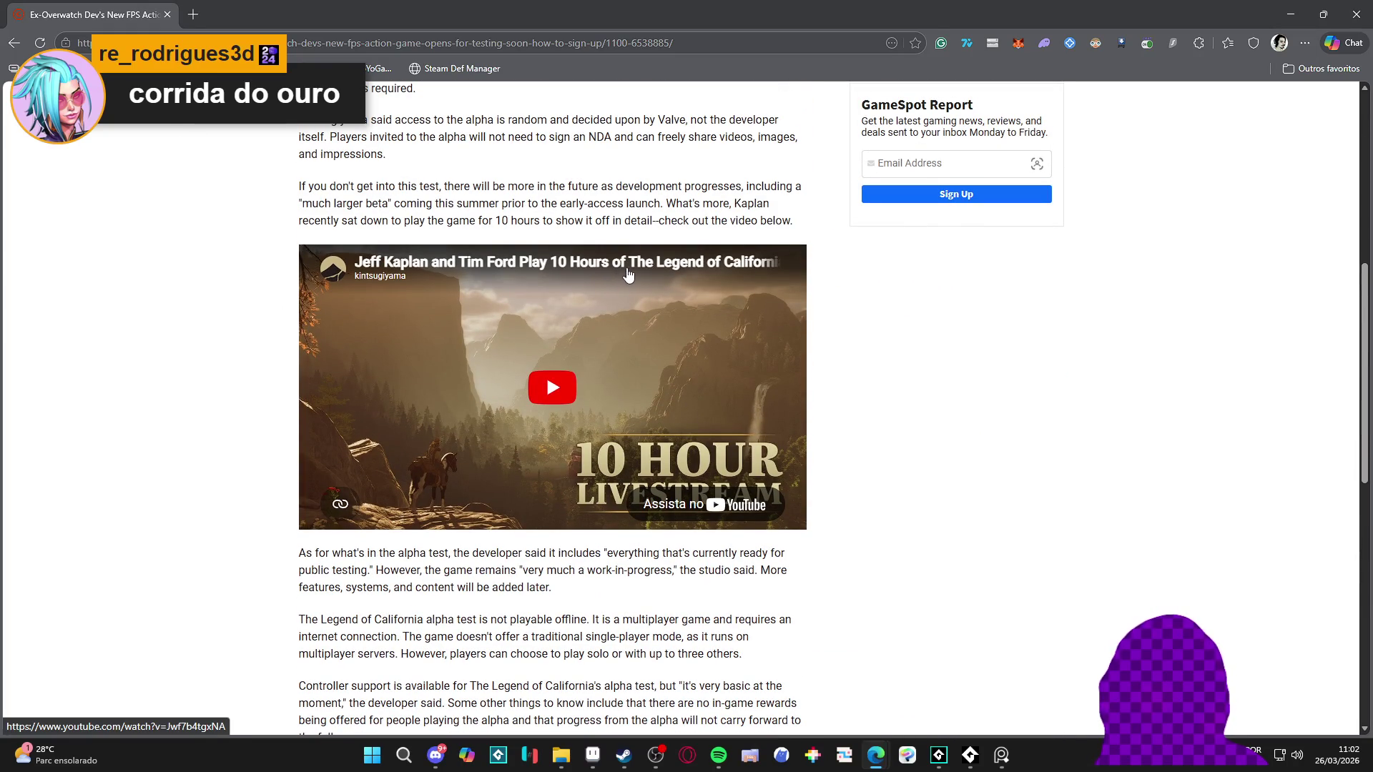
click(676, 278)
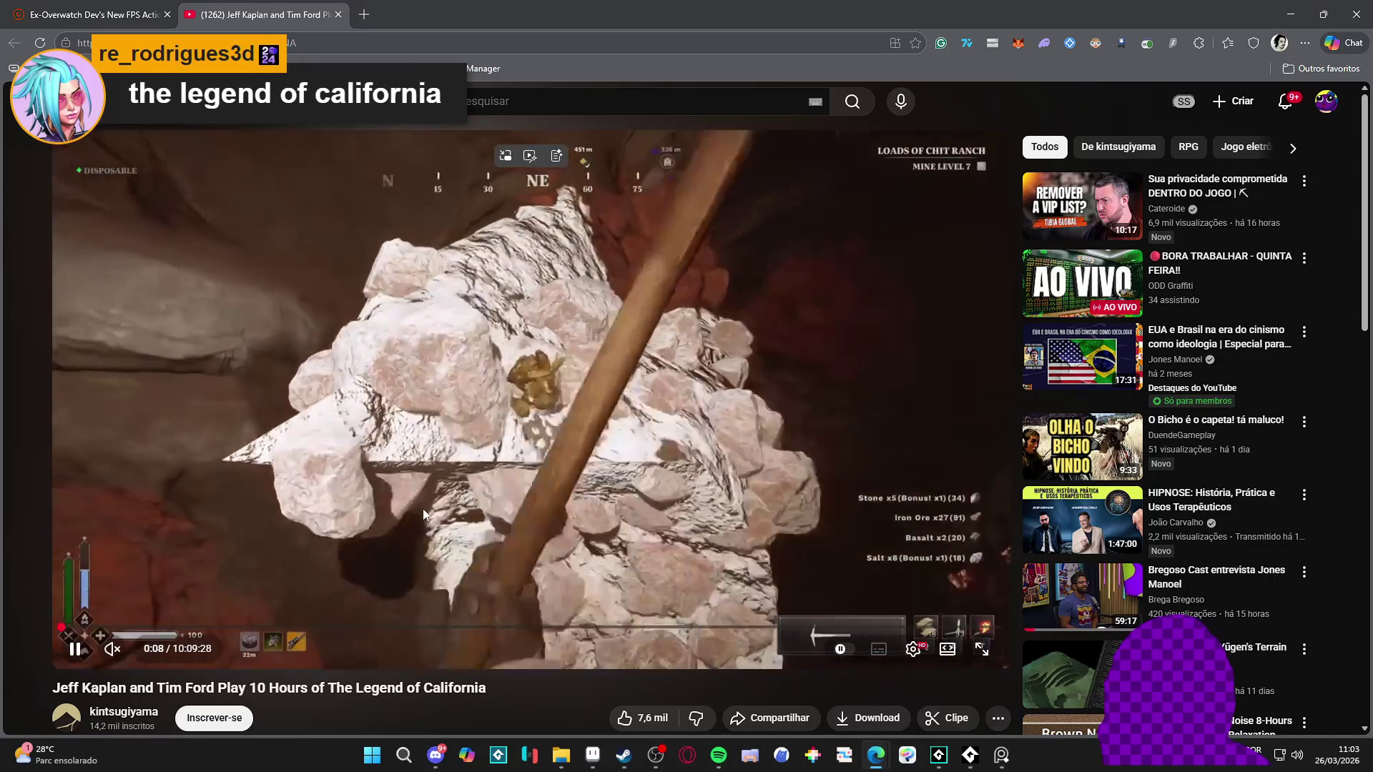
Step: Skip through the playthrough from about one hour to 7:04:06, then pause
click(163, 627)
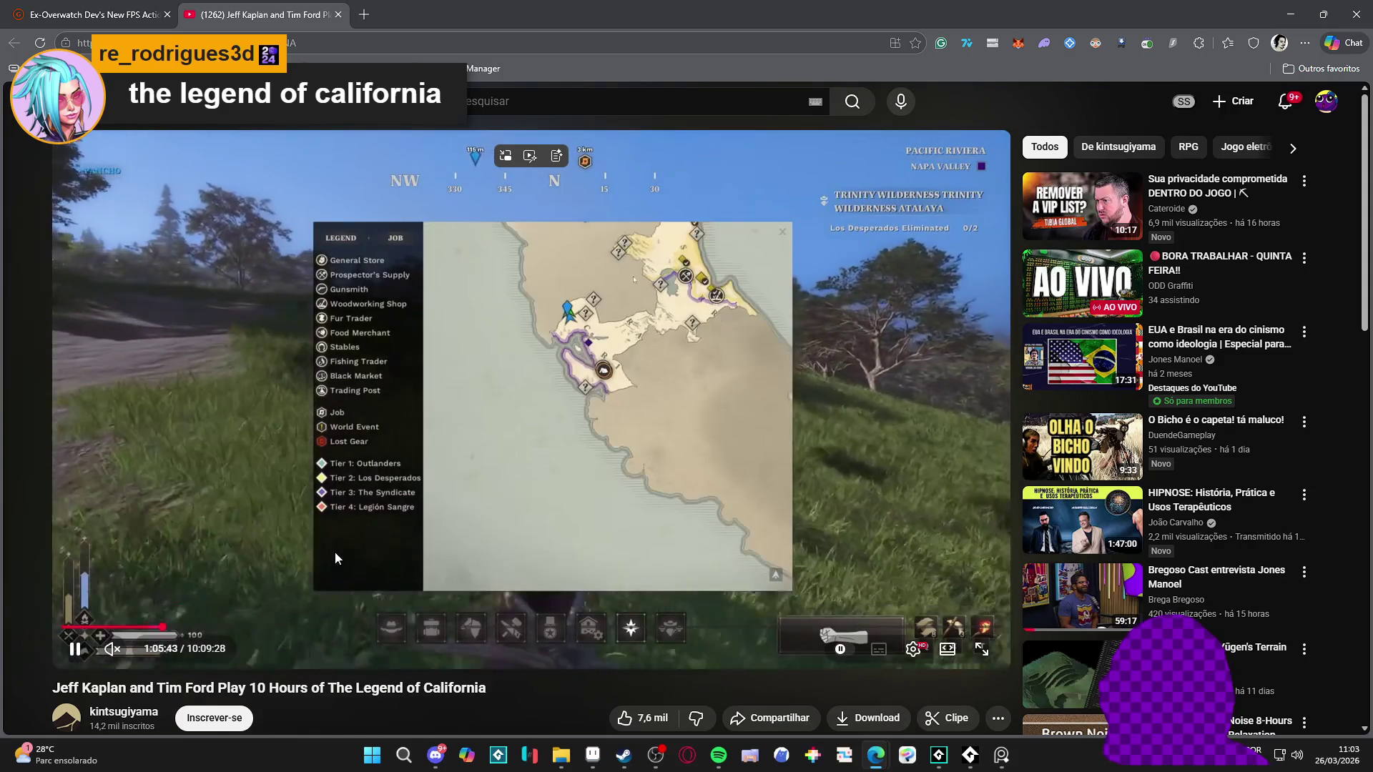
click(262, 627)
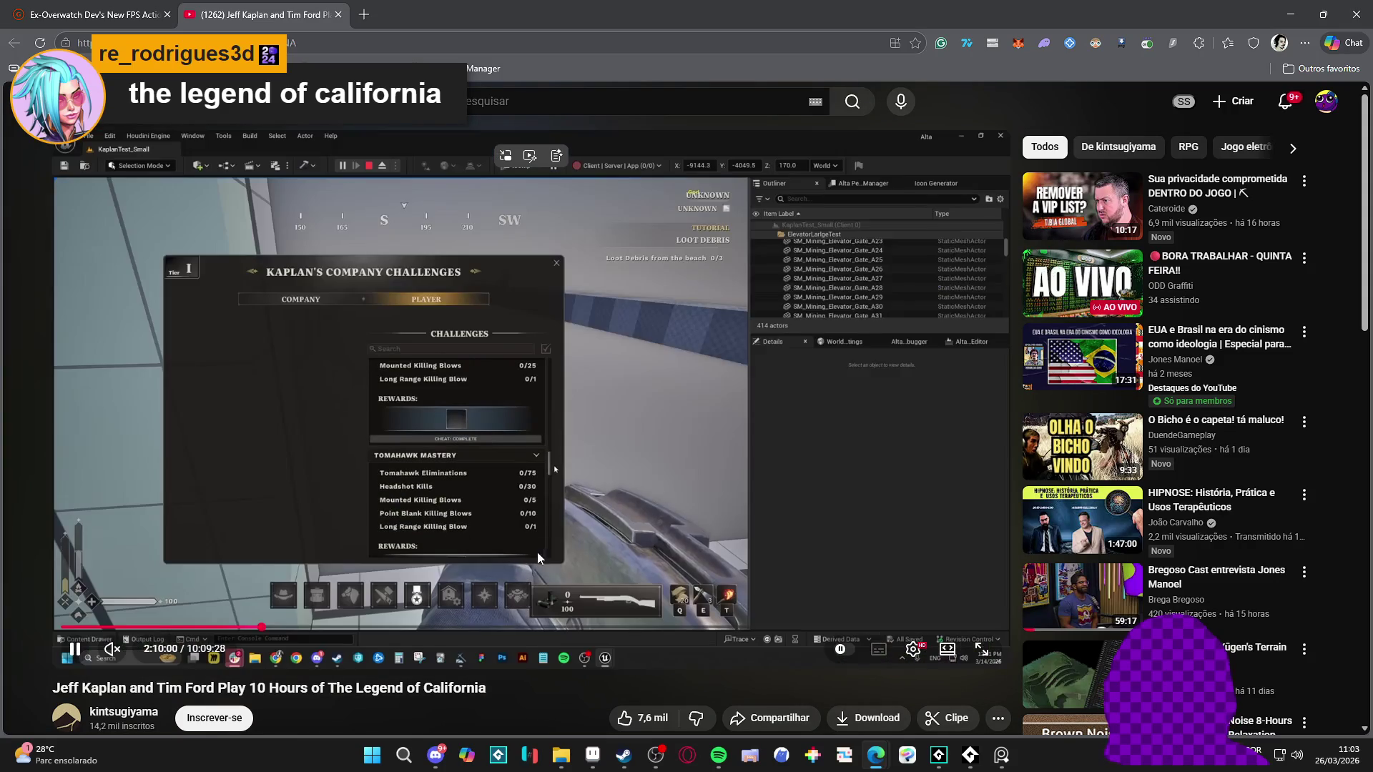
click(430, 627)
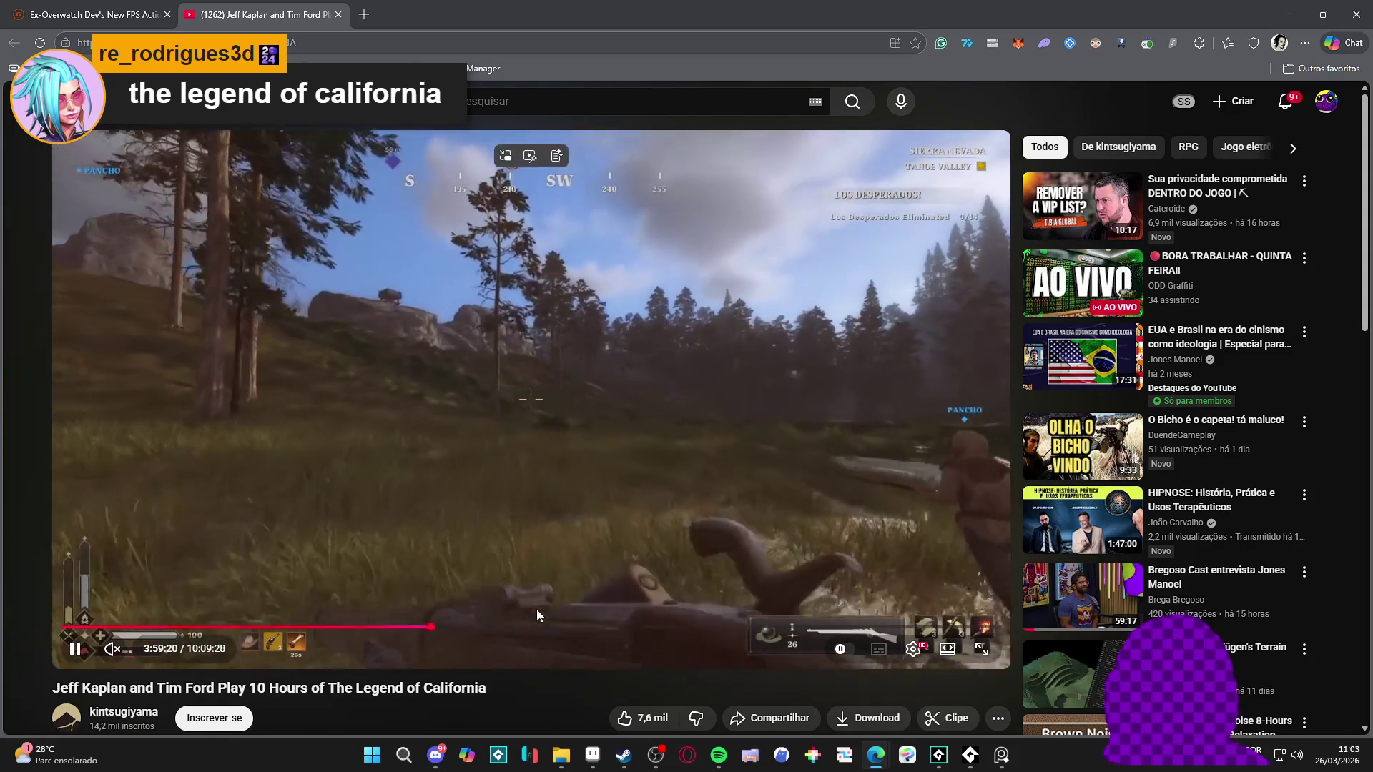
click(526, 628)
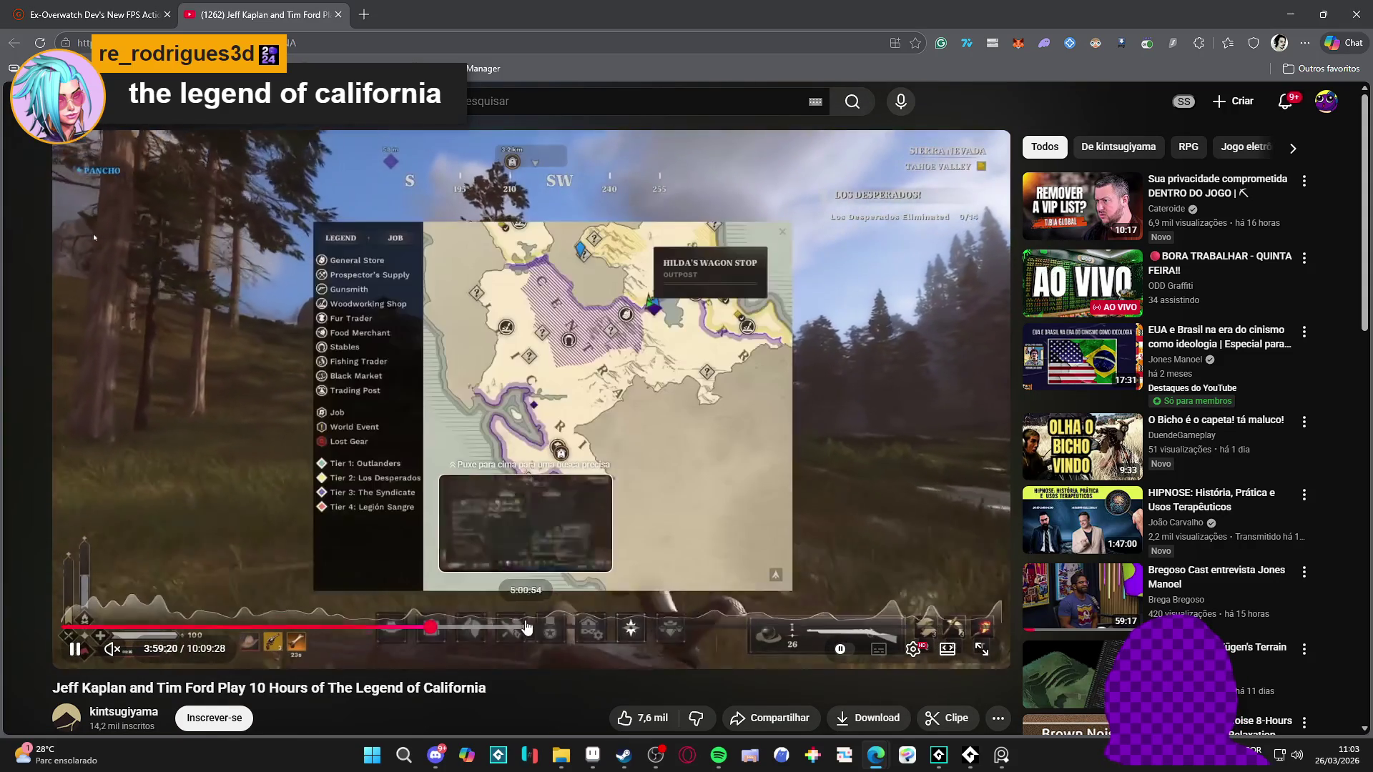
click(612, 627)
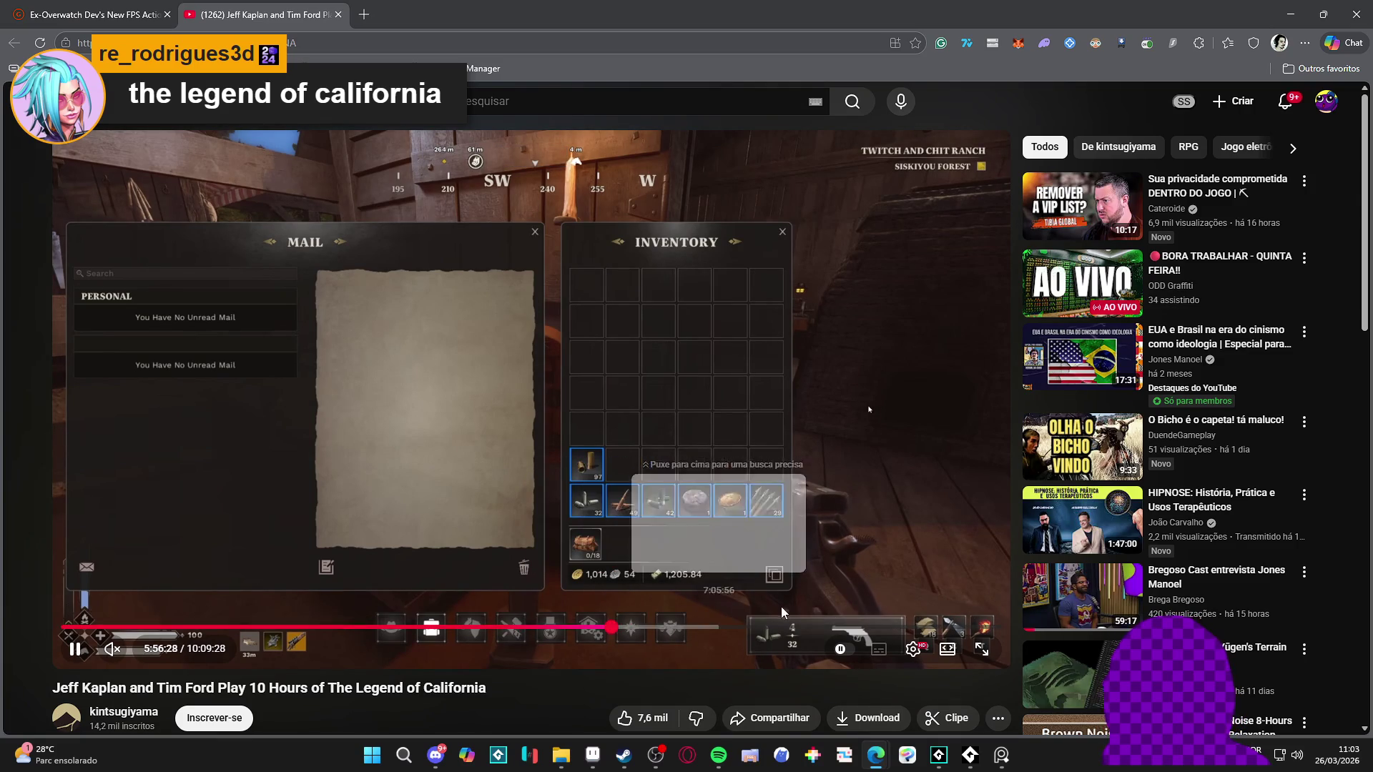
click(678, 627)
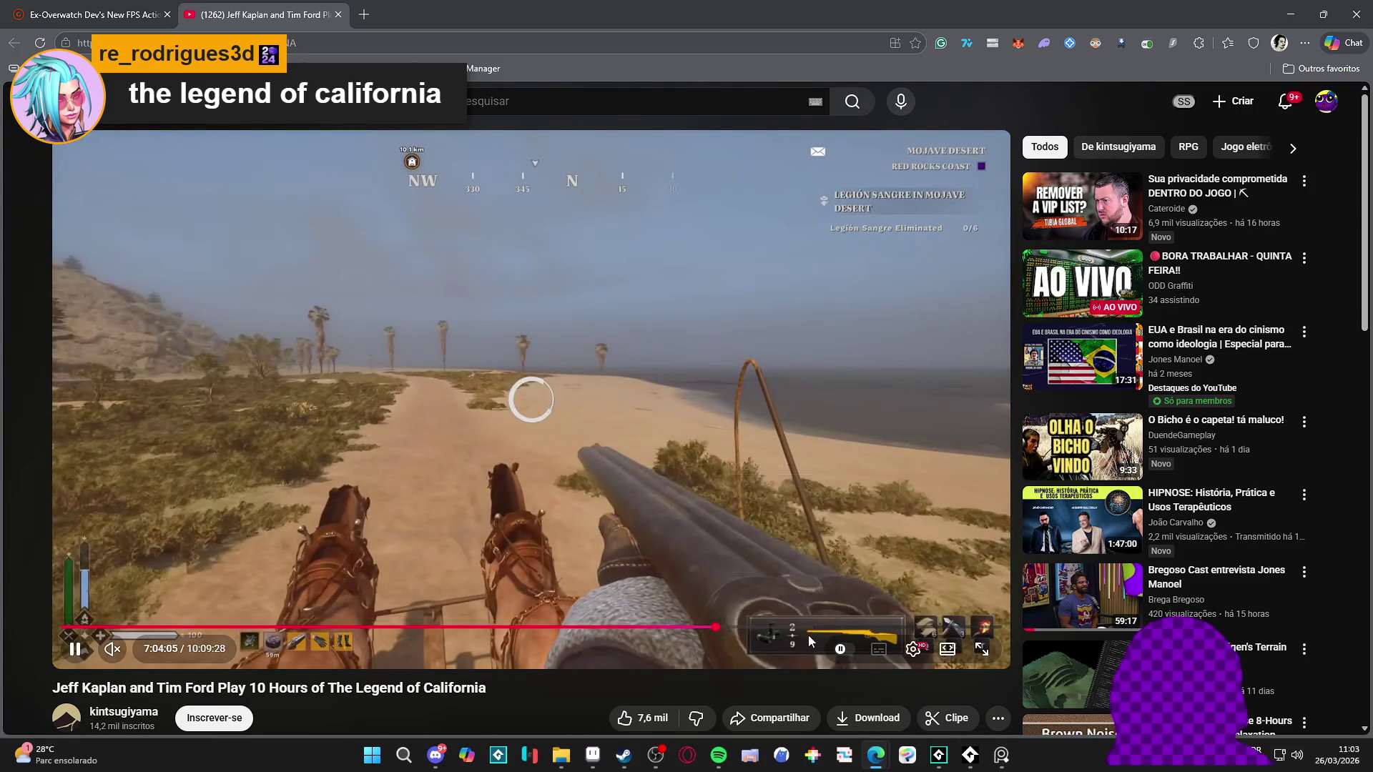
click(716, 628)
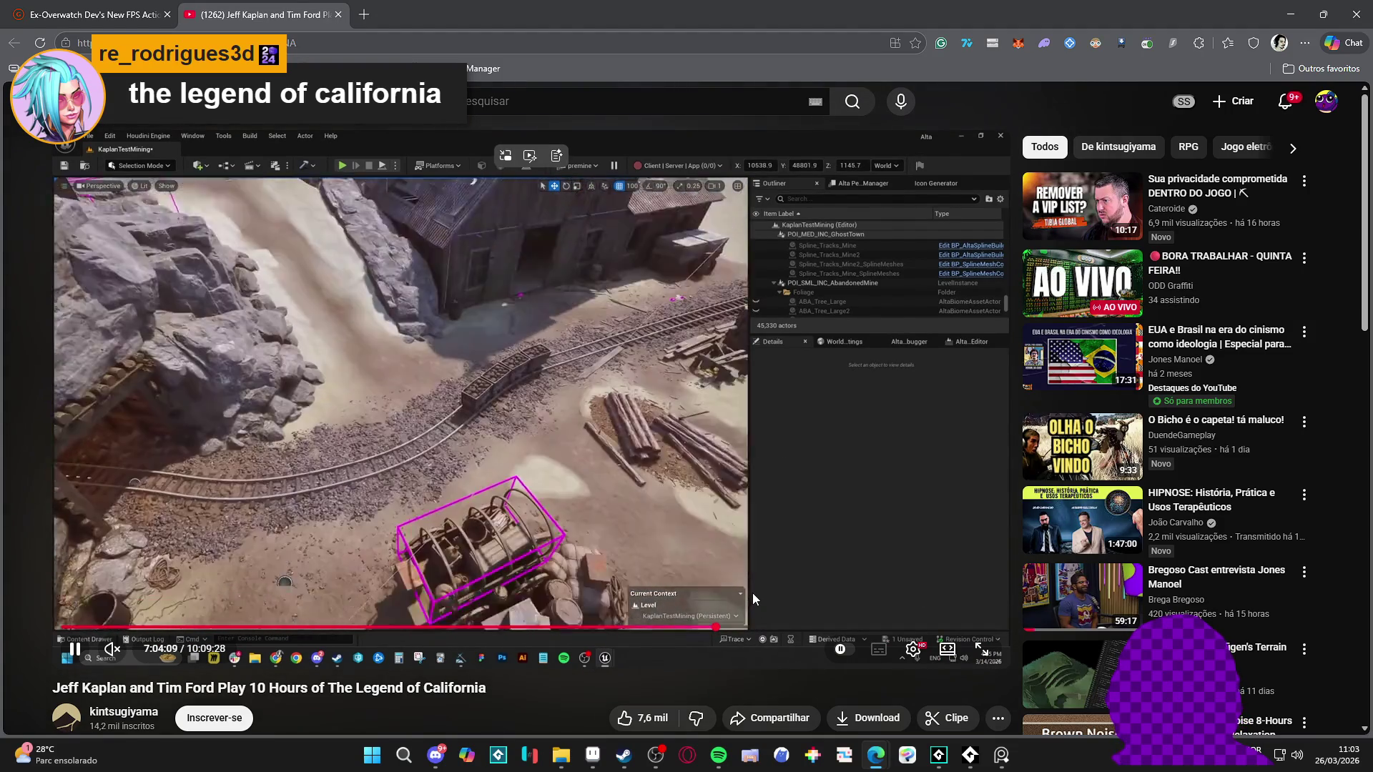
click(782, 587)
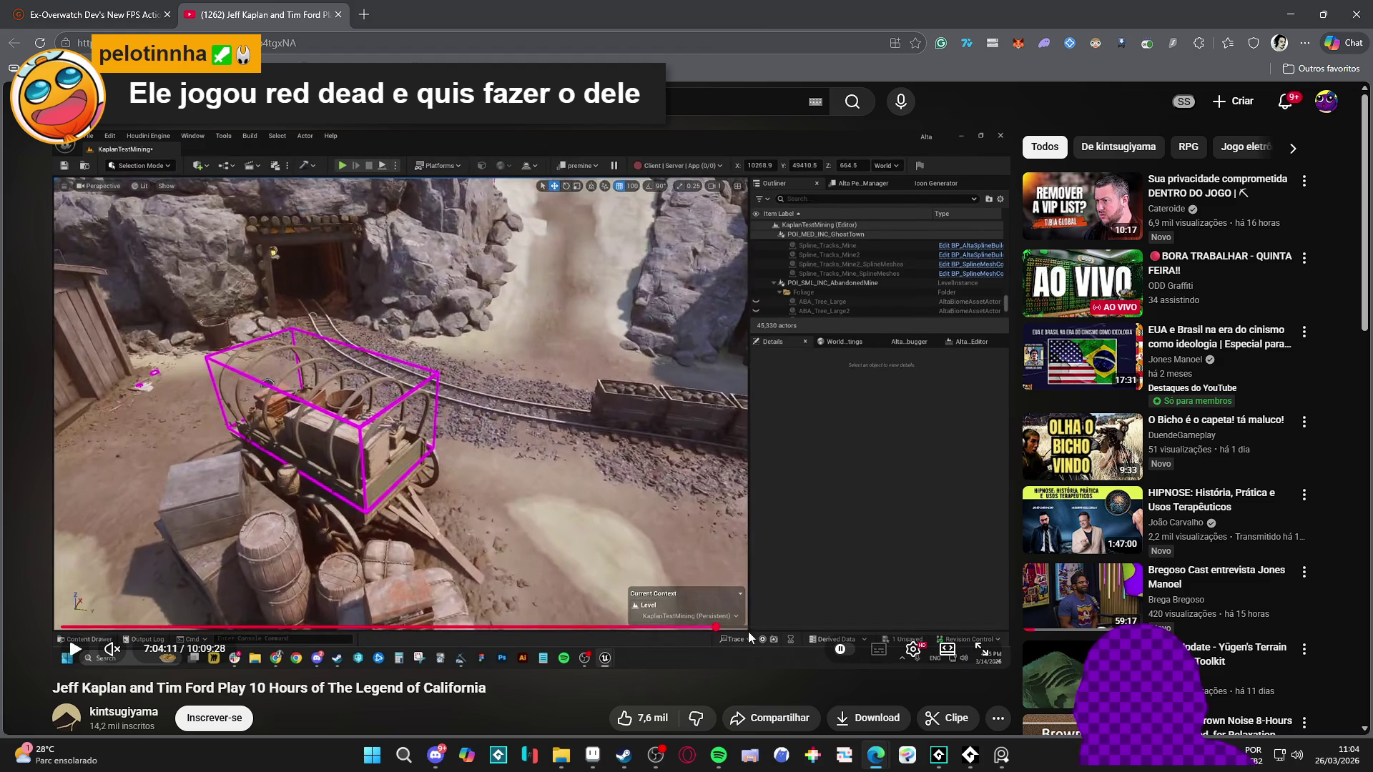
Step: Seek further from 7:21:41 to around eight hours, then close the browser
drag(755, 637, 744, 636)
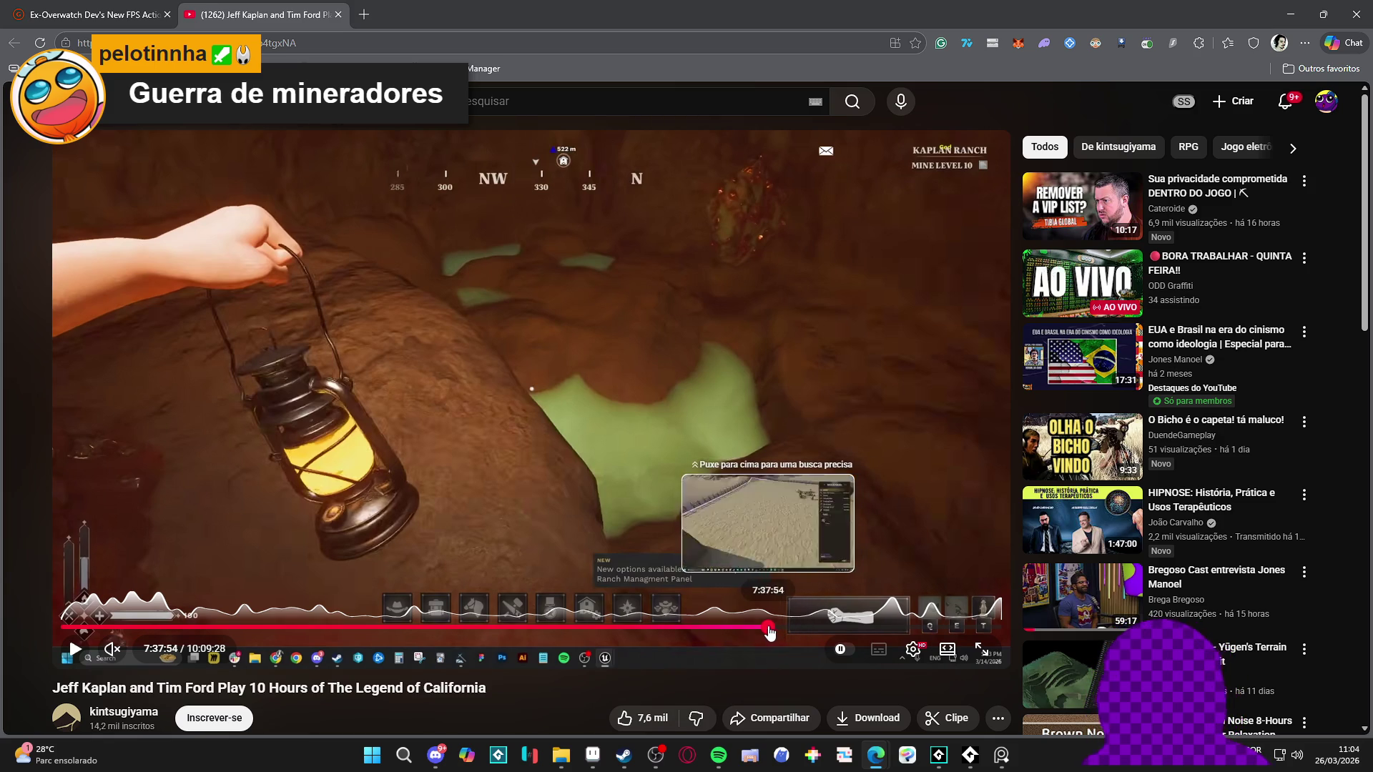
click(768, 627)
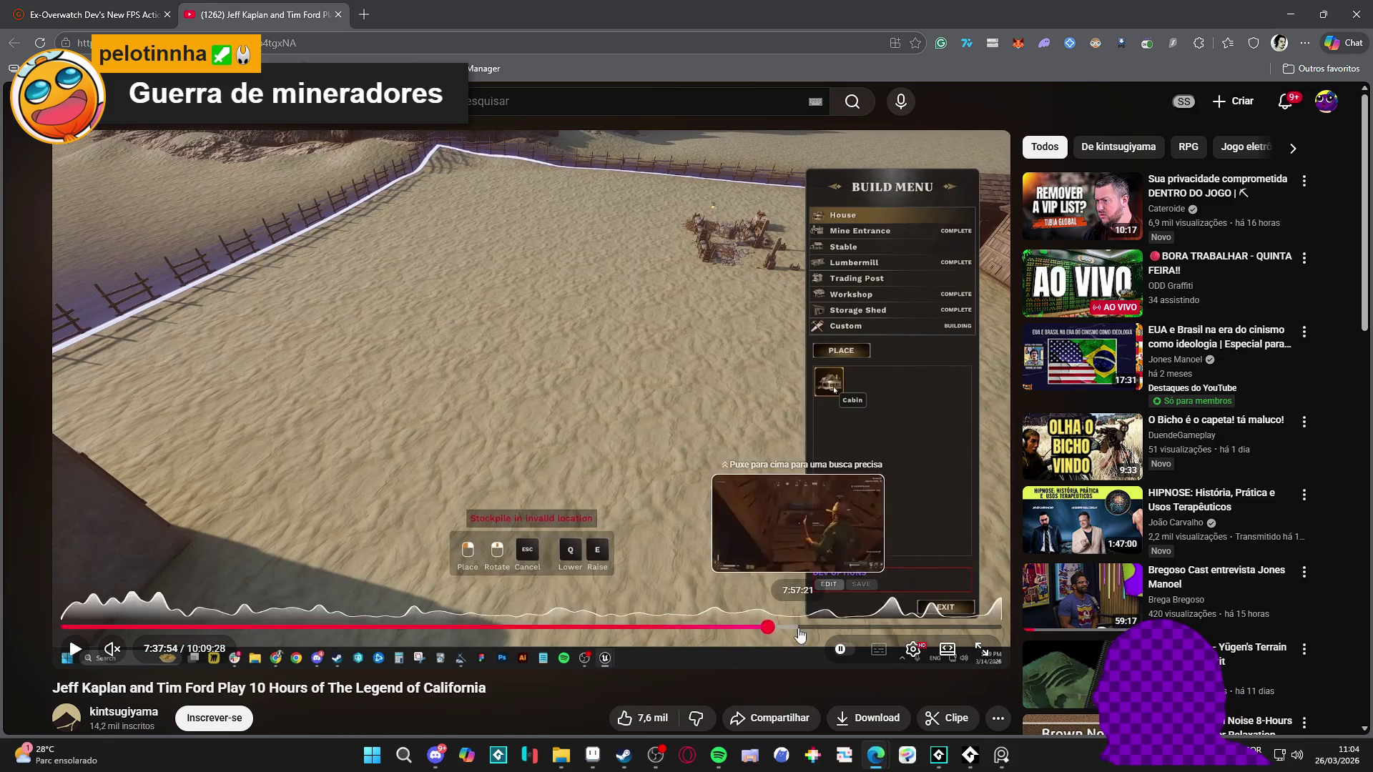
click(798, 627)
click(807, 627)
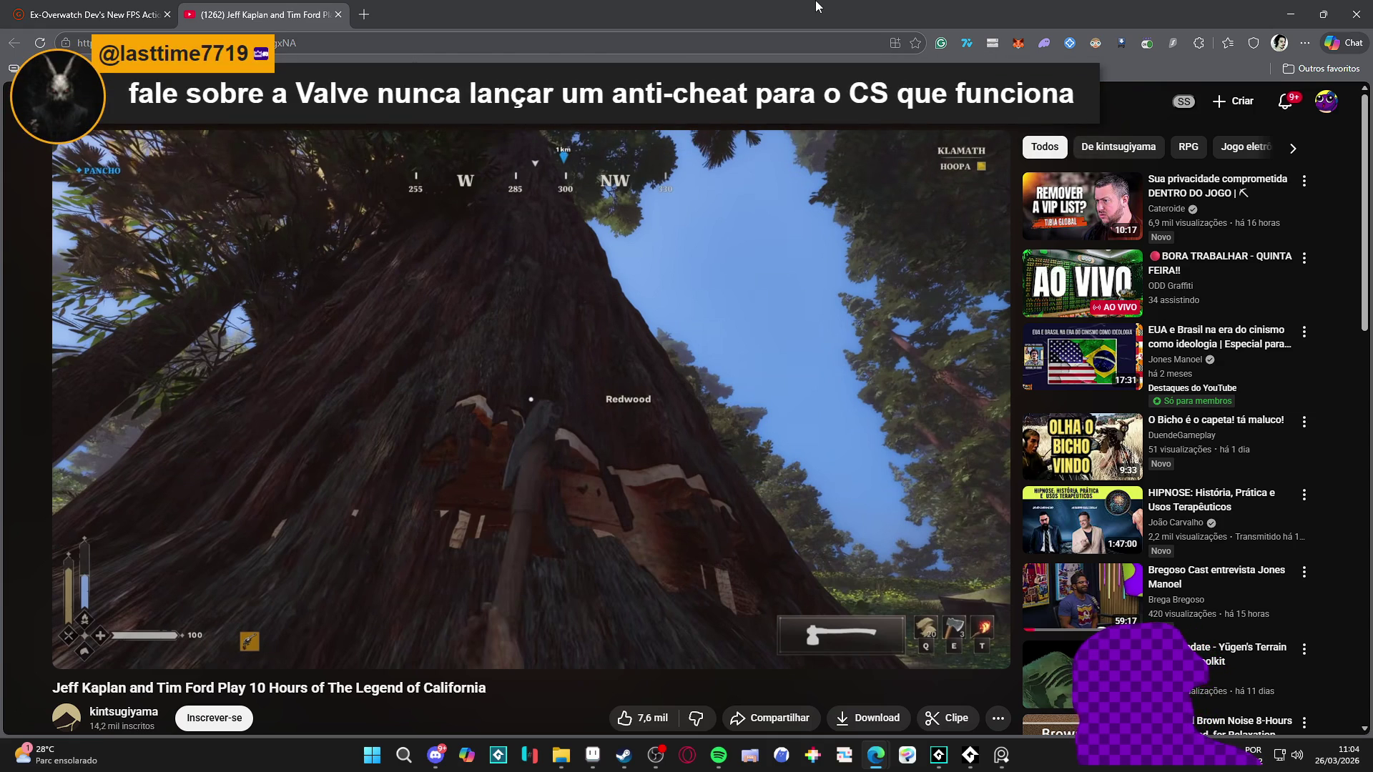
click(1355, 15)
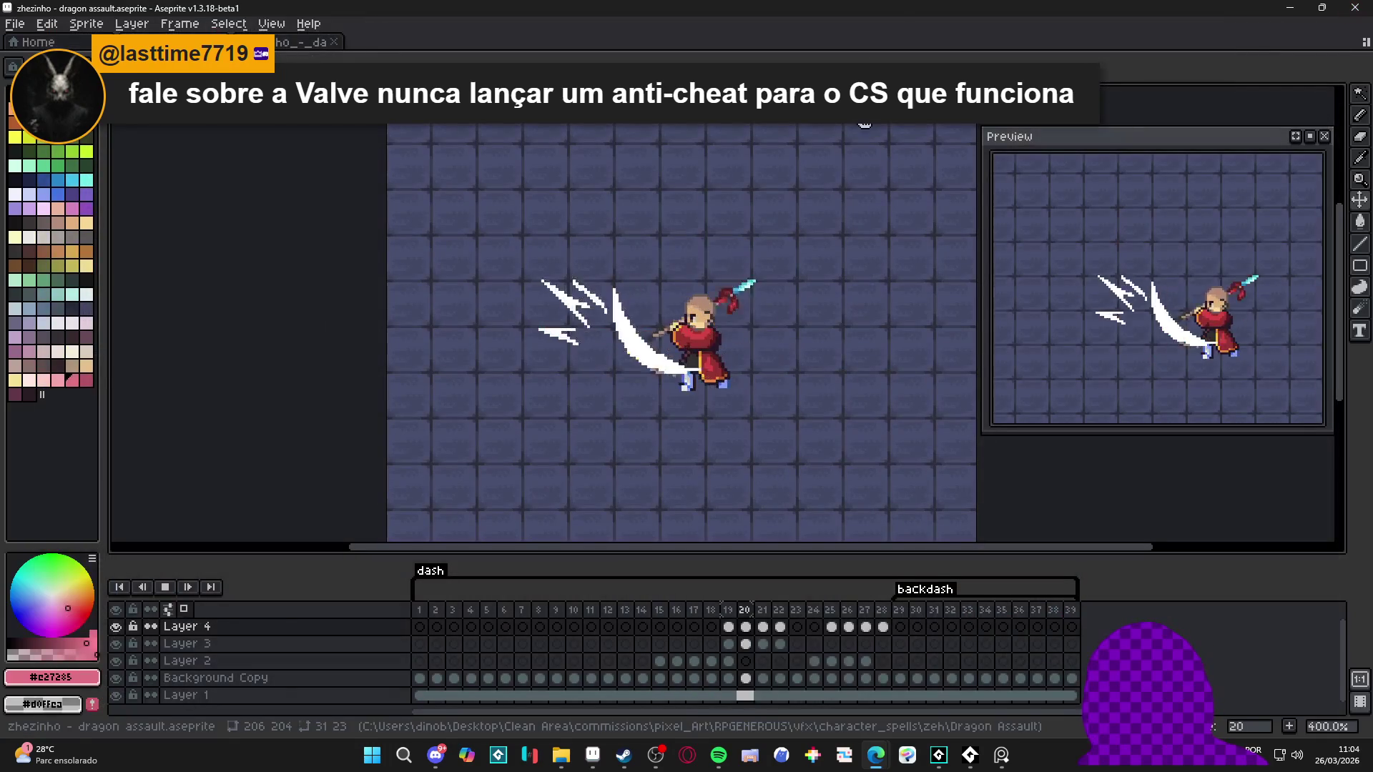
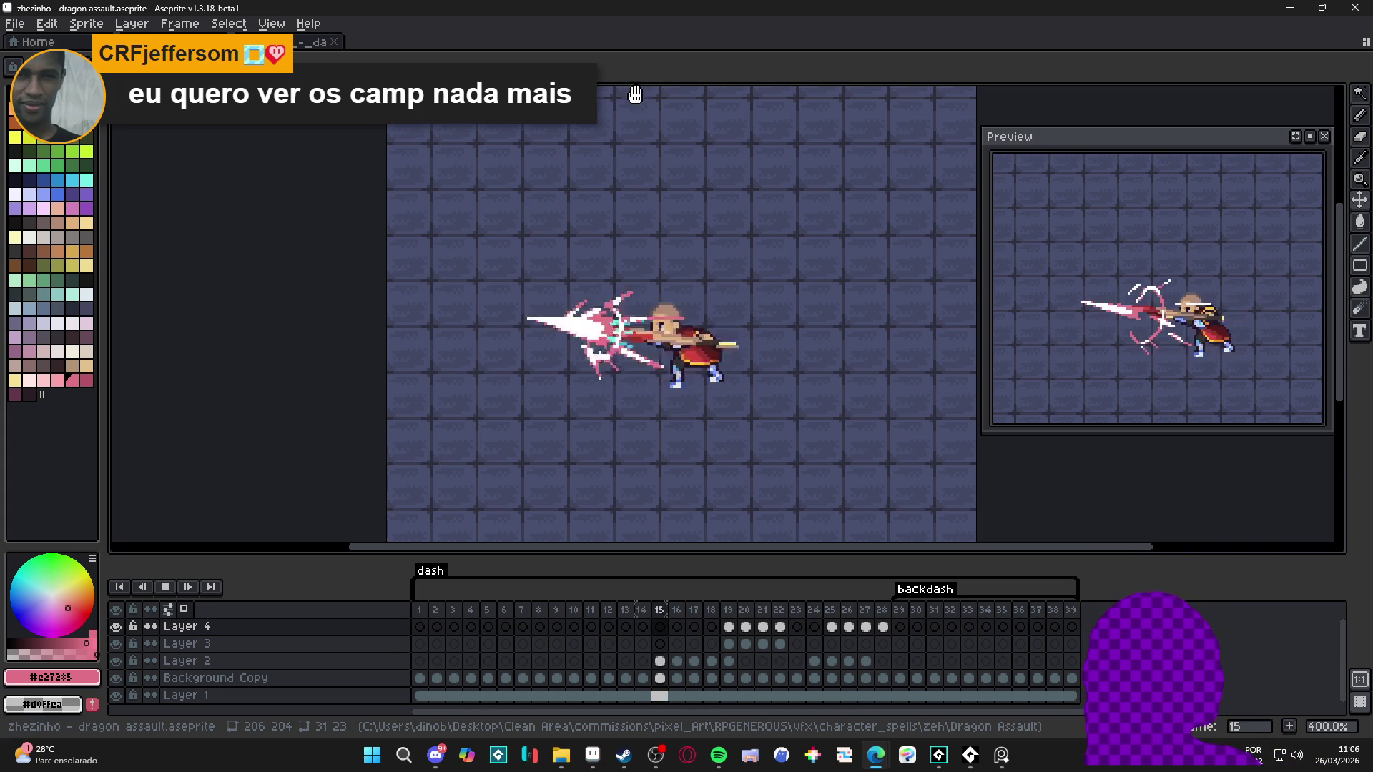
Step: Stop playback on frame 19 and toggle Layers 3 and 4 to compare the white slash
click(159, 587)
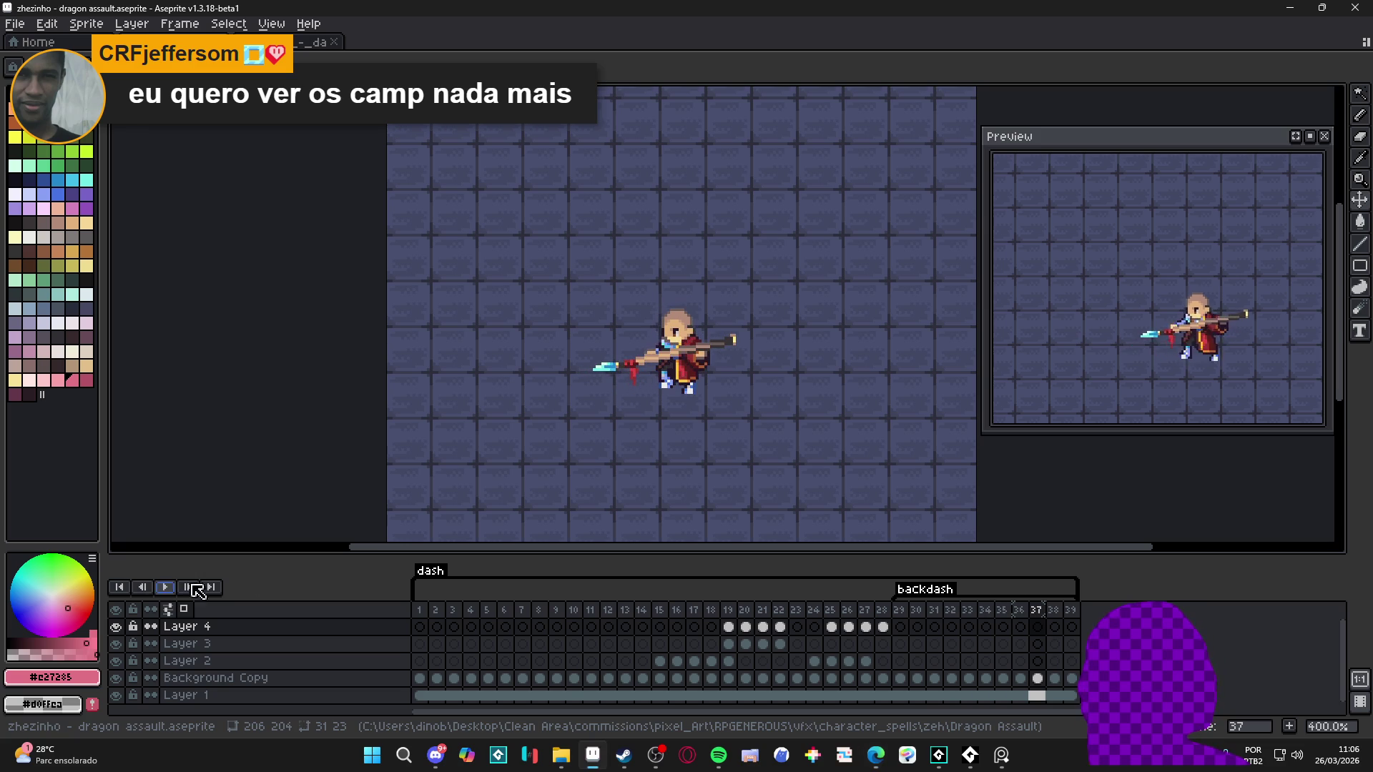
click(729, 623)
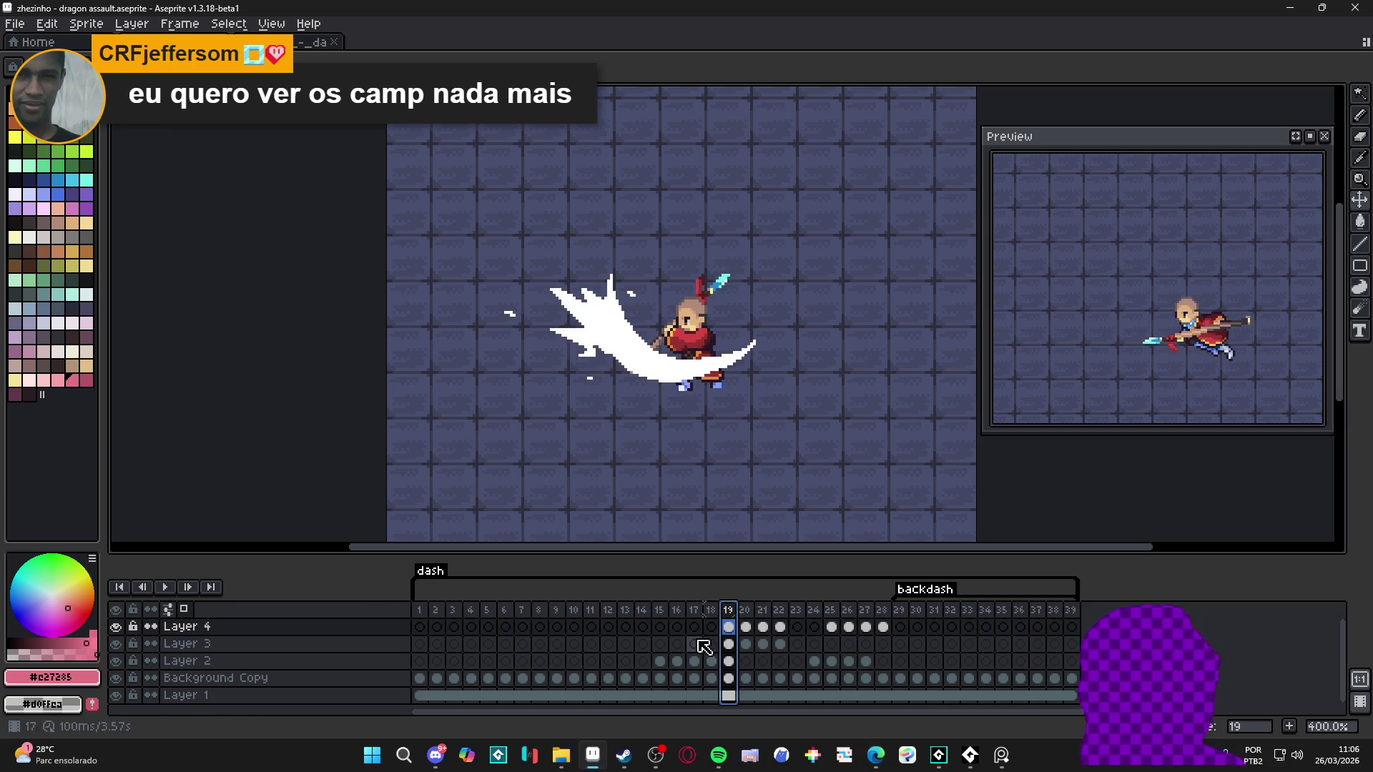
key(Return)
key(Return)
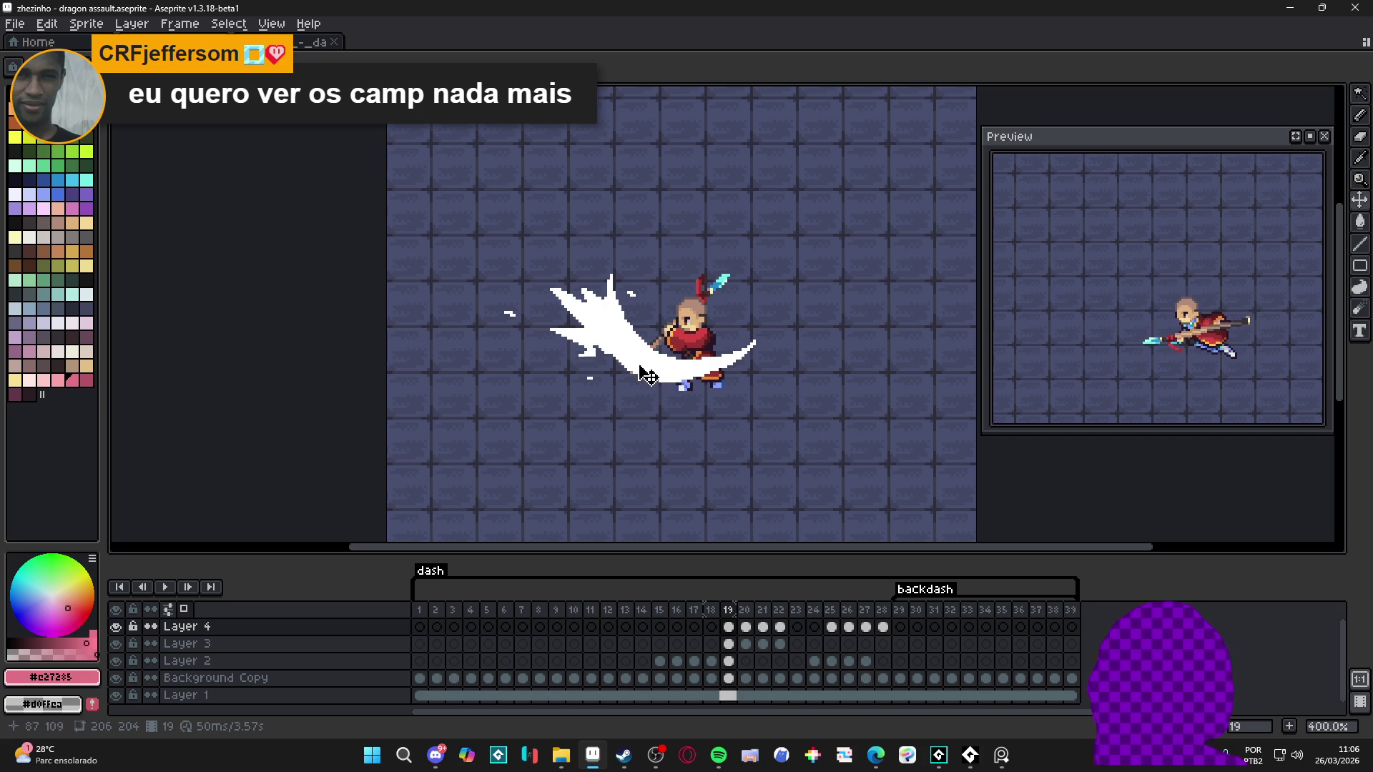
ctrl+click(644, 372)
key(w)
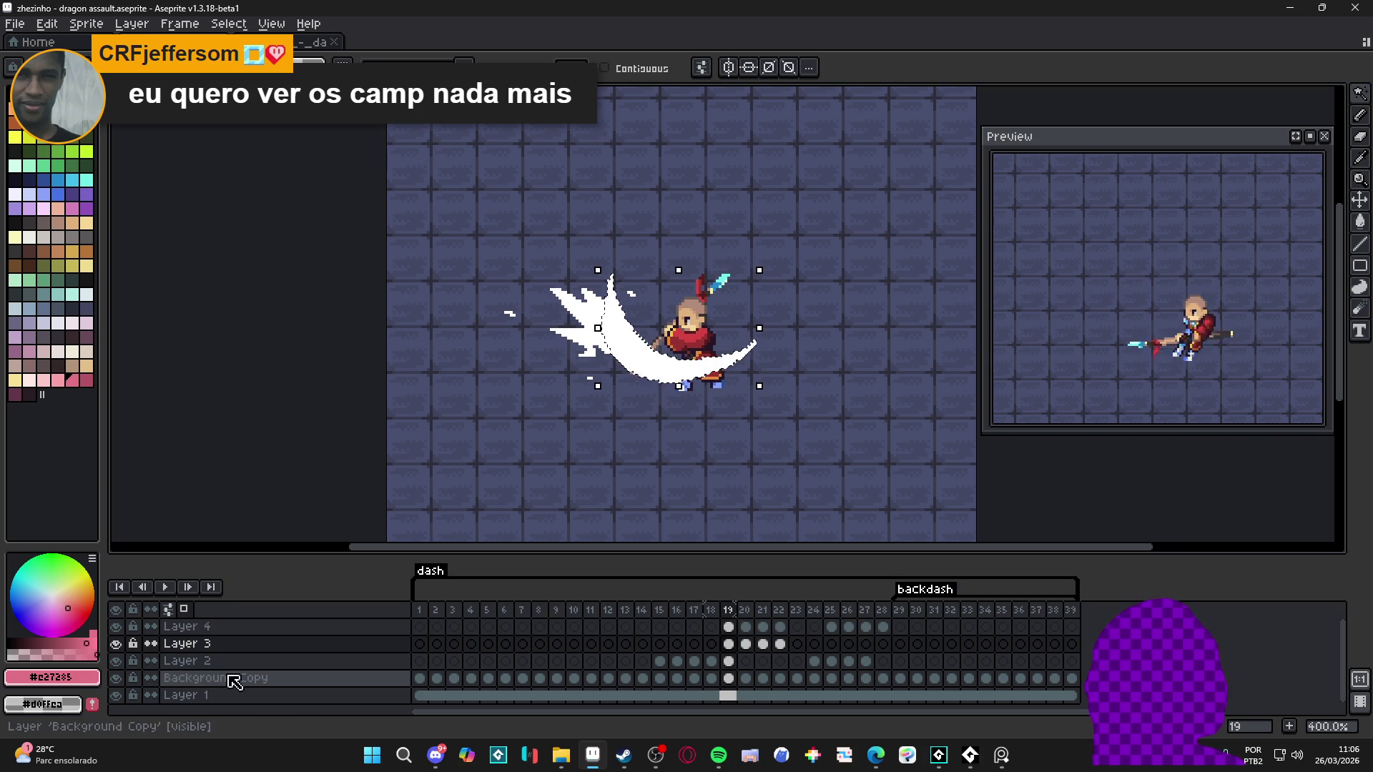
click(115, 644)
click(115, 645)
click(116, 626)
click(116, 627)
click(116, 627)
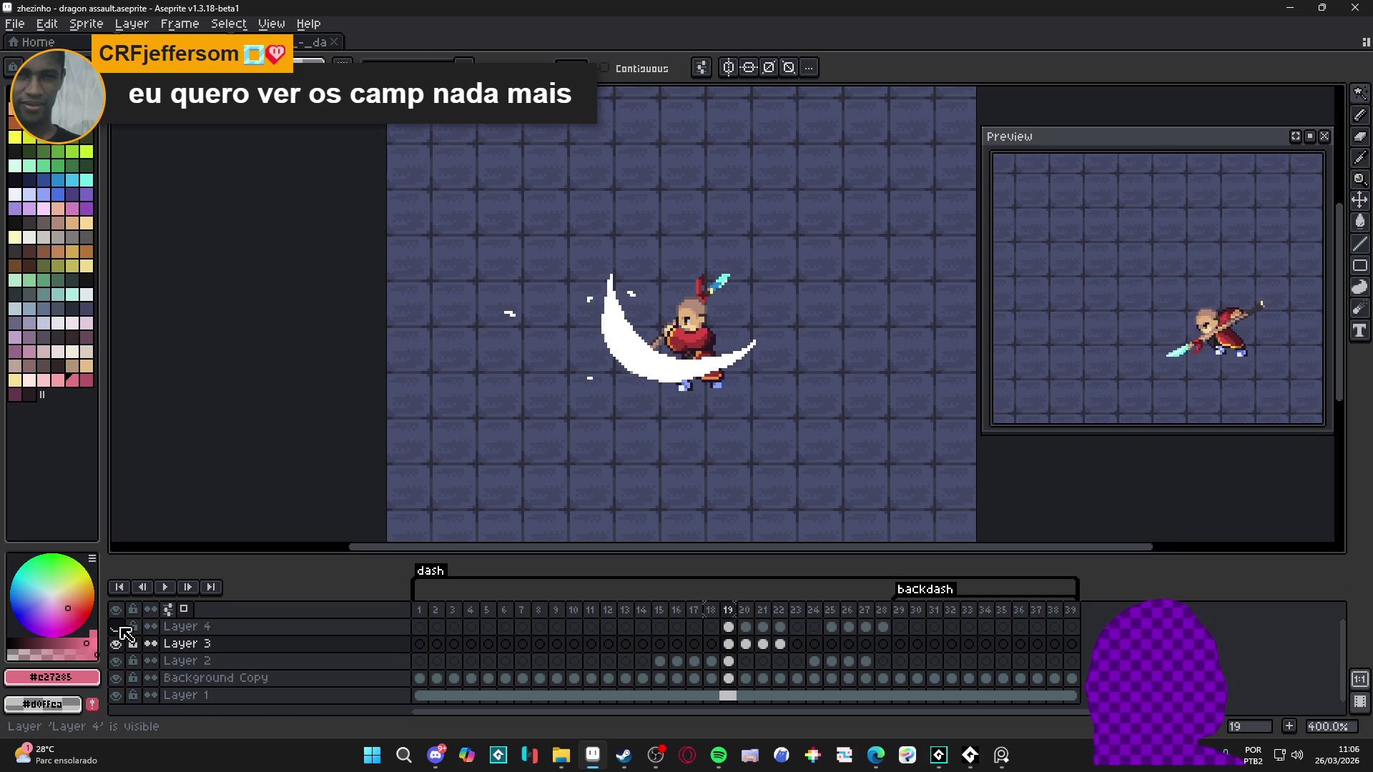
click(116, 626)
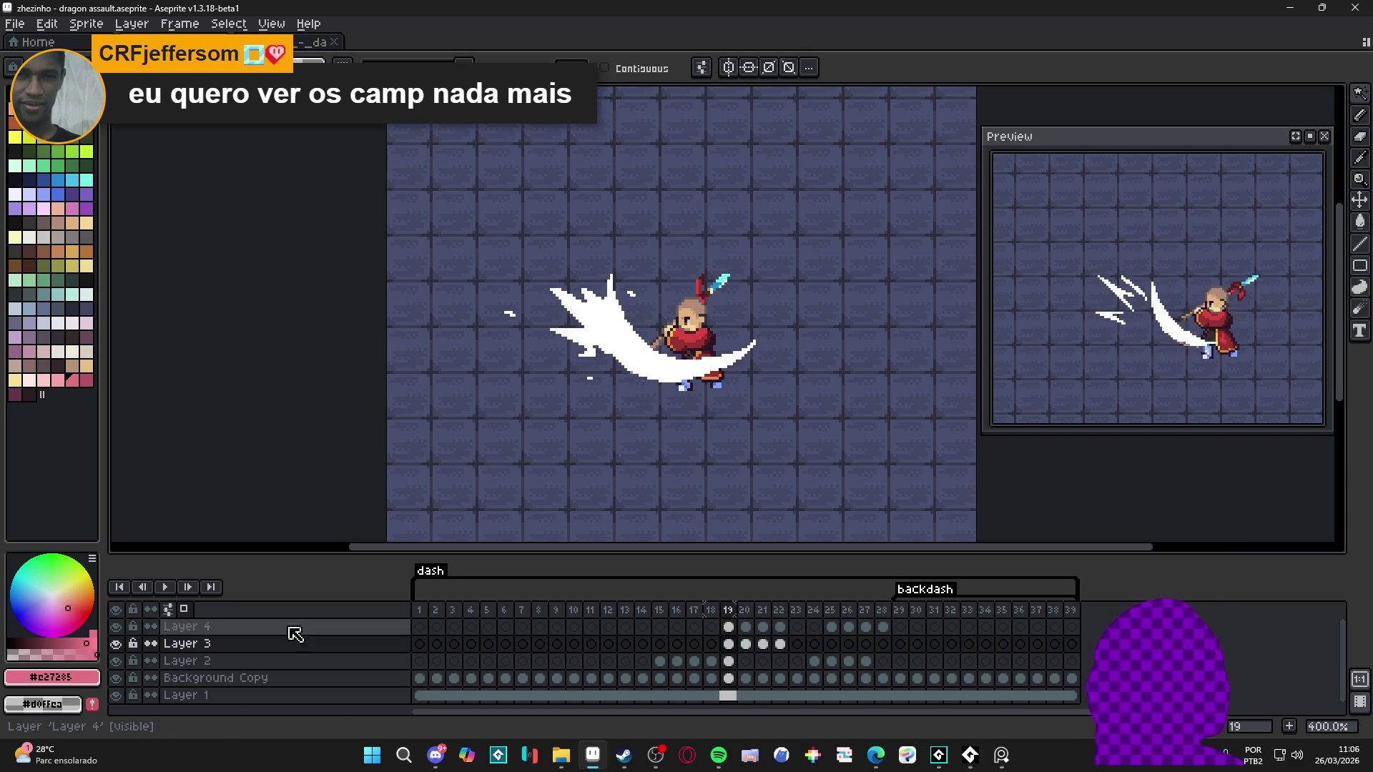
Step: Merge Layer 4 down into Layer 3 and toggle its visibility to check
right_click(251, 634)
click(298, 693)
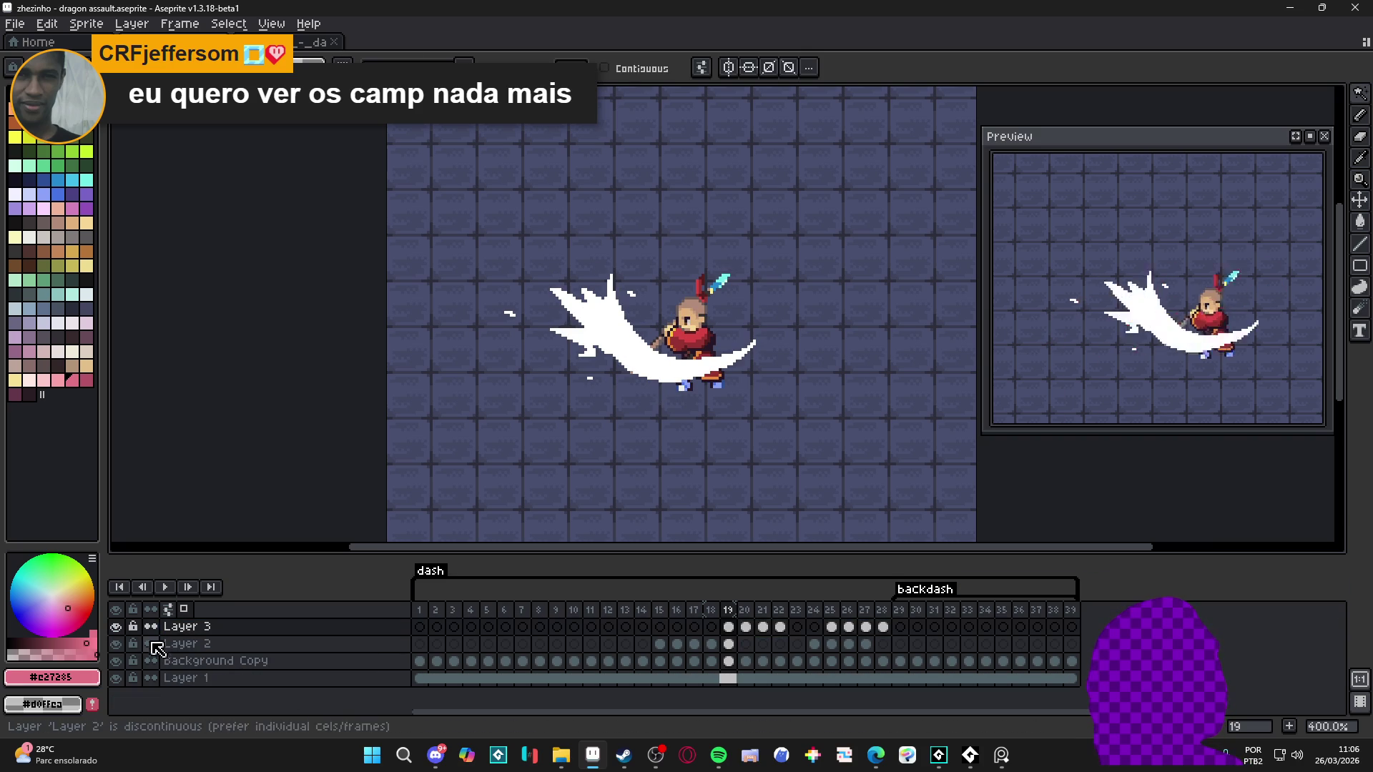
click(117, 628)
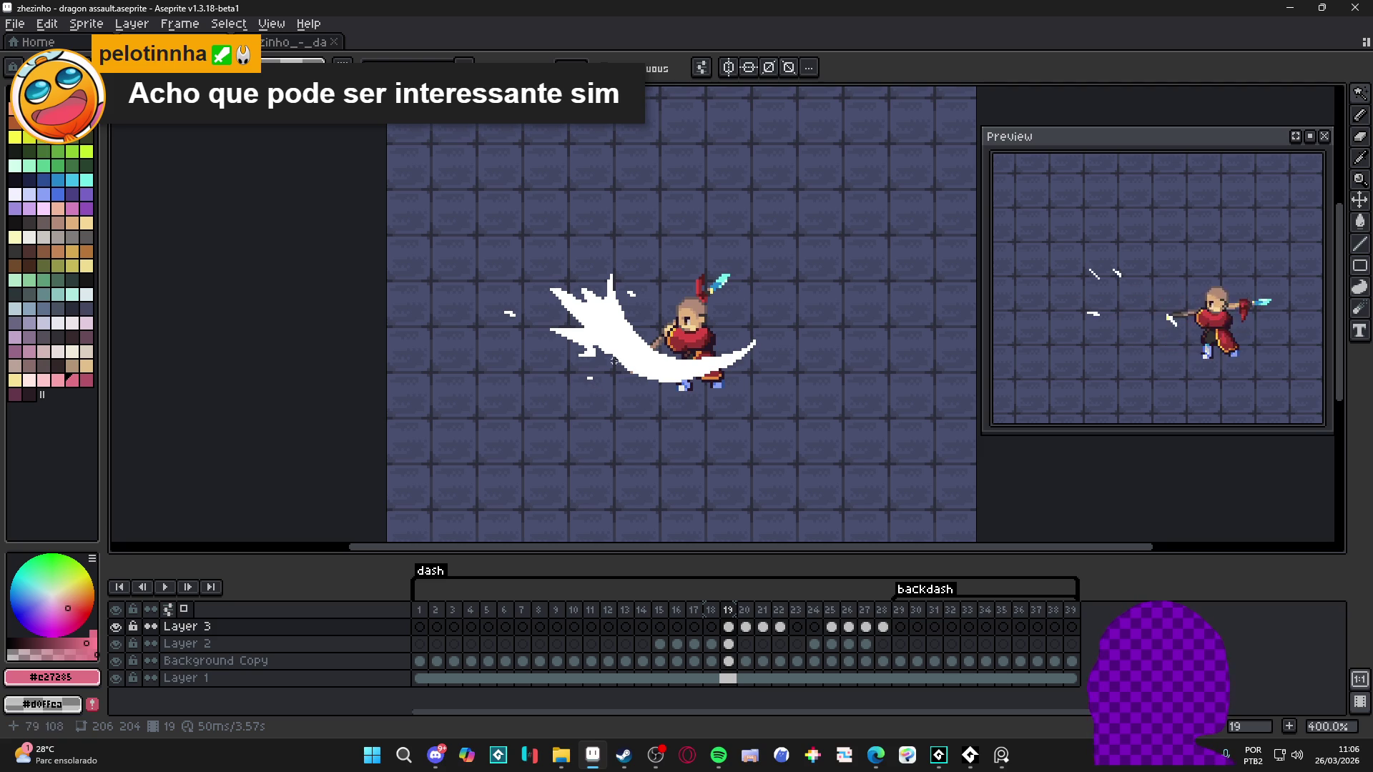
Step: Zoom in on the slash and eyedropper its white #FFFFFF as the foreground colour
scroll(616, 350, up, 3)
alt+click(620, 338)
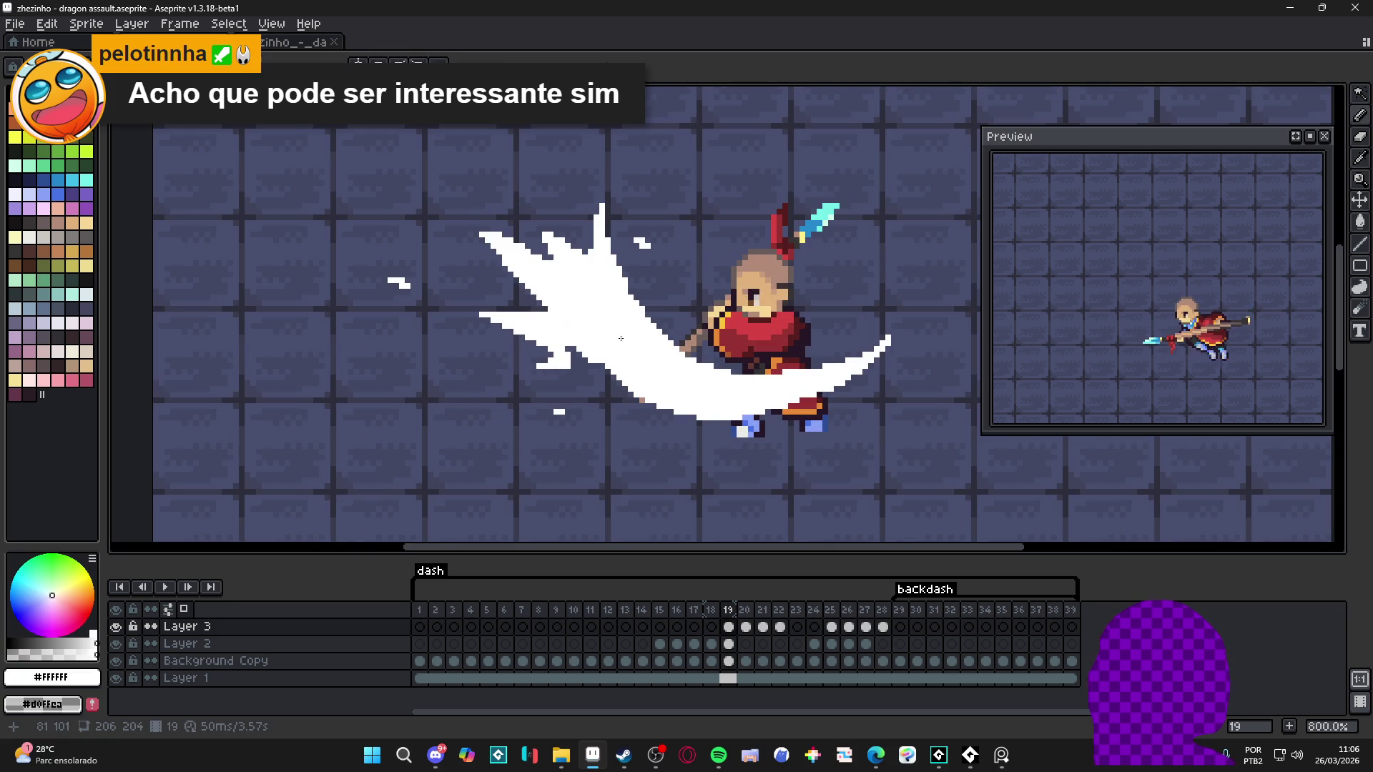
scroll(561, 377, up, 1)
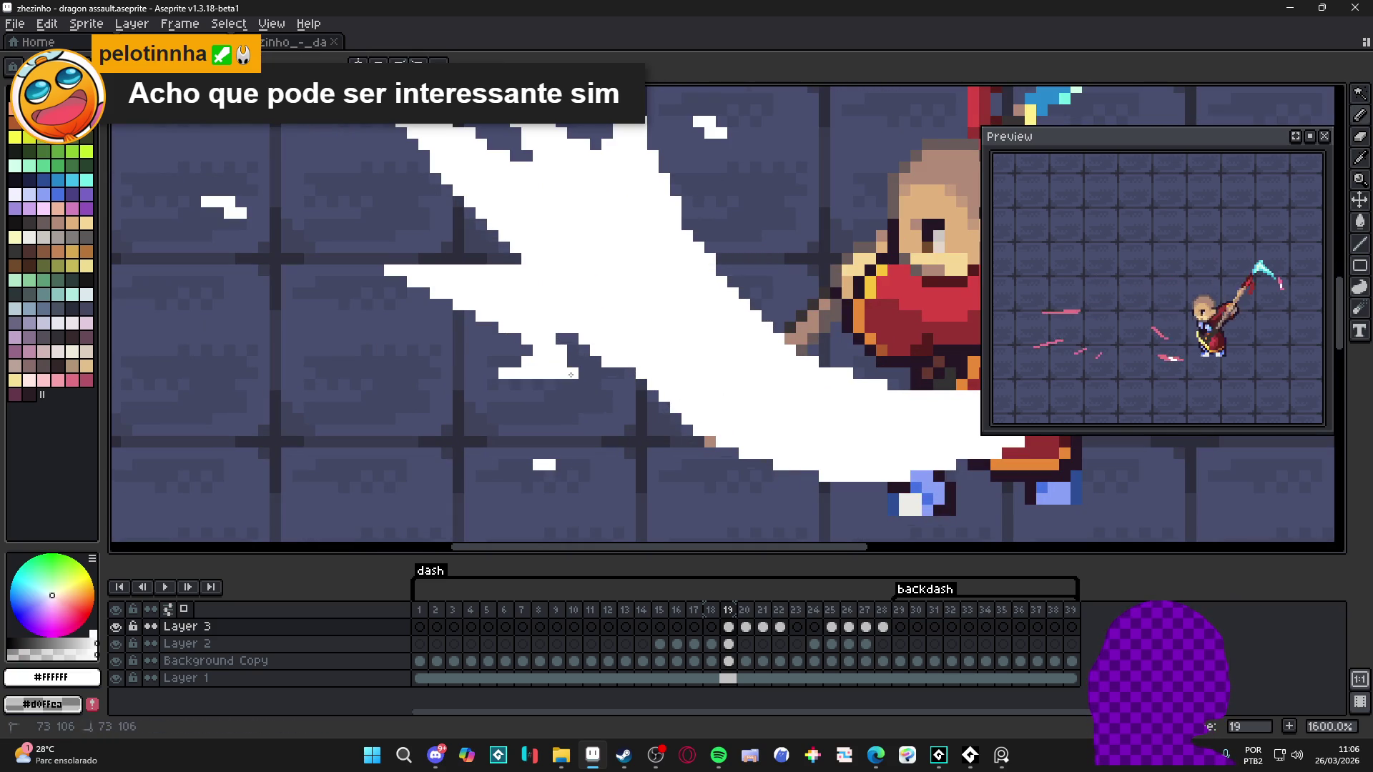
scroll(579, 373, down, 1)
scroll(576, 369, up, 1)
scroll(574, 363, down, 5)
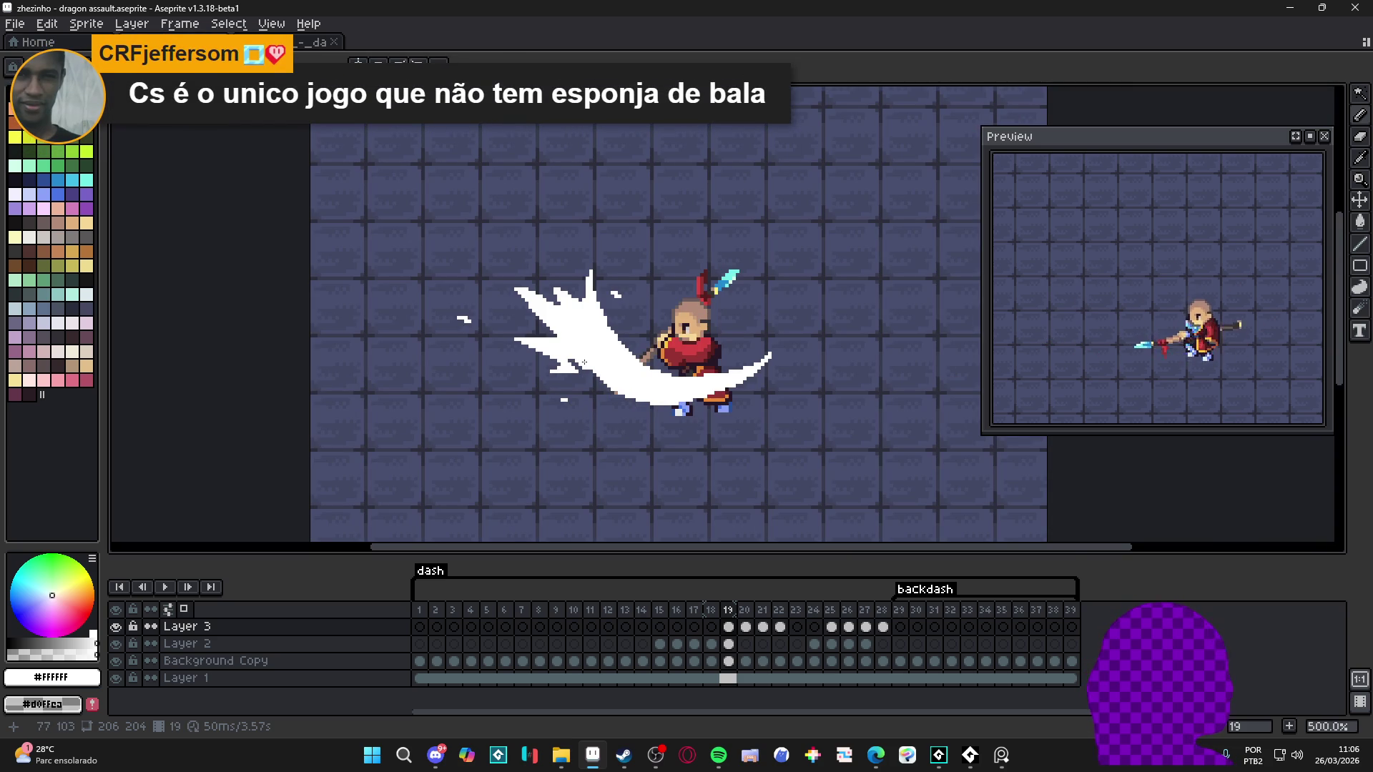
scroll(587, 362, up, 4)
scroll(564, 384, down, 4)
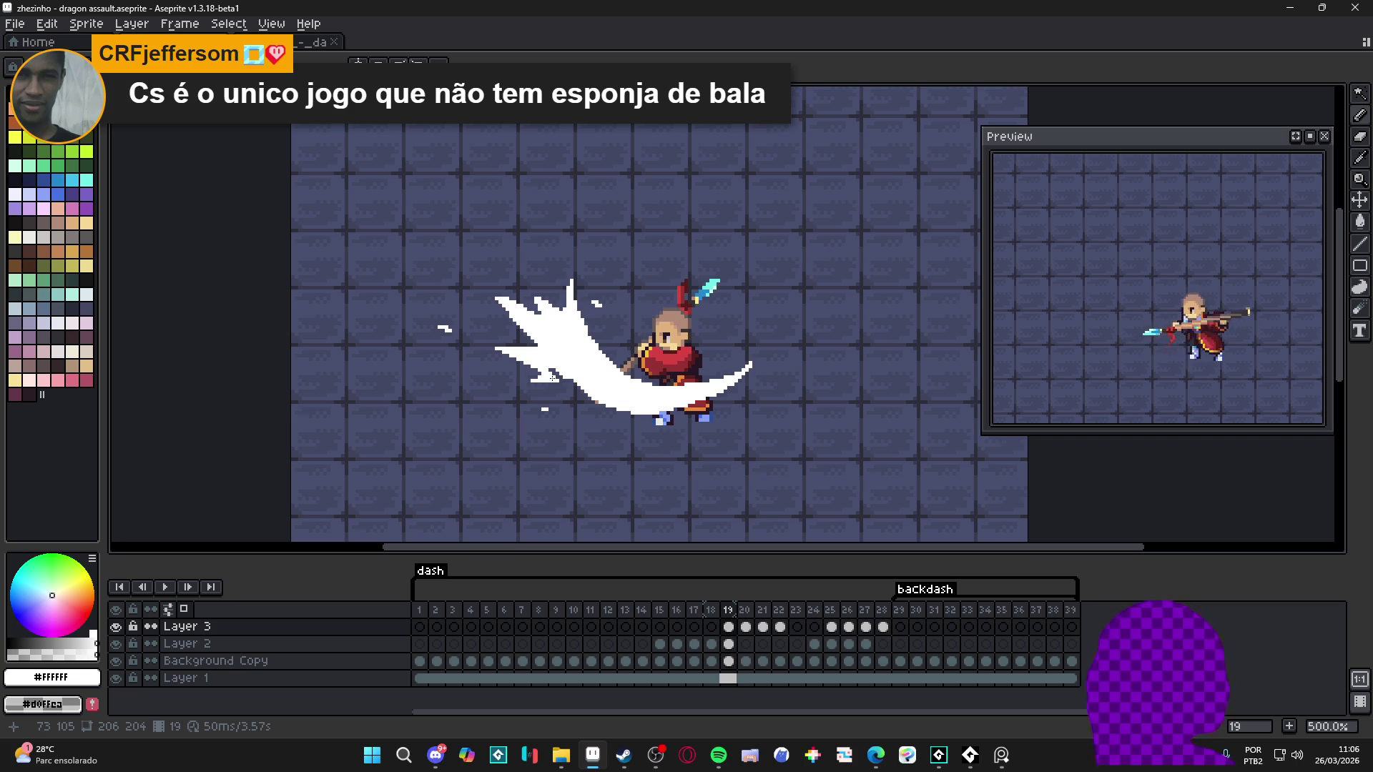
scroll(552, 376, up, 4)
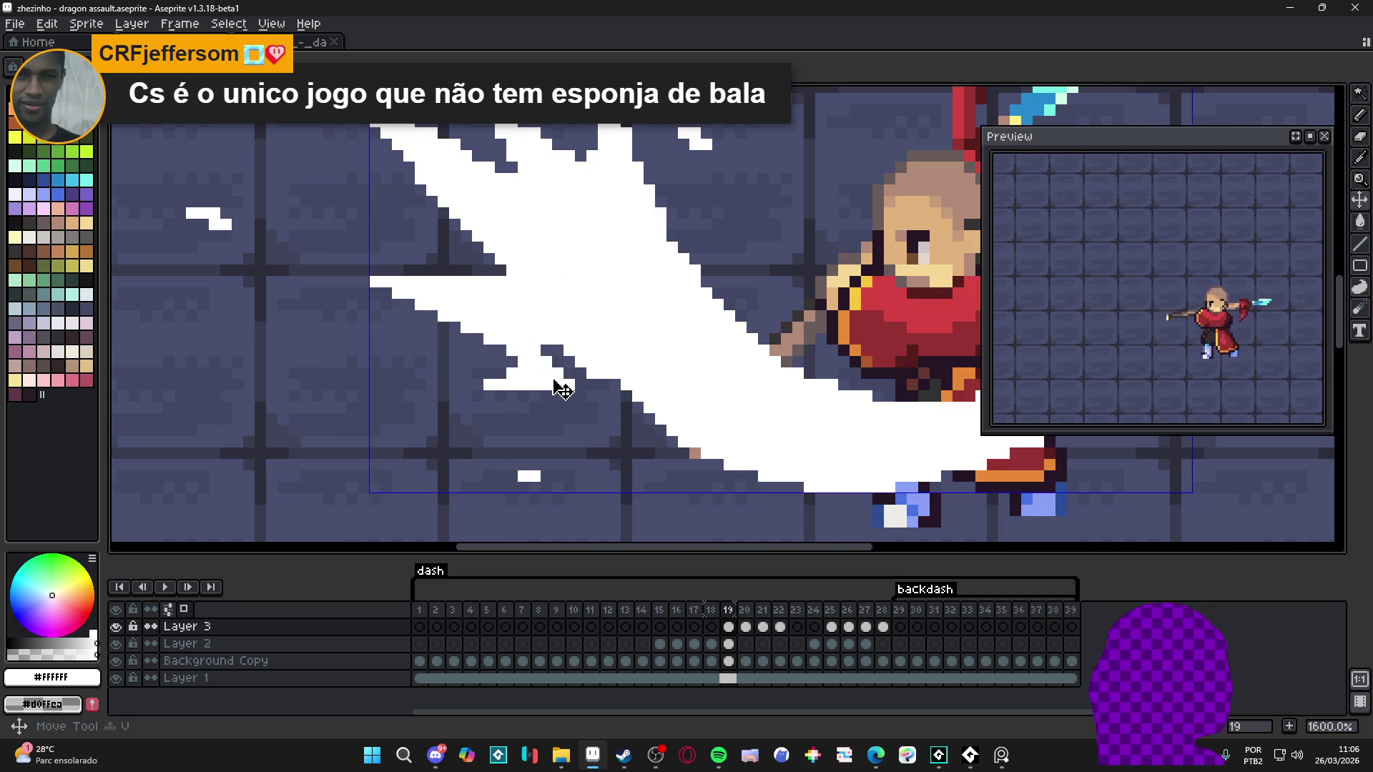
scroll(562, 387, down, 3)
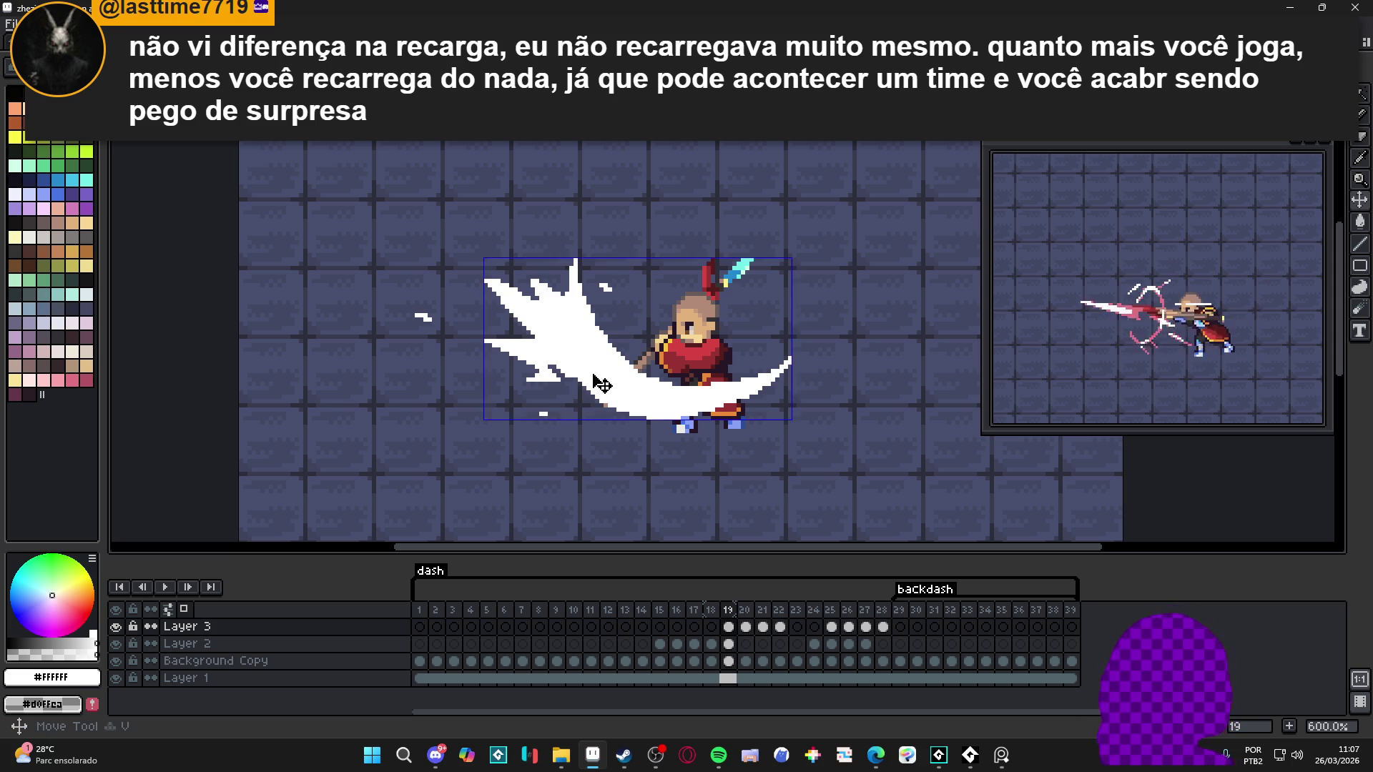
scroll(593, 385, up, 4)
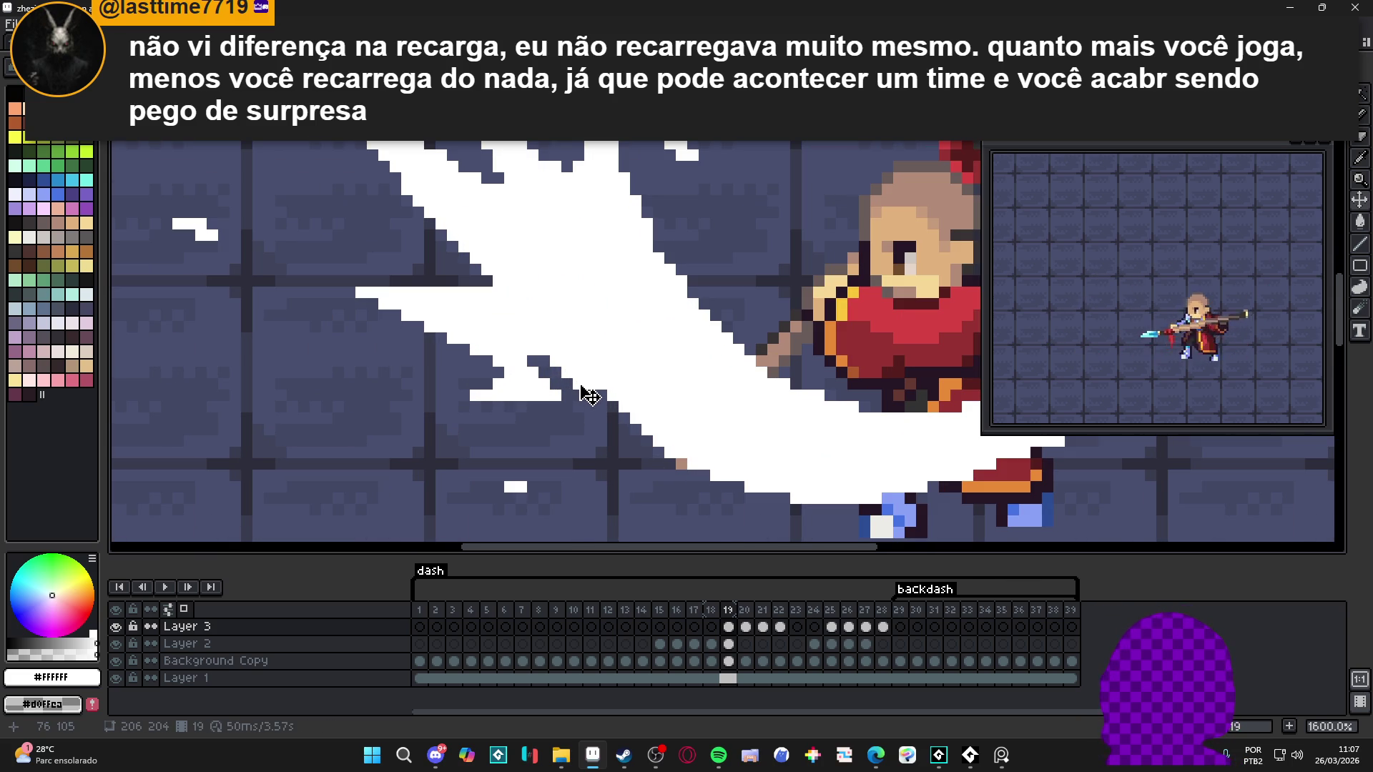
scroll(591, 395, down, 3)
scroll(590, 395, up, 2)
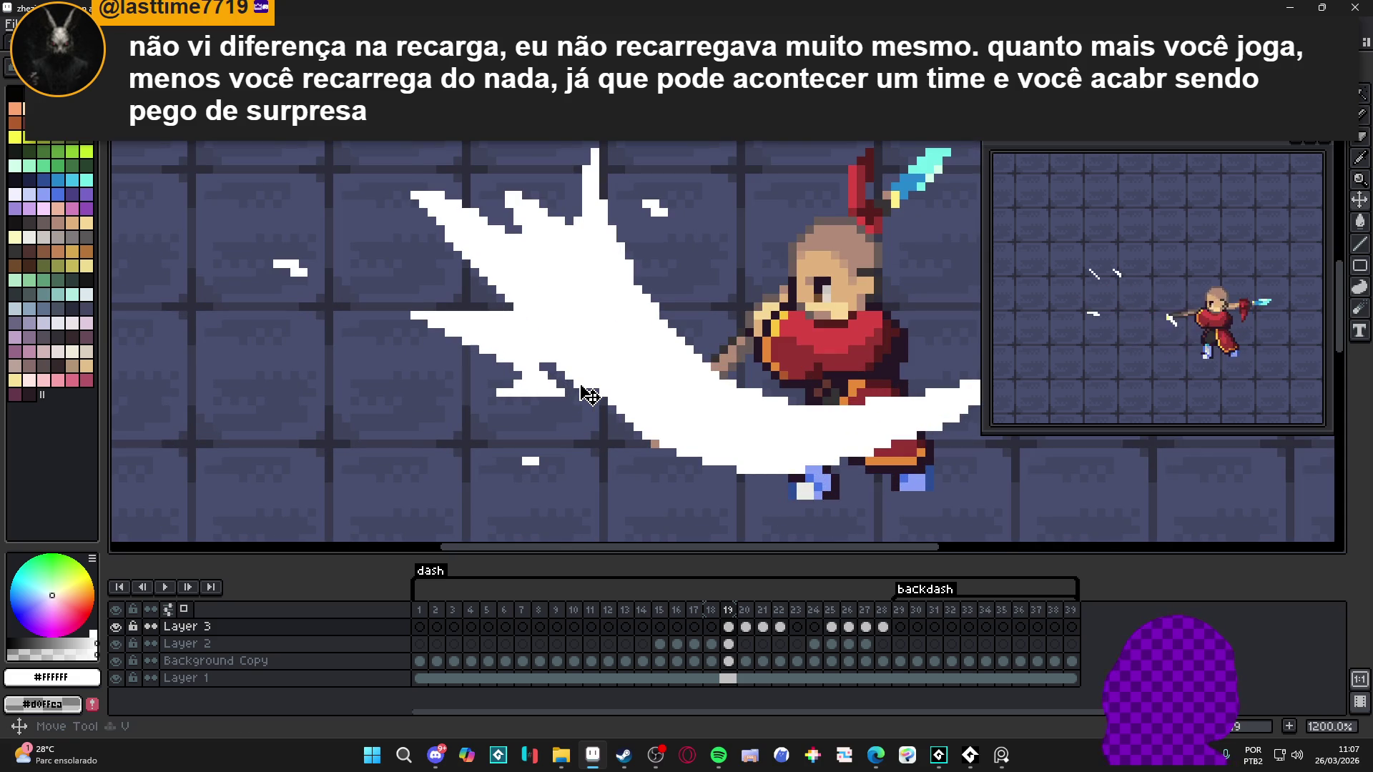
scroll(589, 396, down, 4)
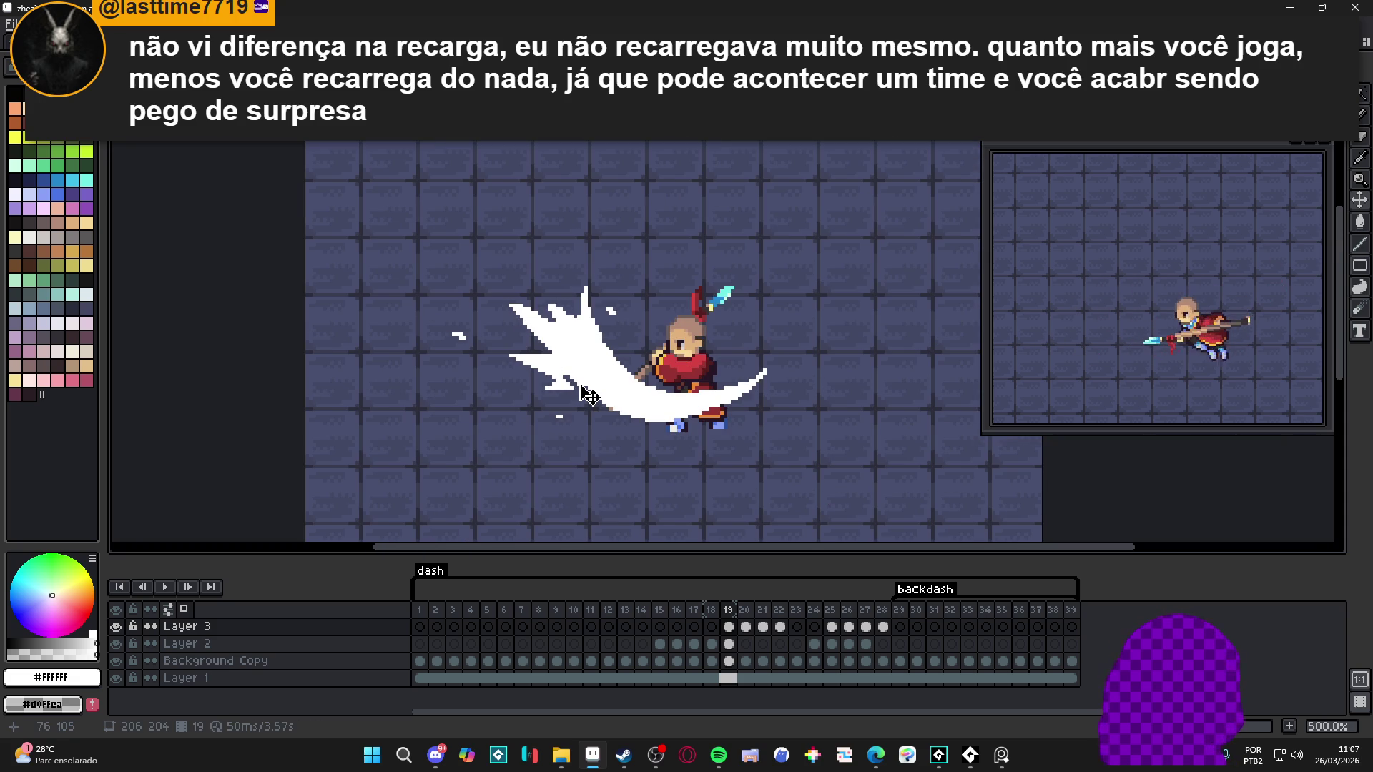
scroll(591, 396, down, 1)
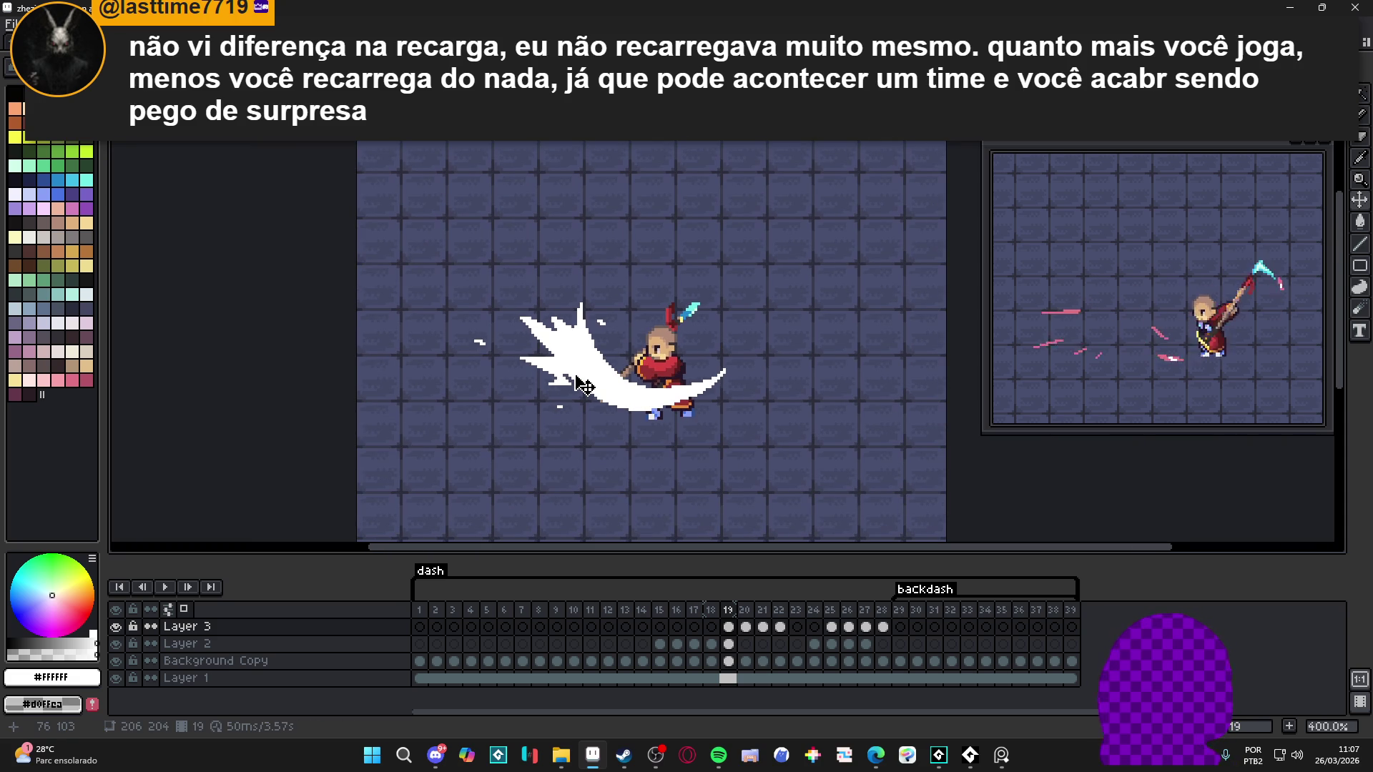
scroll(583, 373, up, 2)
Step: Step through frames 18–21 to review the slash, ending back on frame 19
click(745, 628)
click(728, 627)
click(745, 628)
click(763, 627)
click(780, 627)
click(728, 627)
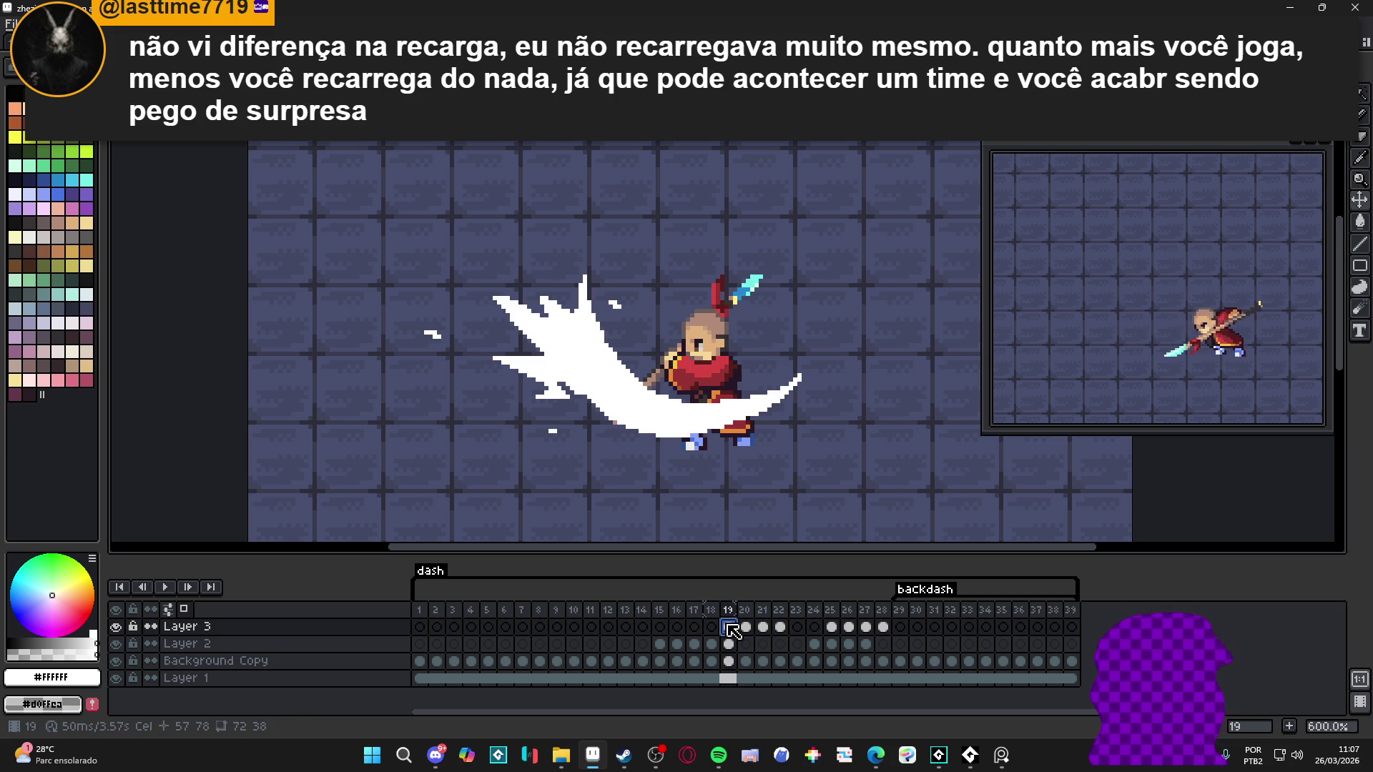
click(706, 630)
click(729, 629)
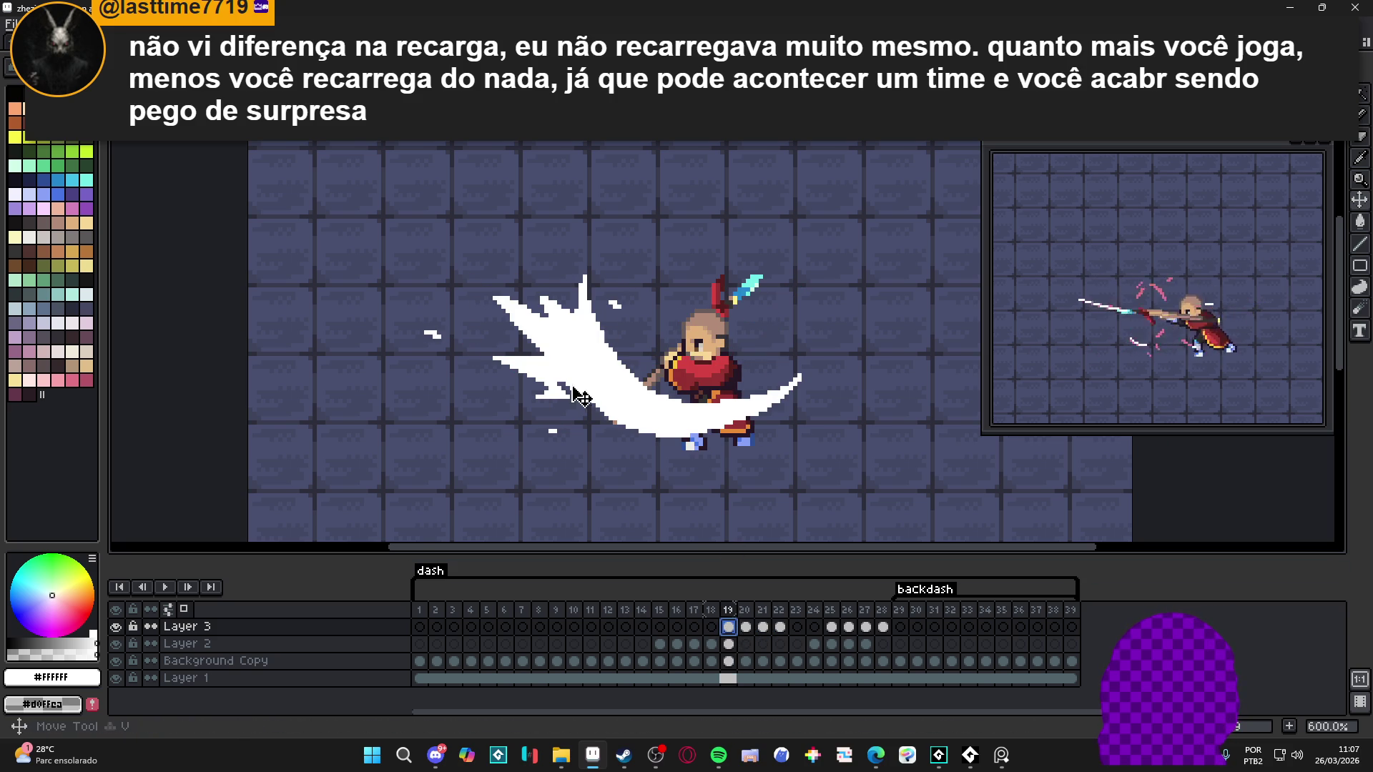
Step: Make Layer 2 active, merge Layer 3 down into it, and toggle Layer 2 to check
key(w)
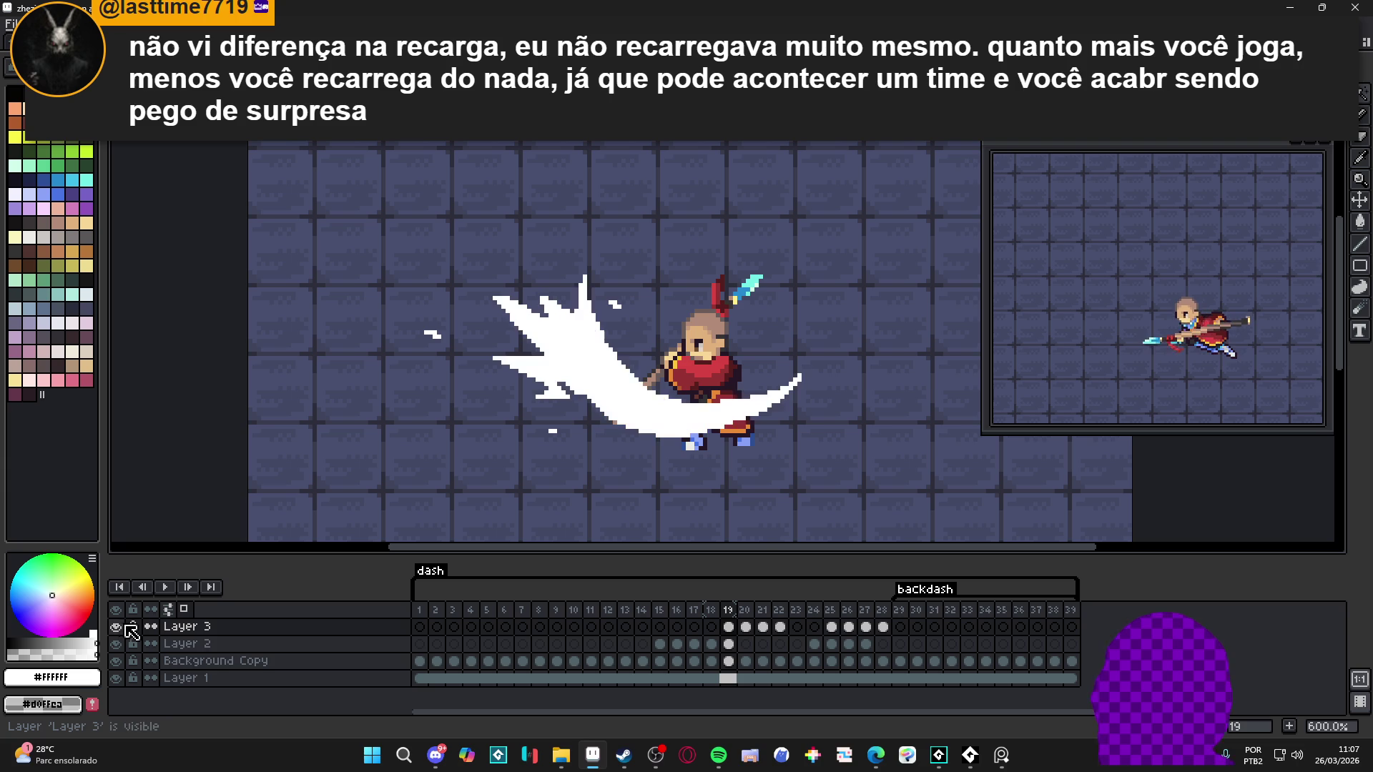
scroll(414, 360, up, 2)
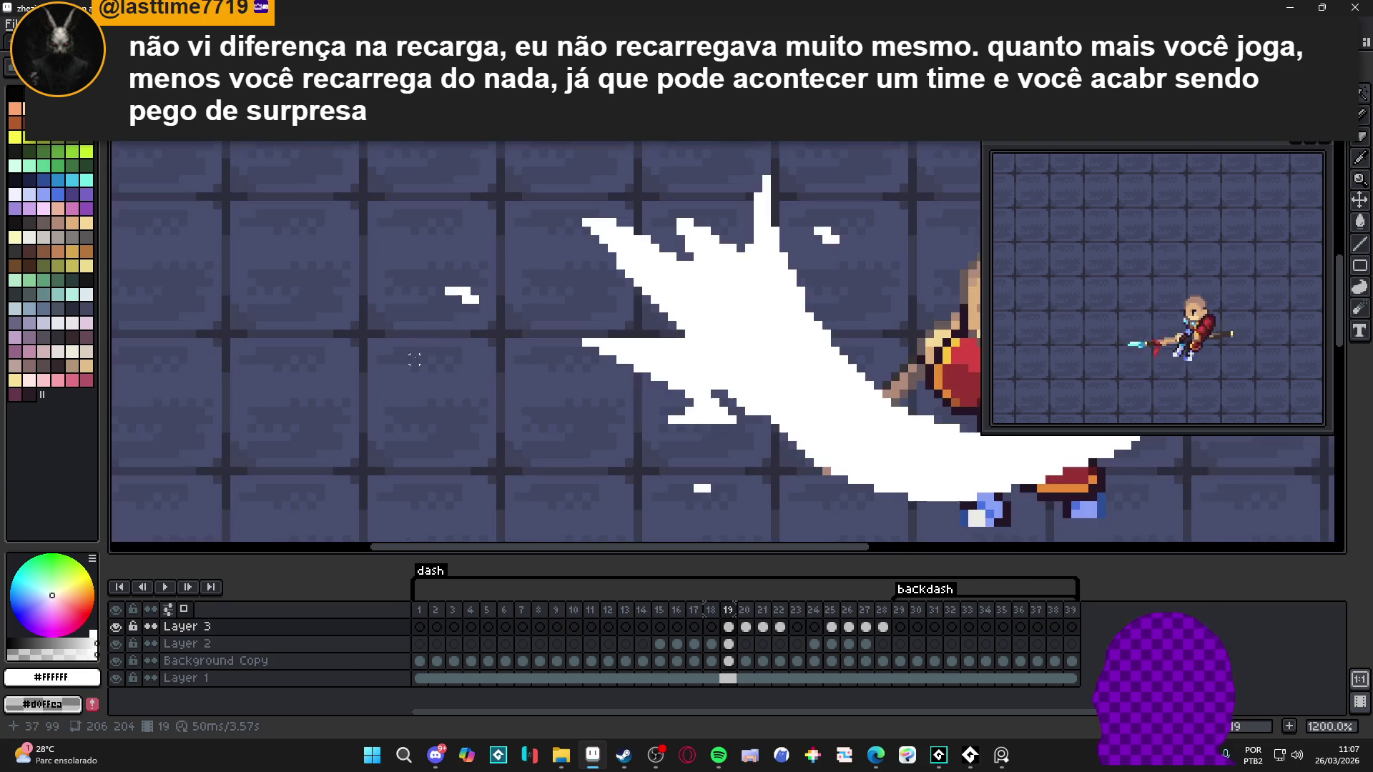
key(Down)
scroll(468, 307, down, 2)
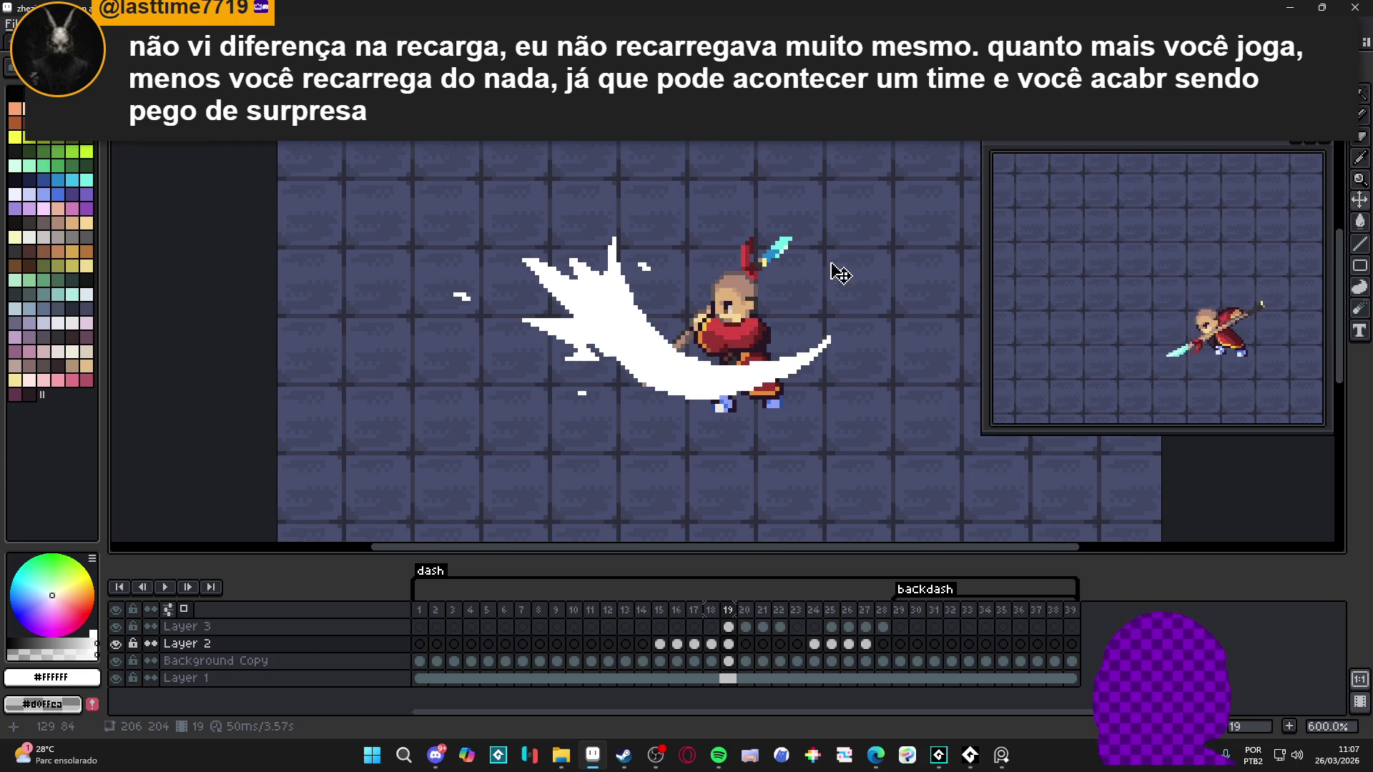
scroll(622, 404, down, 1)
key(m)
mouse_move(417, 171)
mouse_down()
mouse_move(901, 392)
mouse_move(877, 392)
mouse_up()
key(ctrl+d)
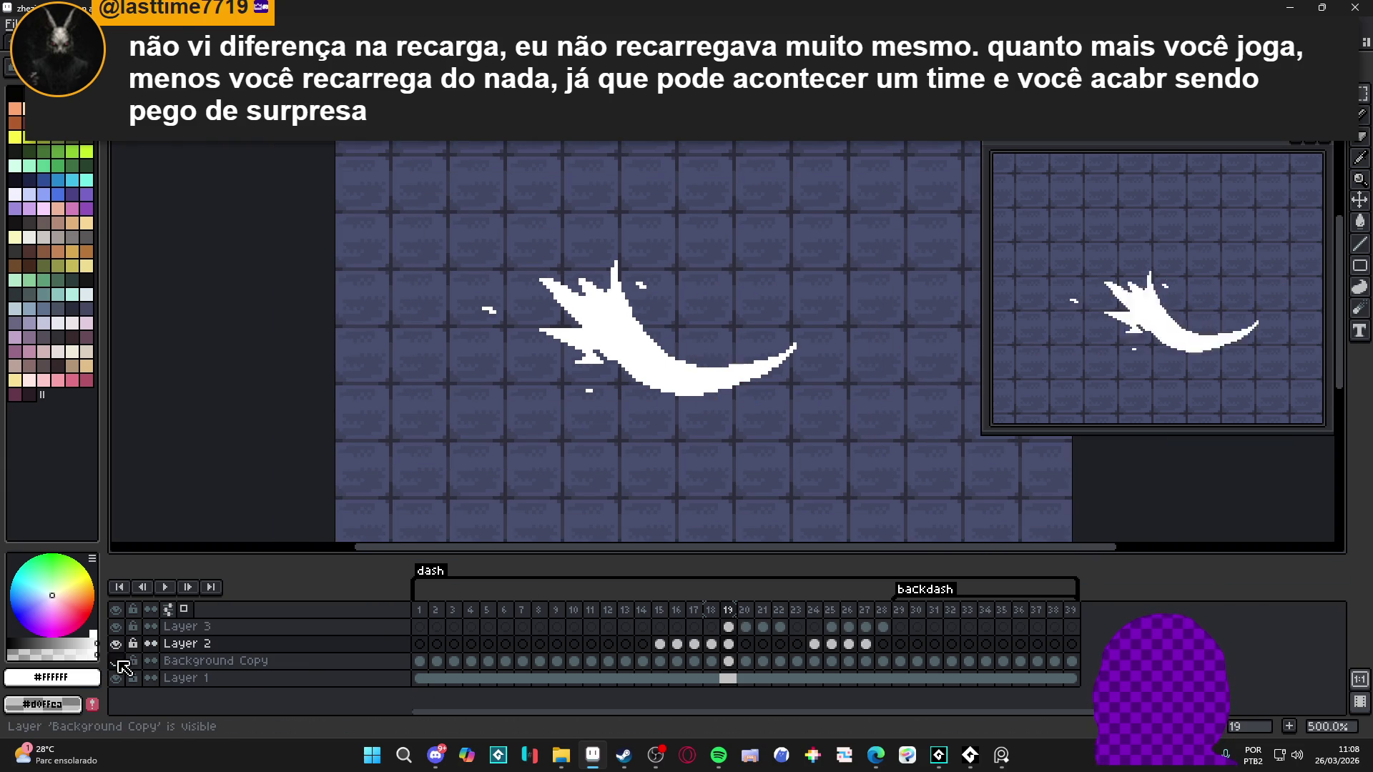
right_click(165, 626)
click(196, 636)
click(117, 627)
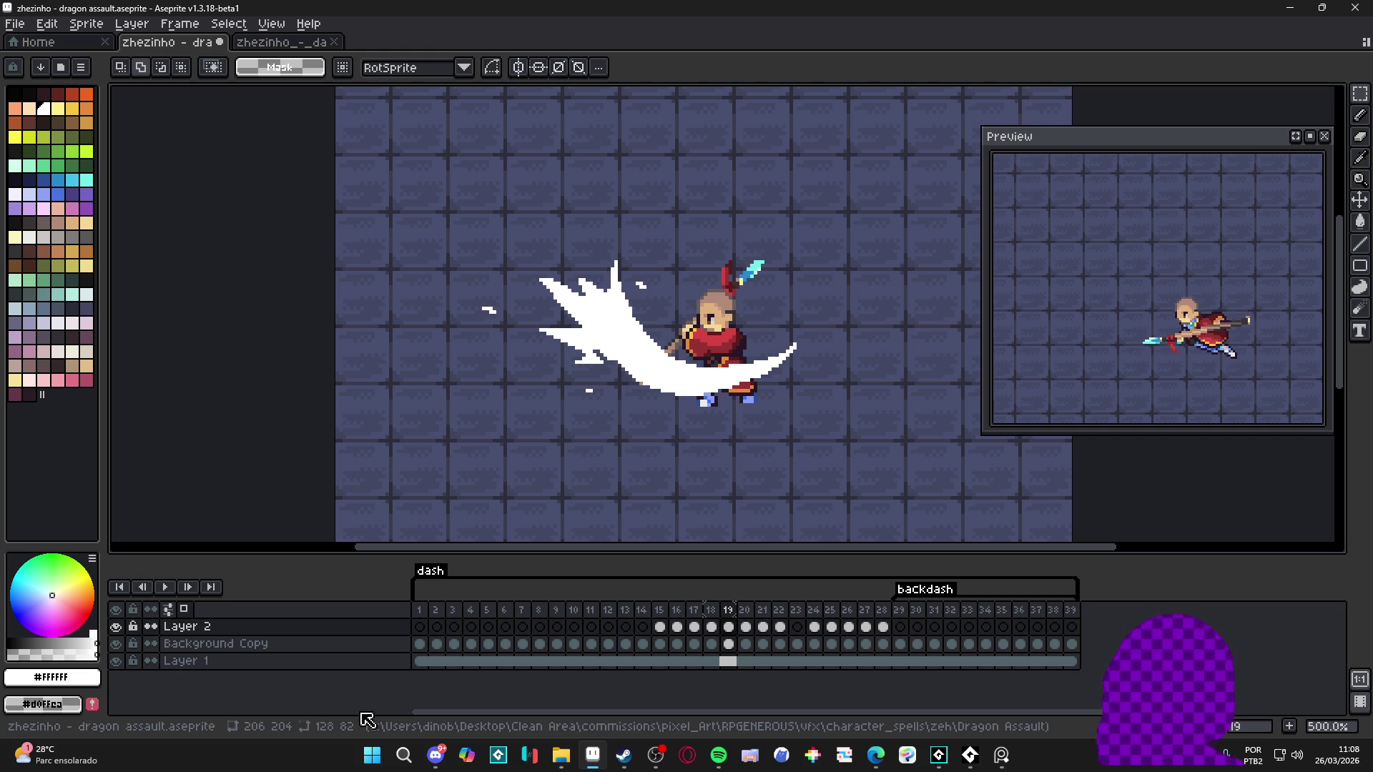
click(713, 629)
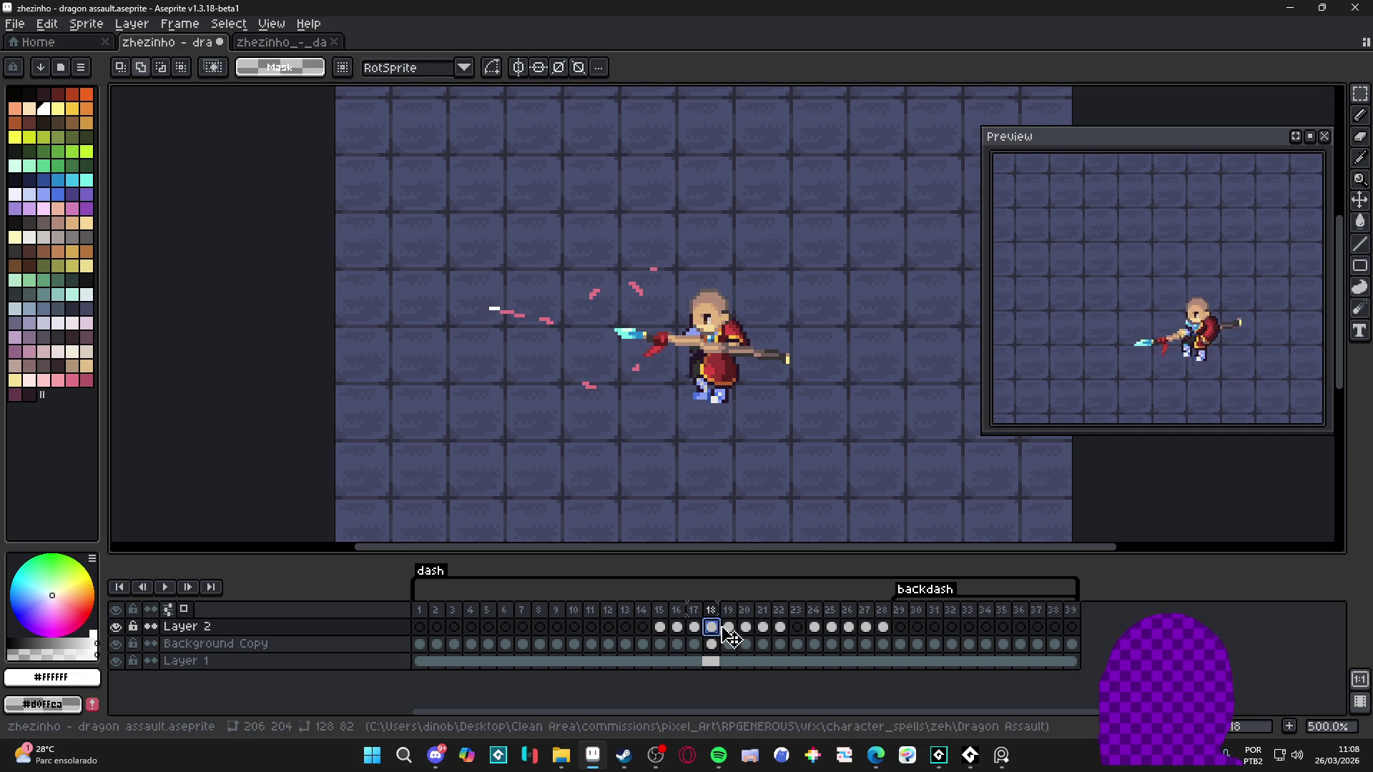
click(728, 627)
key(v)
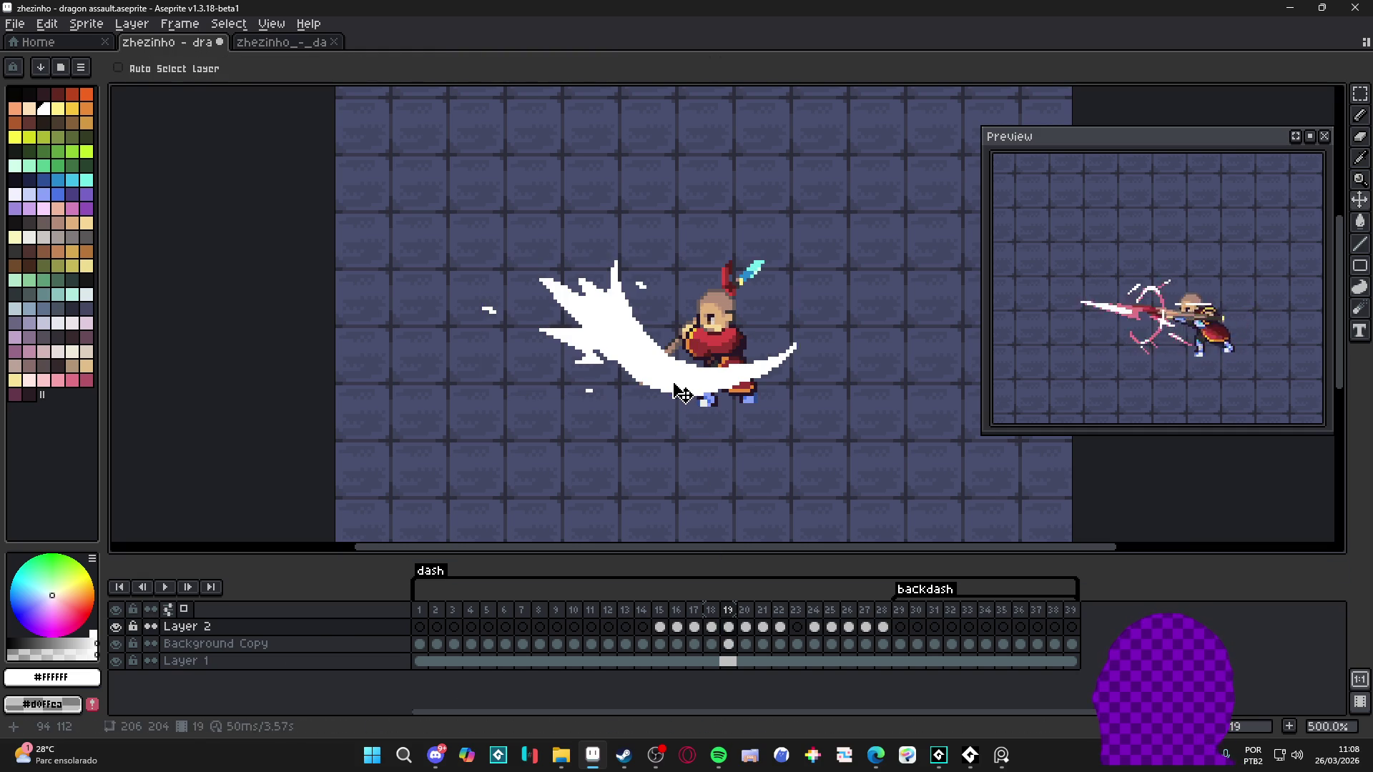
key(w)
click(684, 377)
key(i)
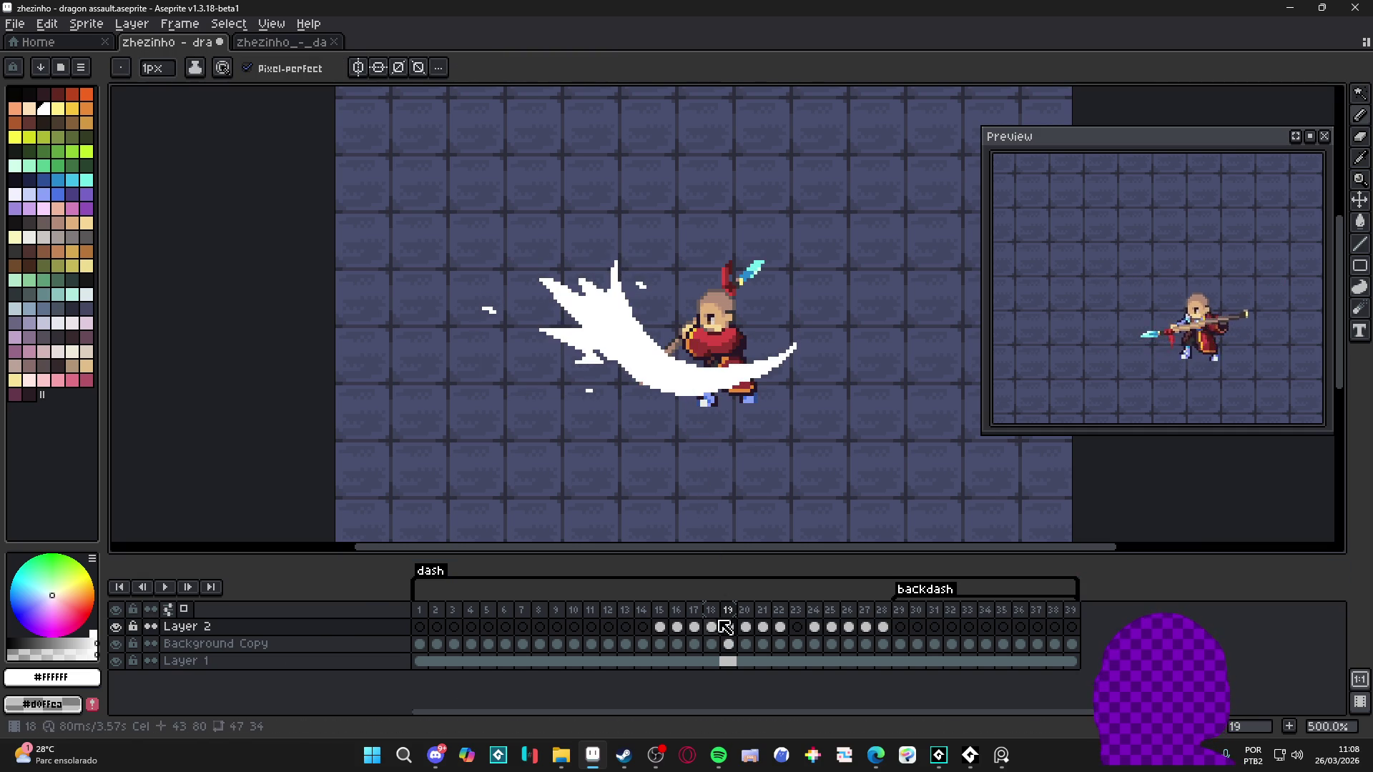
key(comma)
scroll(620, 380, up, 5)
click(620, 380)
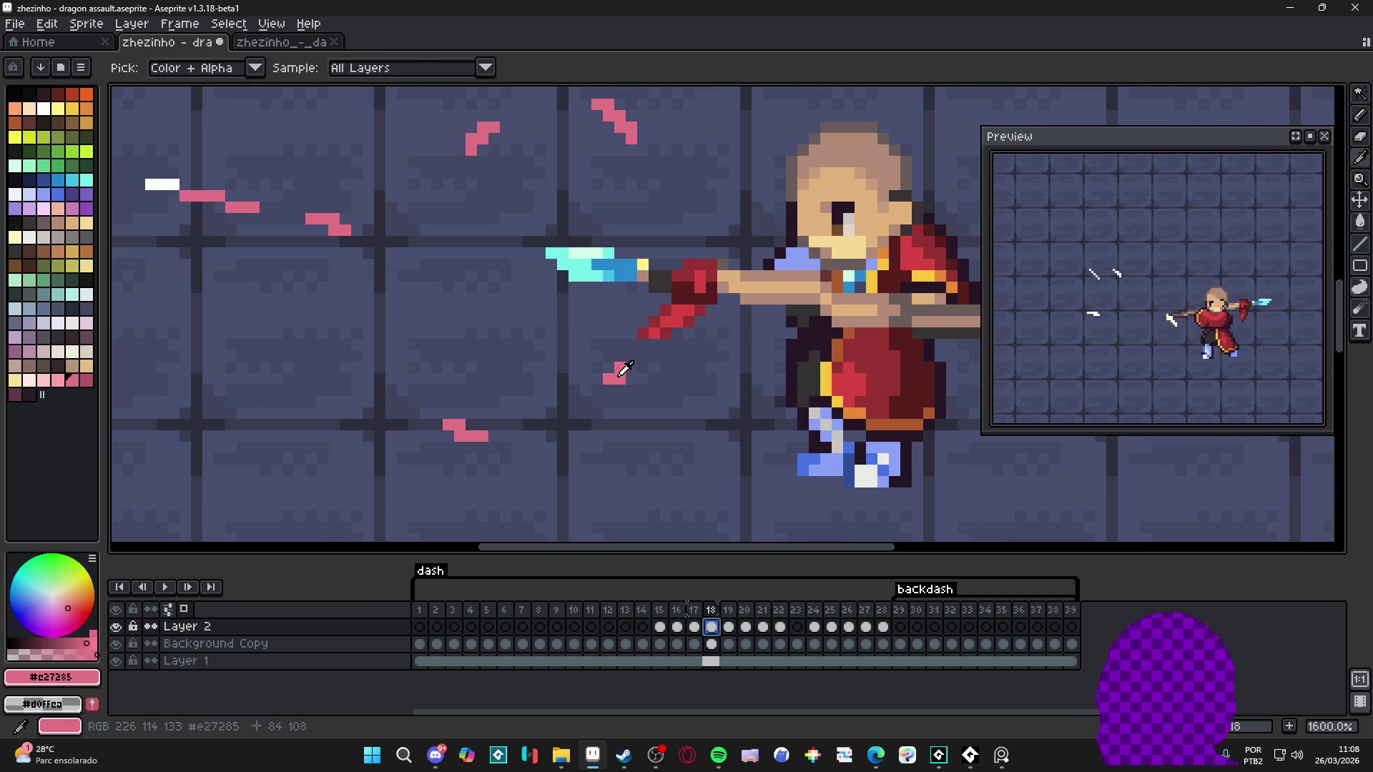
key(b)
key(period)
scroll(631, 379, down, 3)
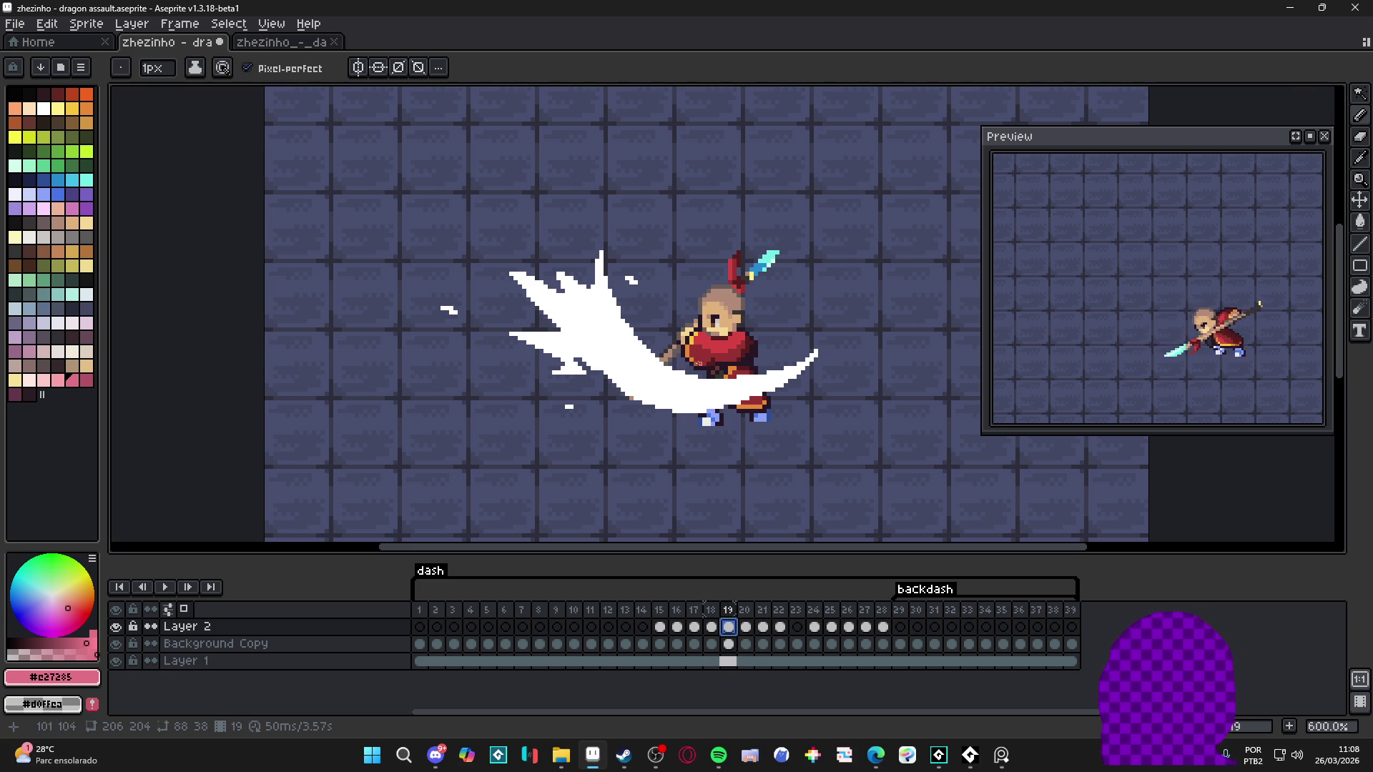
scroll(697, 366, up, 1)
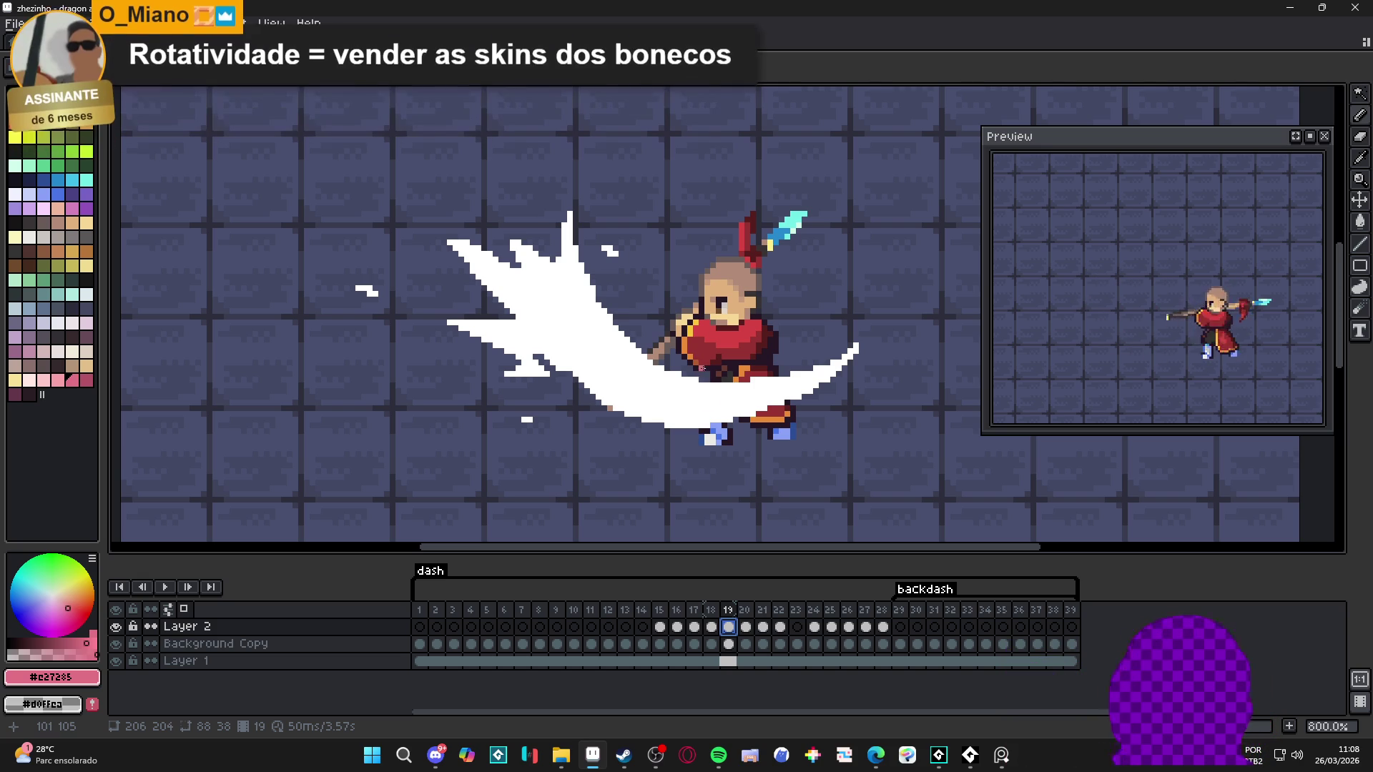
click(713, 629)
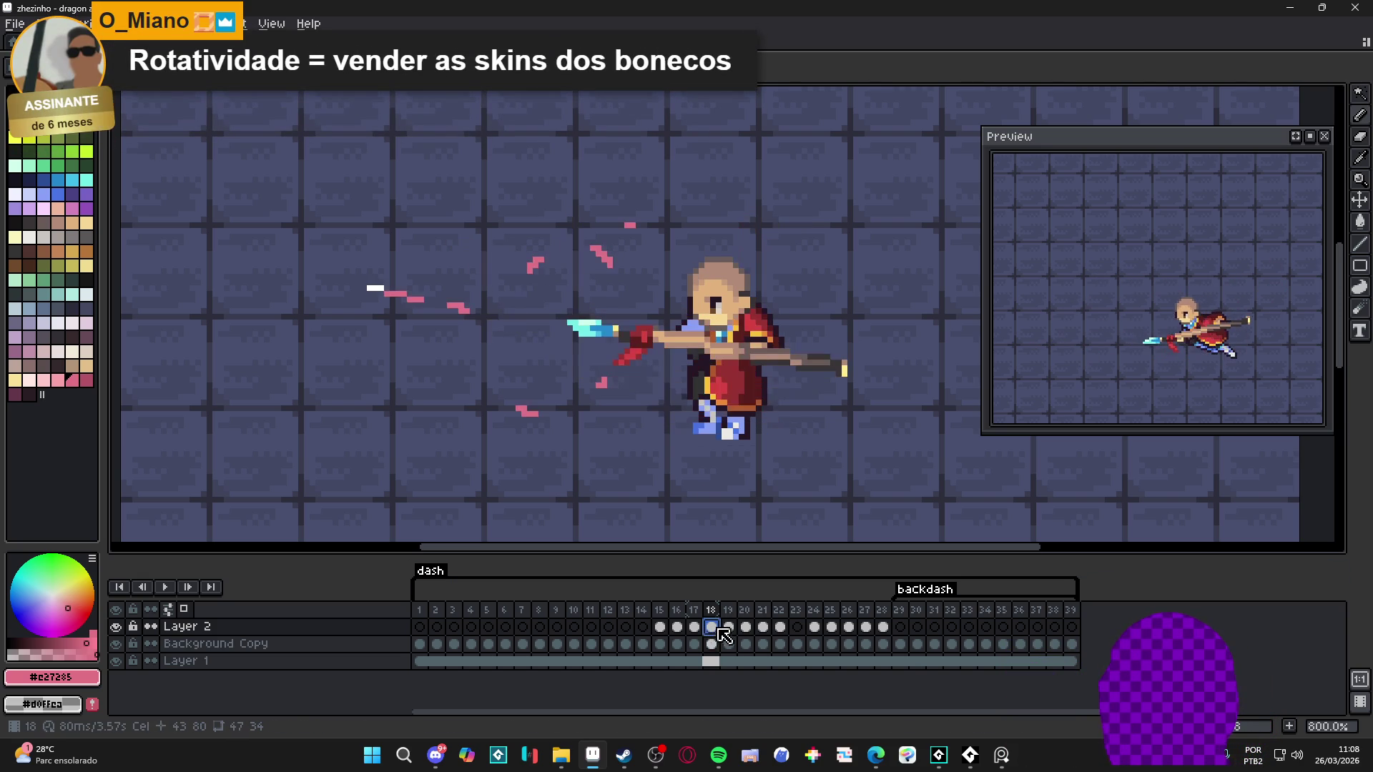
click(729, 628)
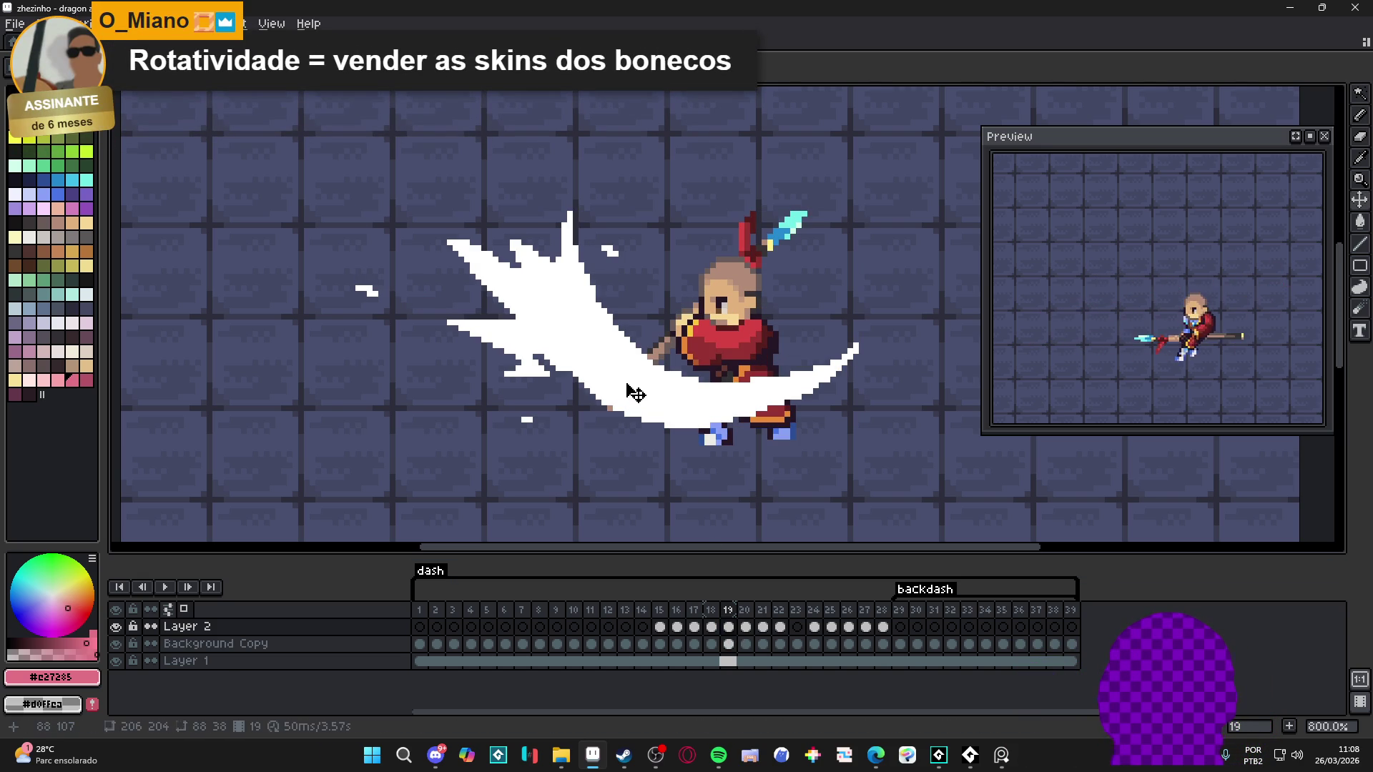
scroll(656, 358, down, 2)
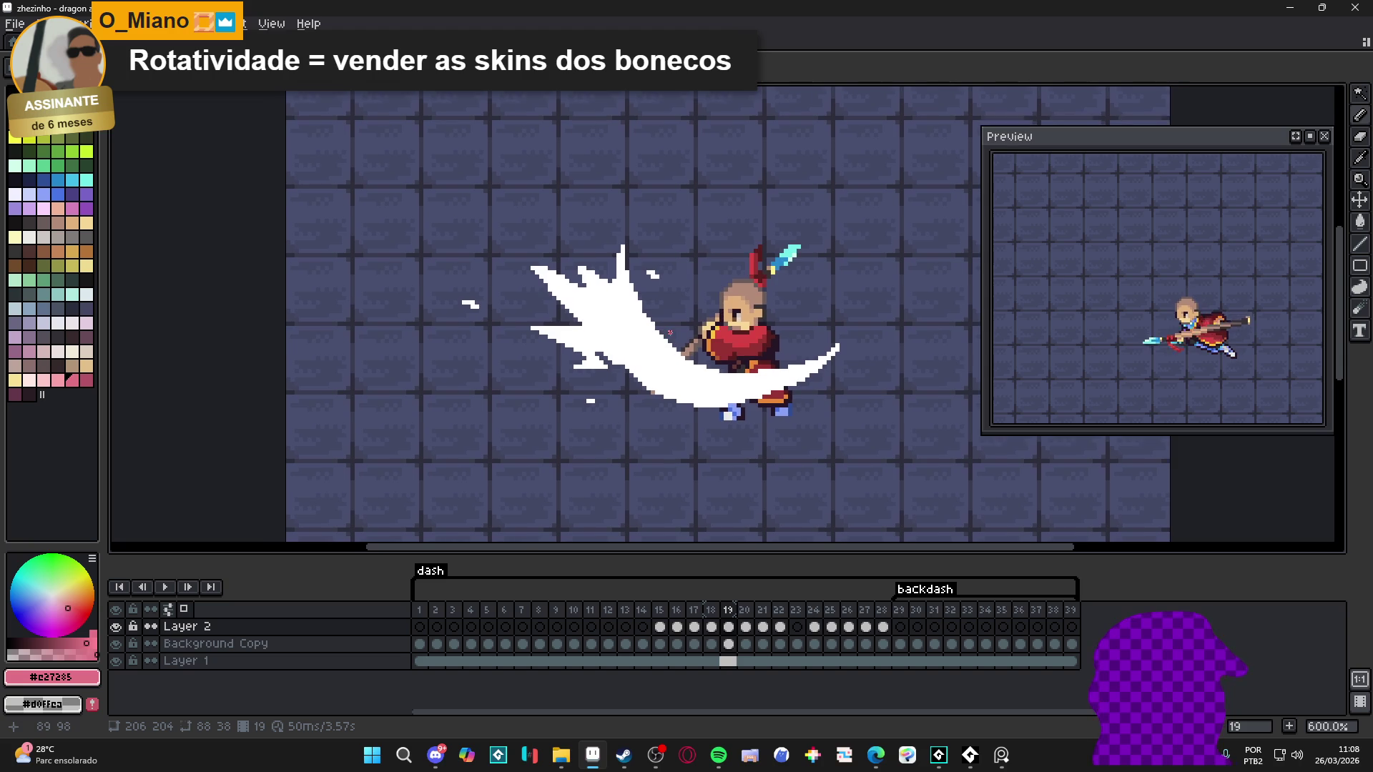
drag(670, 336, 686, 342)
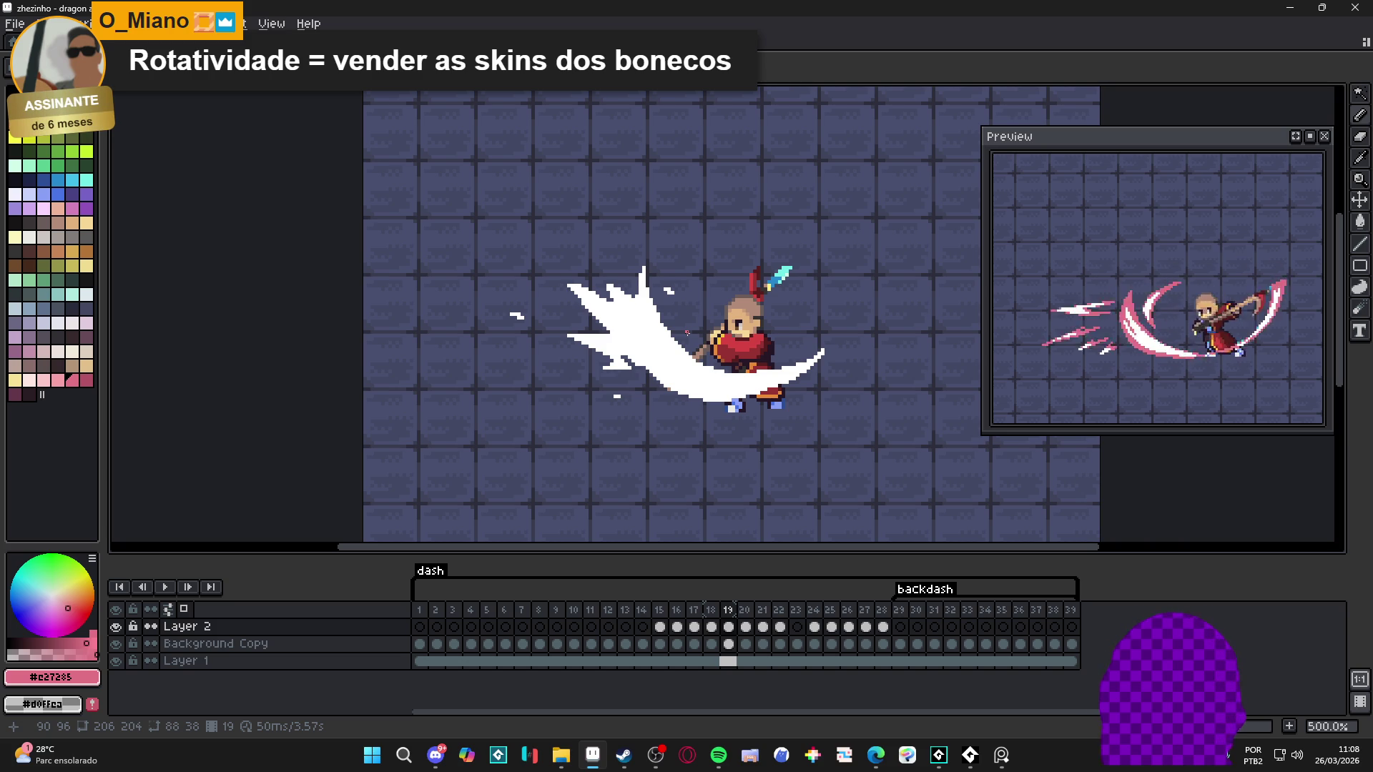
click(118, 644)
click(118, 644)
click(118, 626)
click(118, 626)
click(118, 626)
click(118, 627)
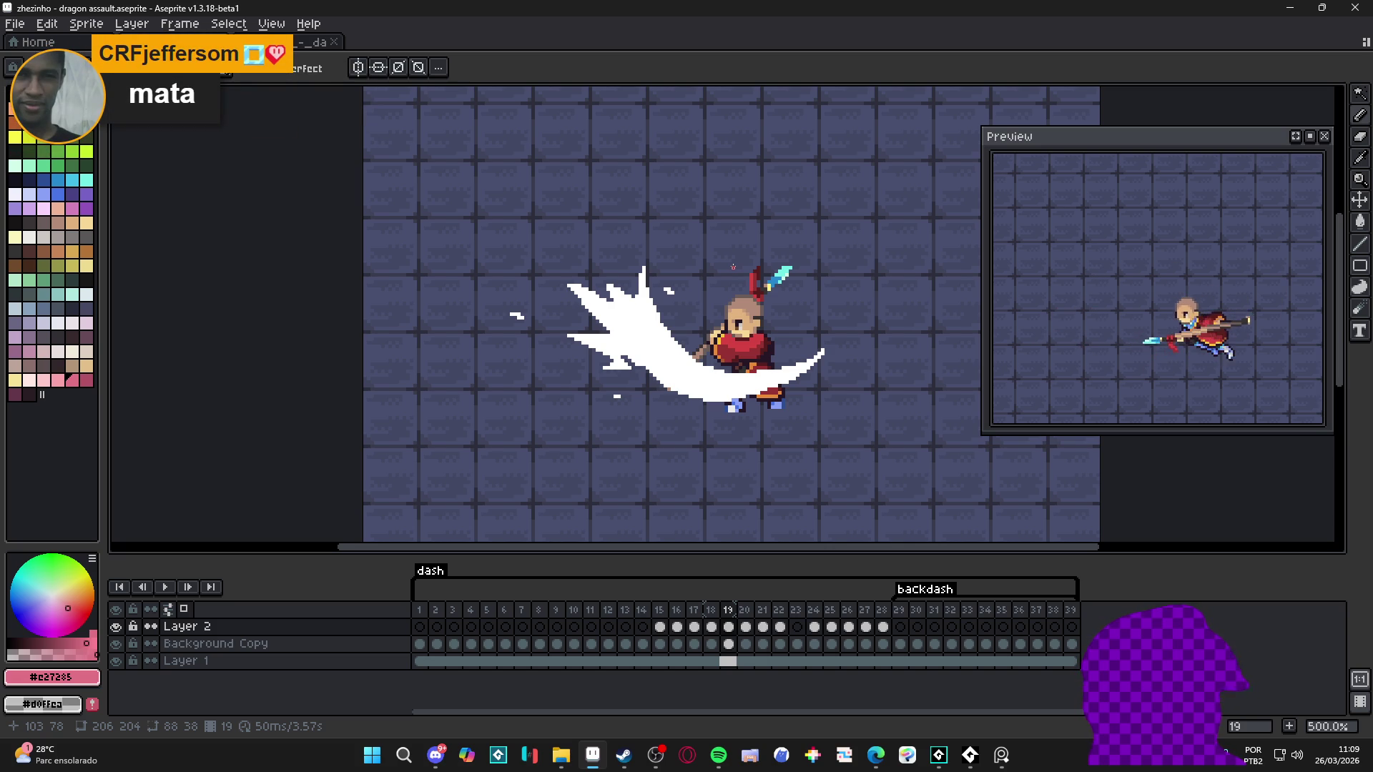
key(w)
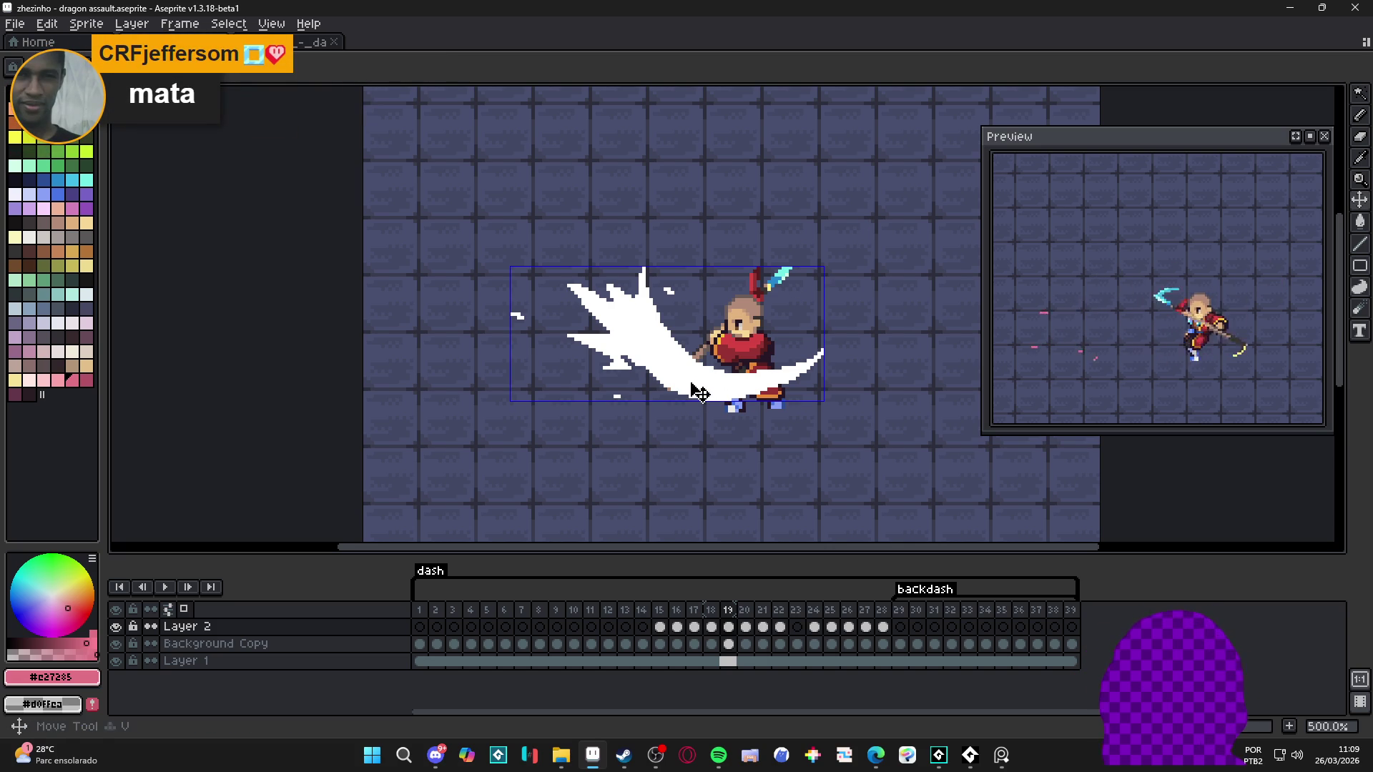
Step: Draw pink #e27285 pencil strokes along the slash arc on Layer 2, undoing a stray pixel
click(698, 388)
key(b)
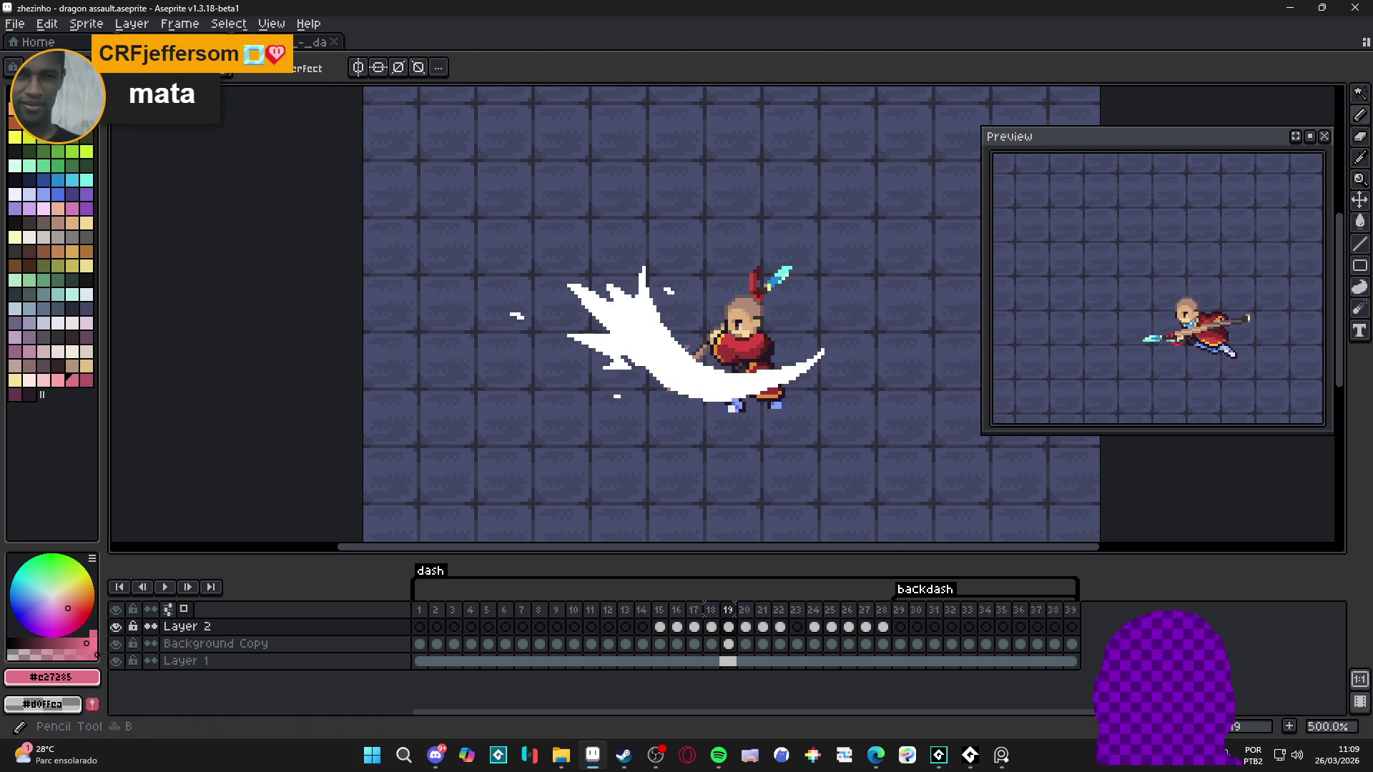
drag(690, 356, 654, 326)
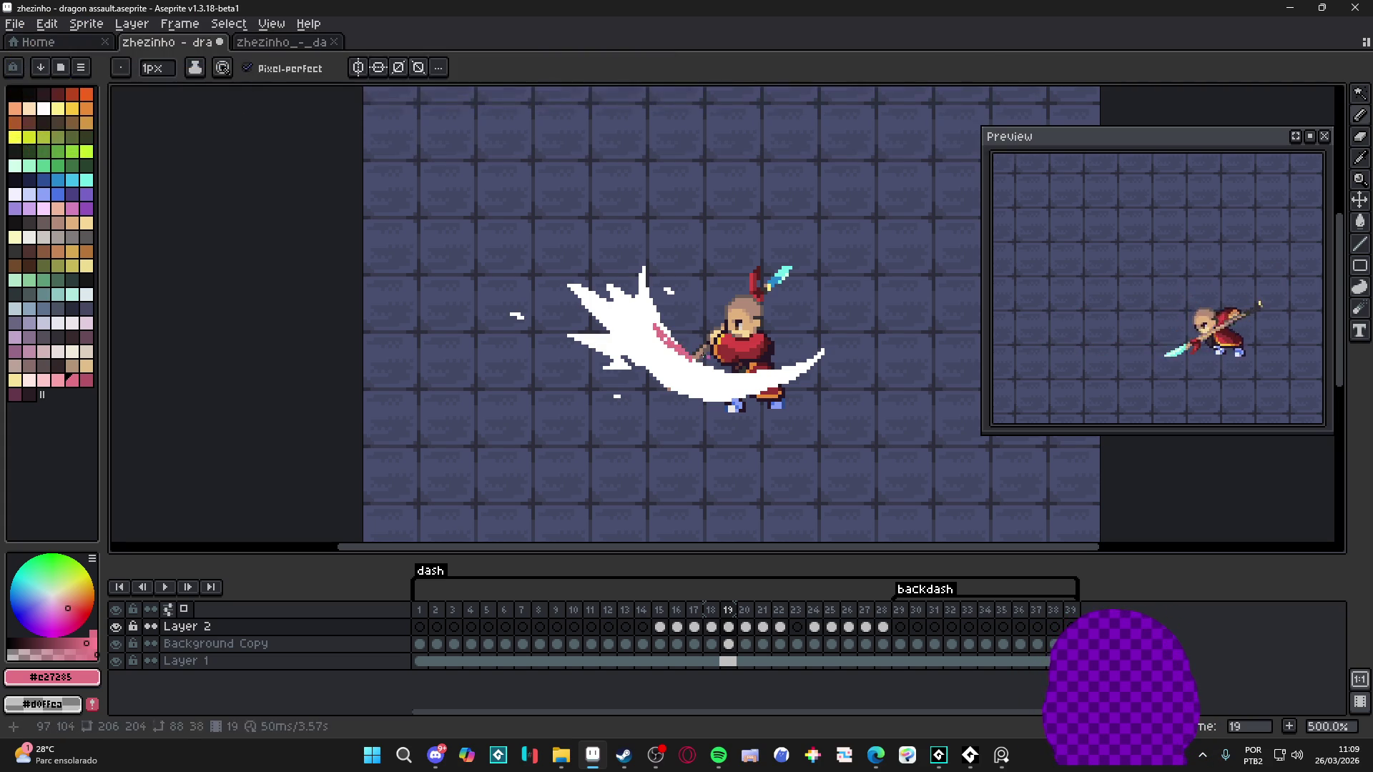
mouse_move(654, 332)
mouse_down()
mouse_move(704, 390)
mouse_move(816, 359)
mouse_up()
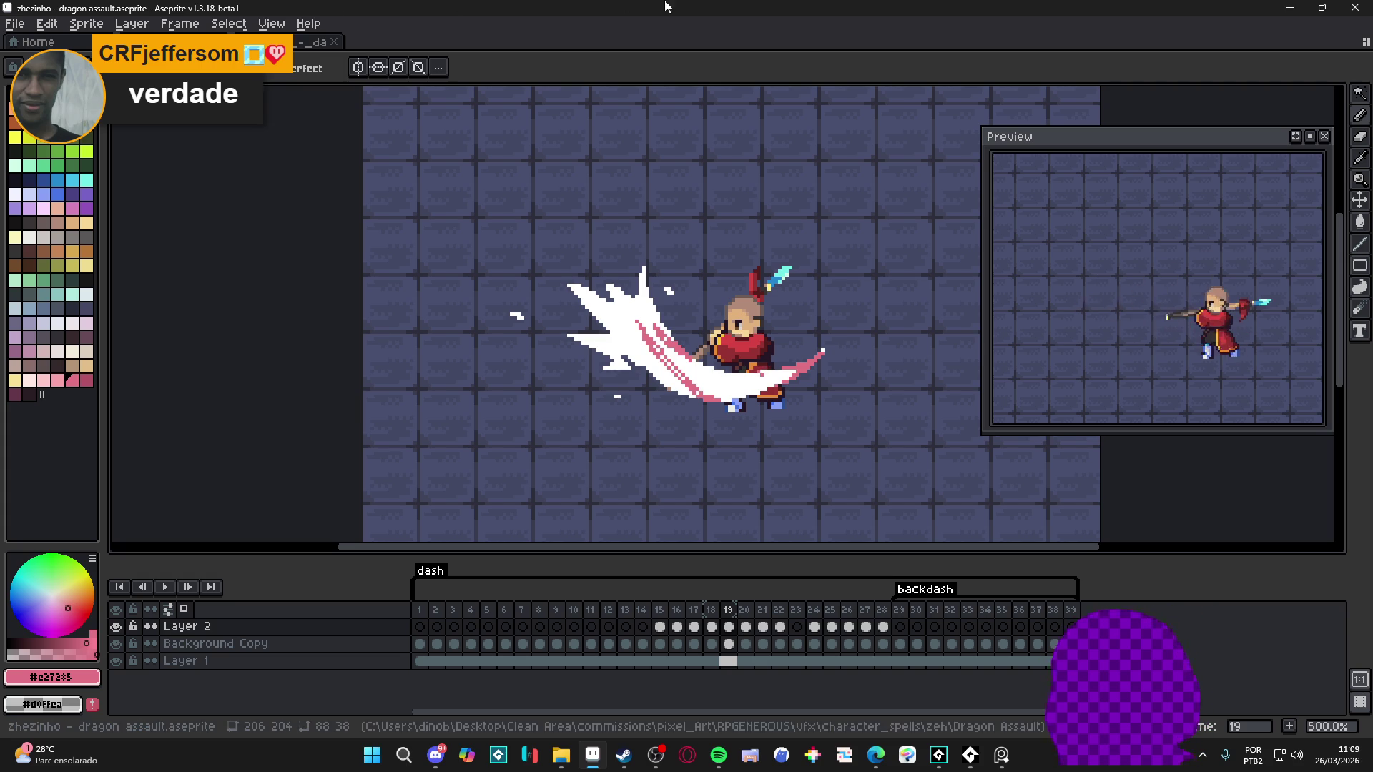
key(ctrl+z)
scroll(694, 381, up, 4)
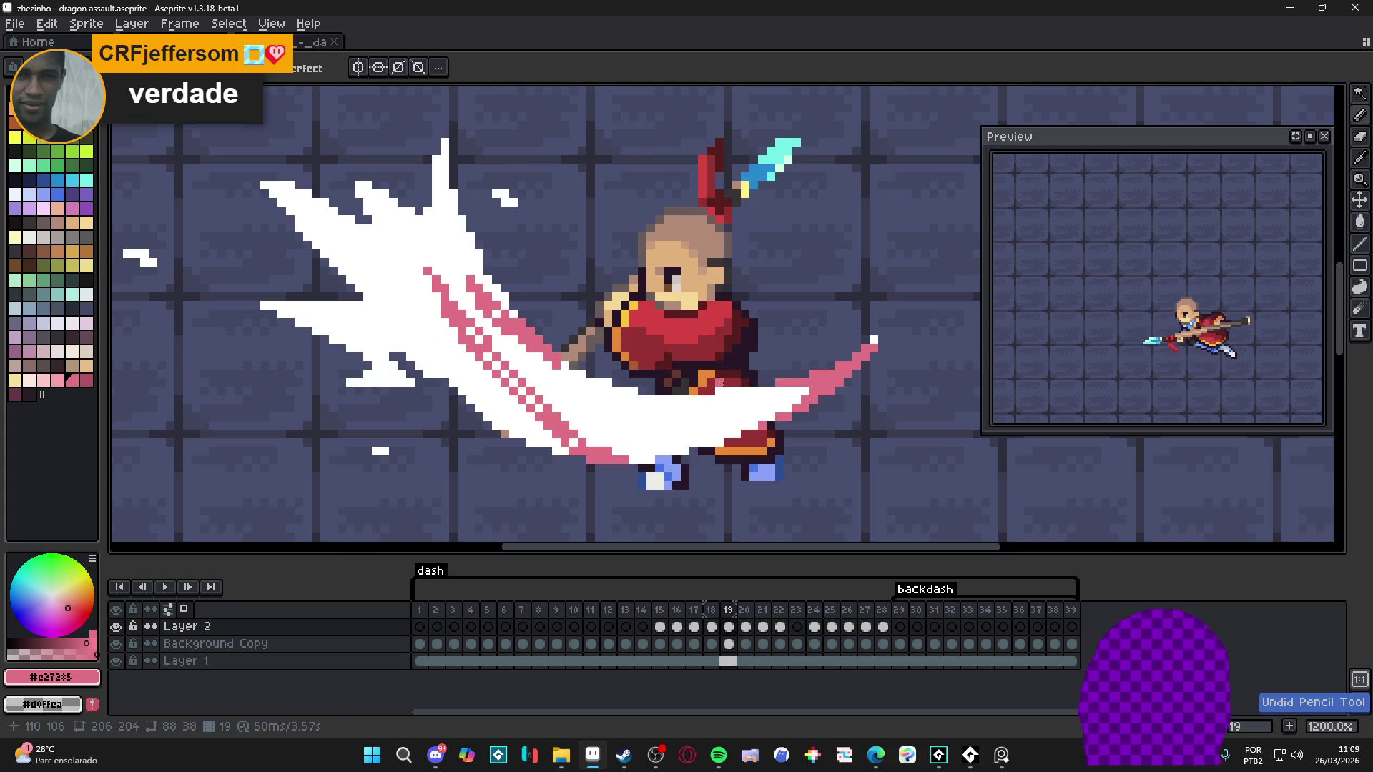
click(722, 391)
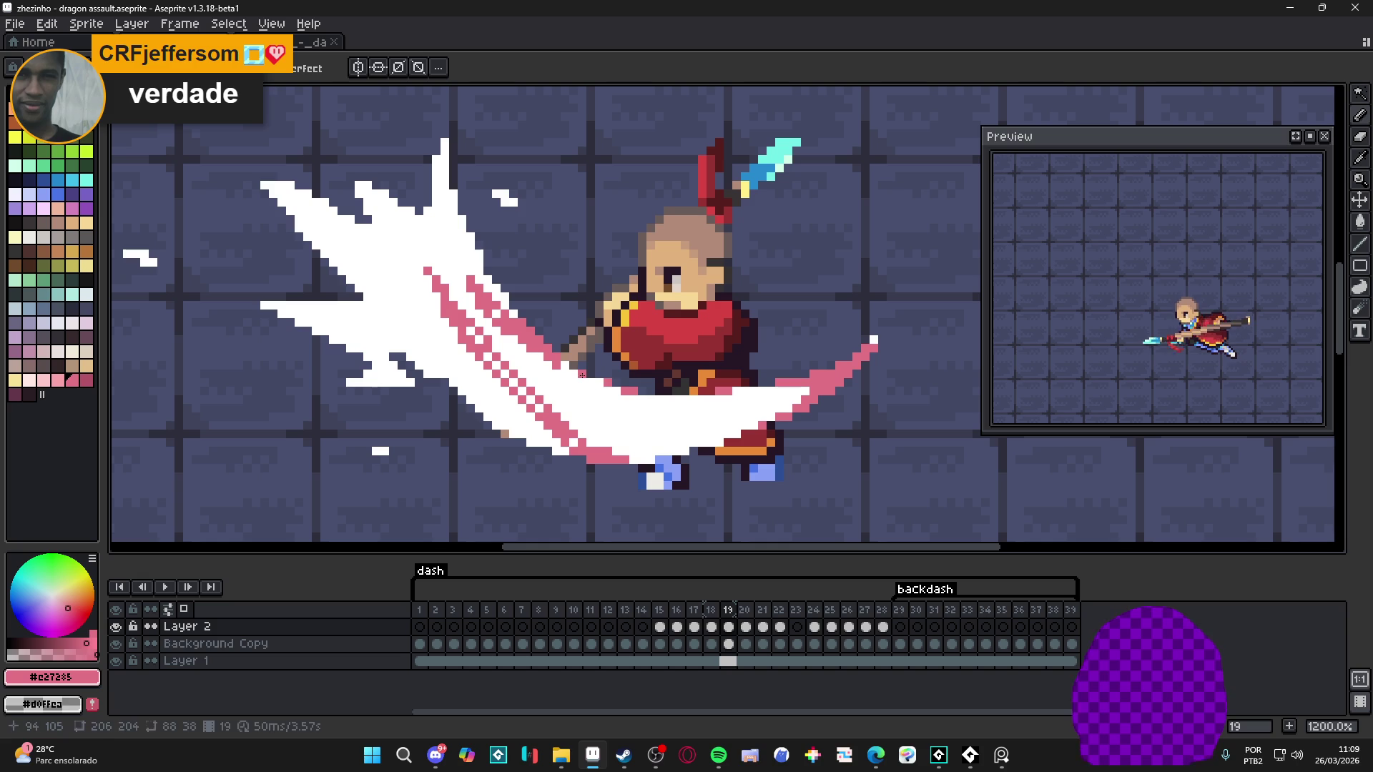
Step: Turn the slash's feathered upper part pink
scroll(637, 381, down, 2)
scroll(713, 390, up, 2)
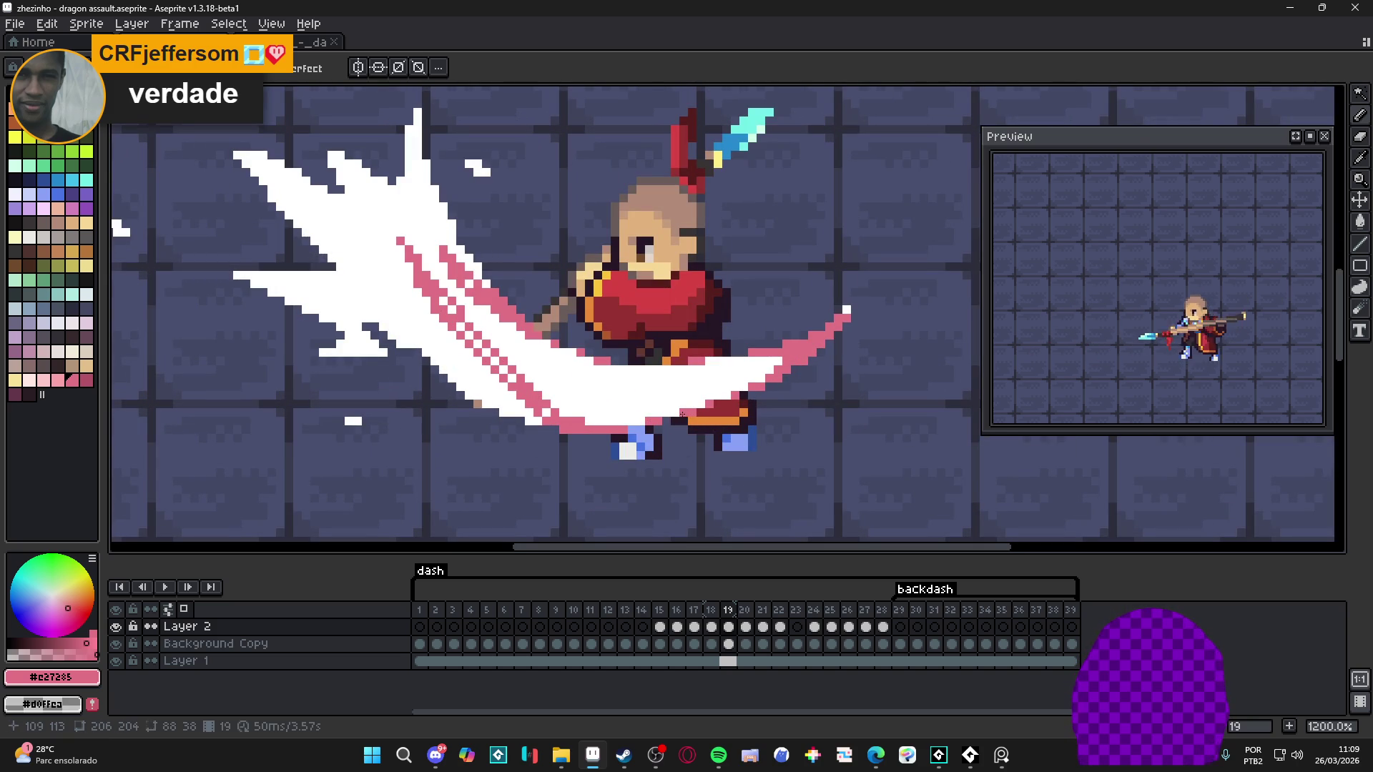
scroll(737, 408, down, 2)
scroll(737, 408, up, 2)
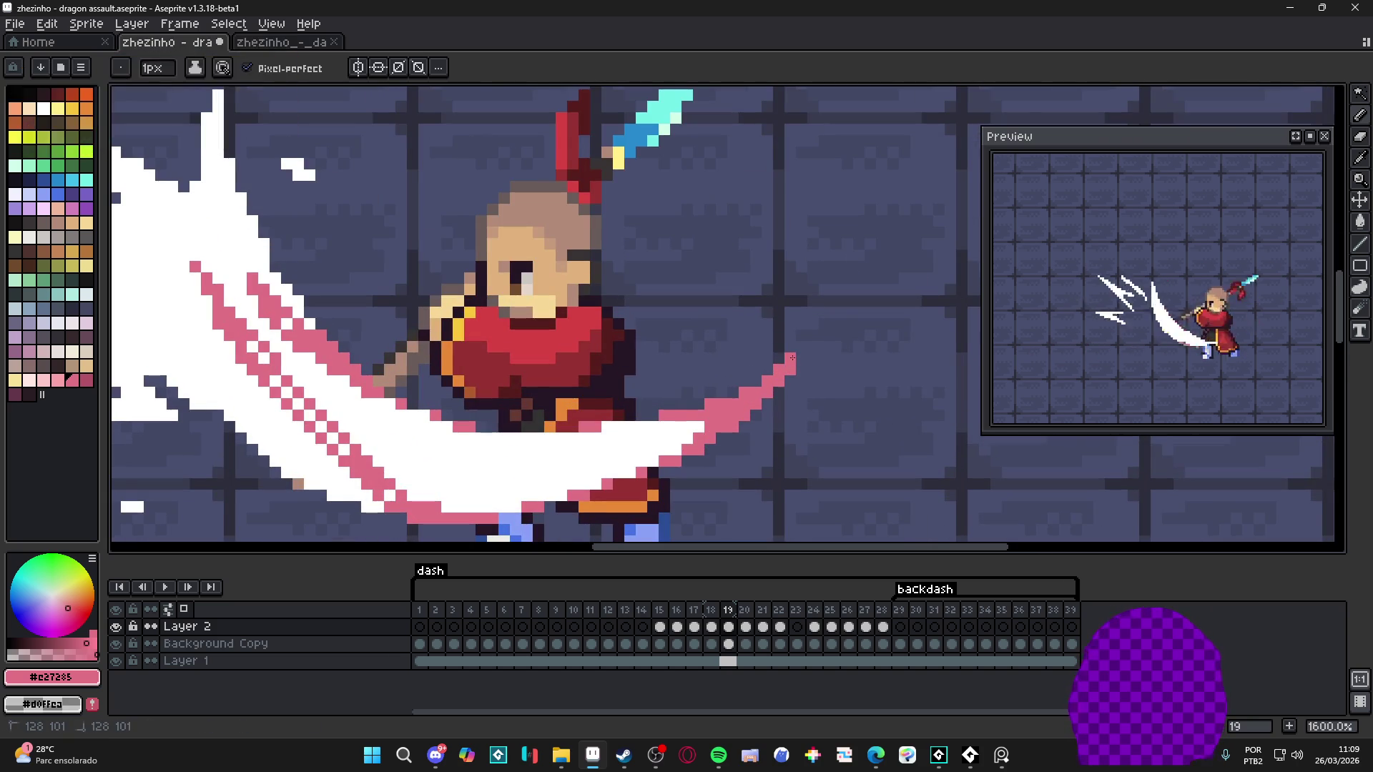
drag(448, 344, 498, 387)
scroll(615, 355, down, 2)
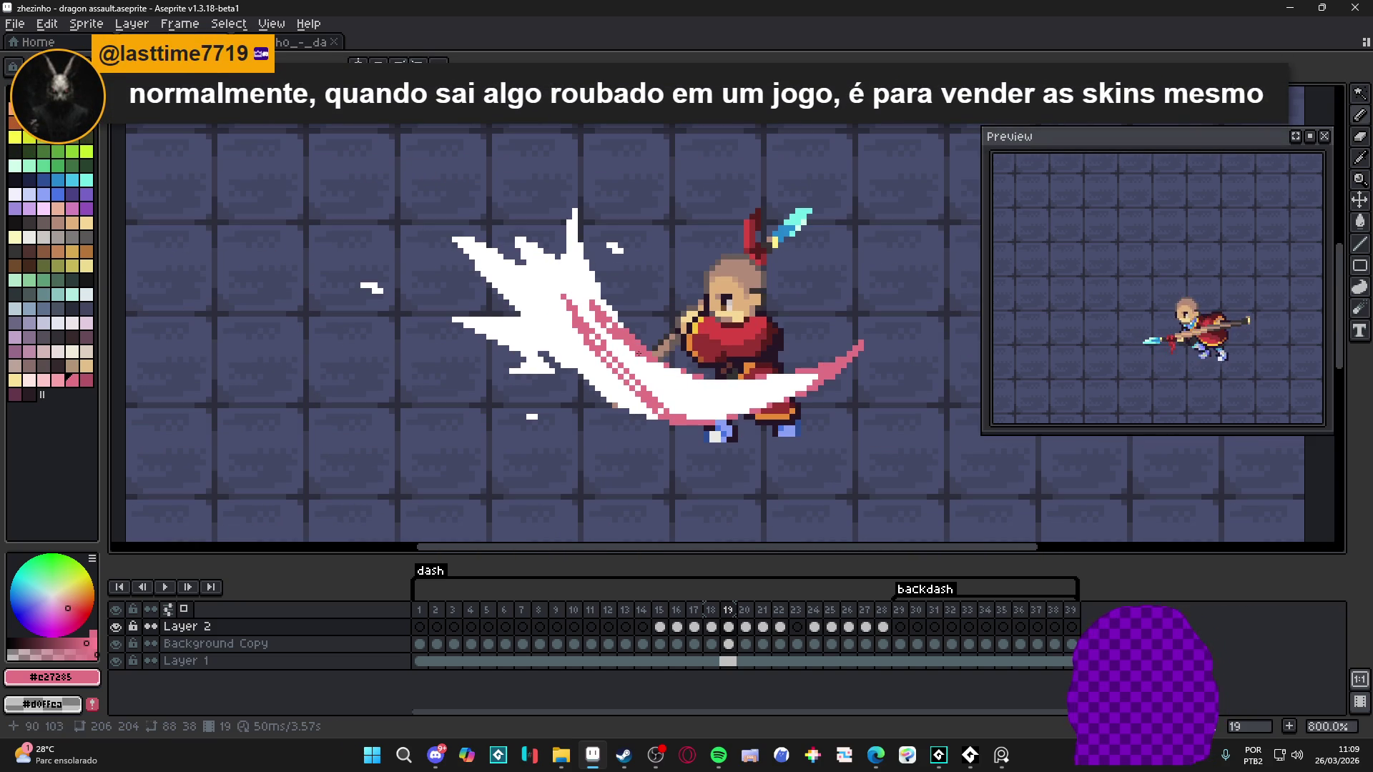
scroll(612, 333, up, 3)
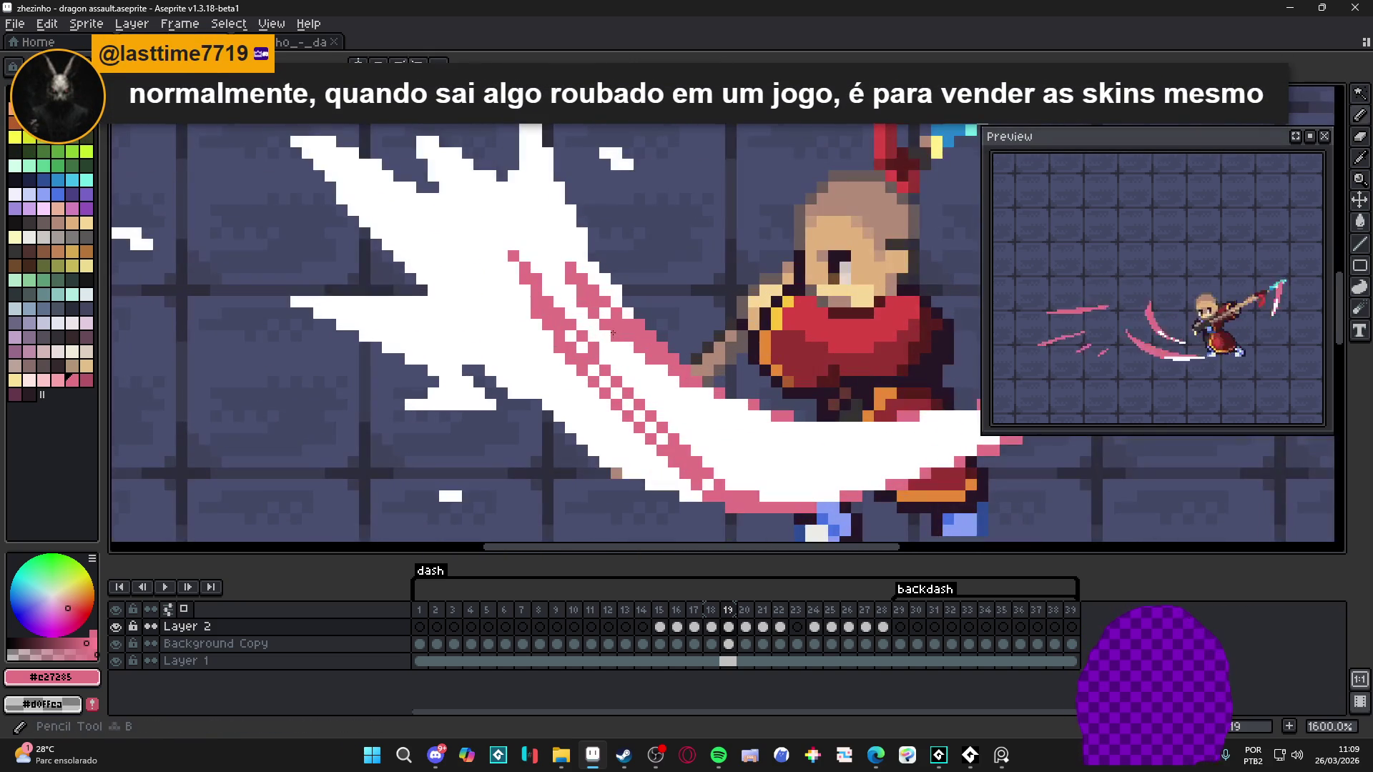
key(ctrl+z)
scroll(645, 408, down, 2)
scroll(645, 408, up, 2)
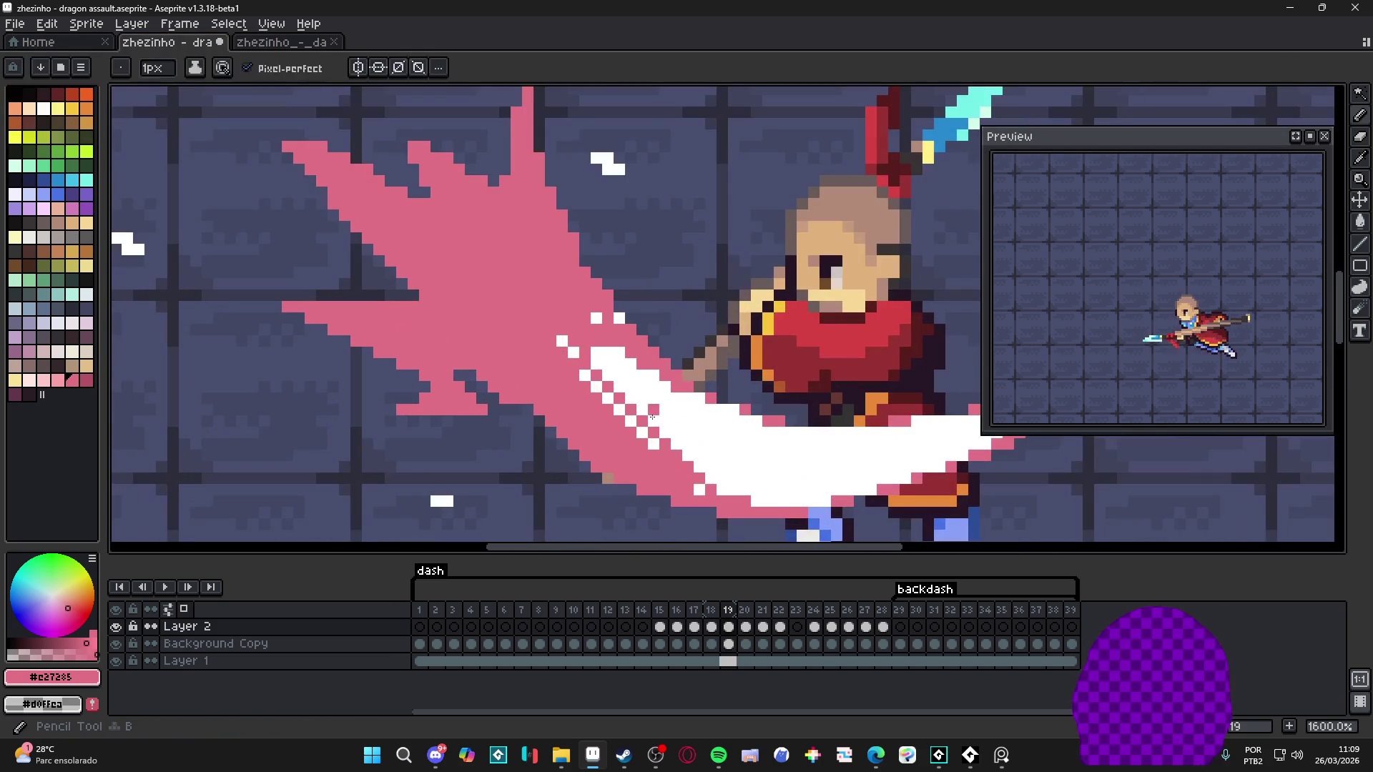
Step: Repaint the slash's lower edge white and turn two stray white pixels pink
alt+click(689, 444)
drag(678, 469, 571, 352)
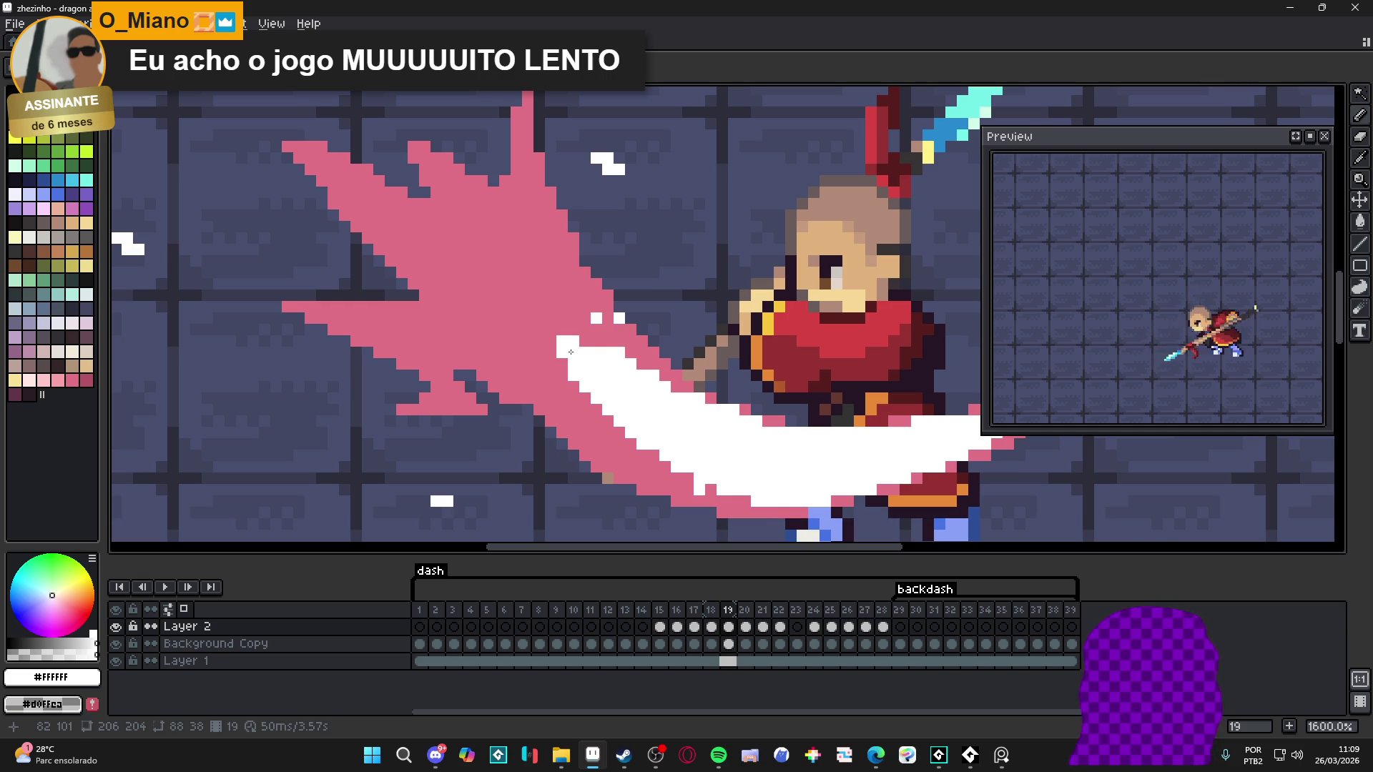
scroll(596, 341, up, 1)
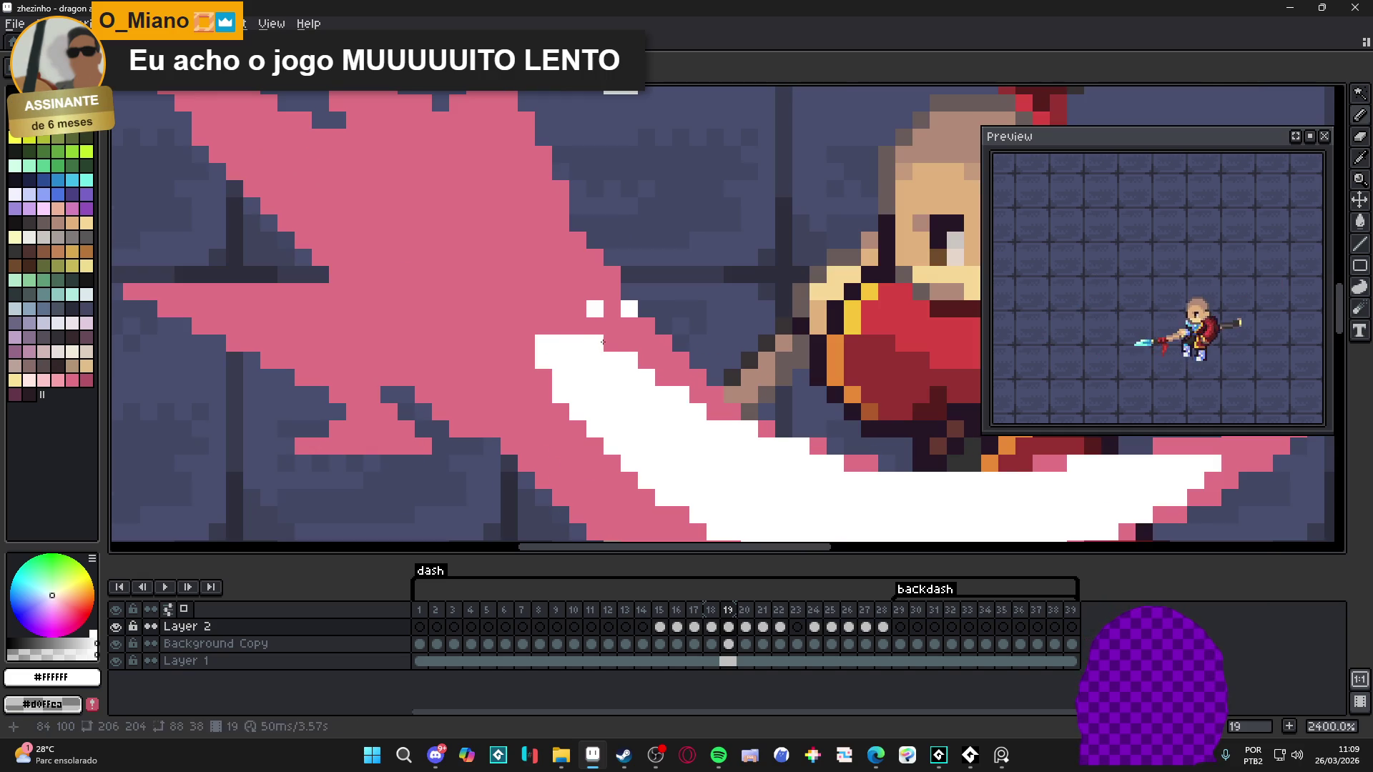
alt+click(608, 345)
click(595, 309)
click(629, 309)
scroll(648, 408, down, 2)
scroll(648, 409, up, 1)
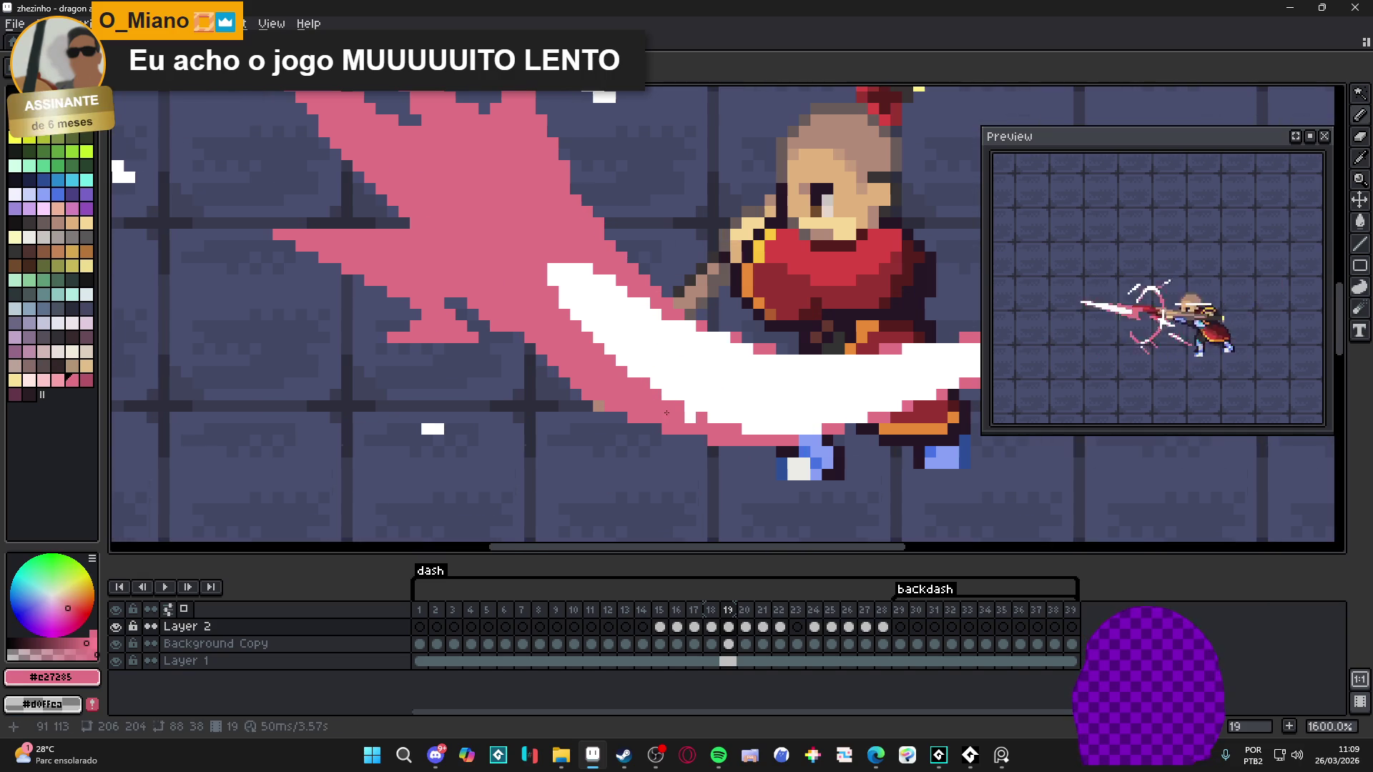
Step: Add a white block at the crescent tip and extend the white streak upward along its top edge
alt+click(688, 422)
alt+click(685, 421)
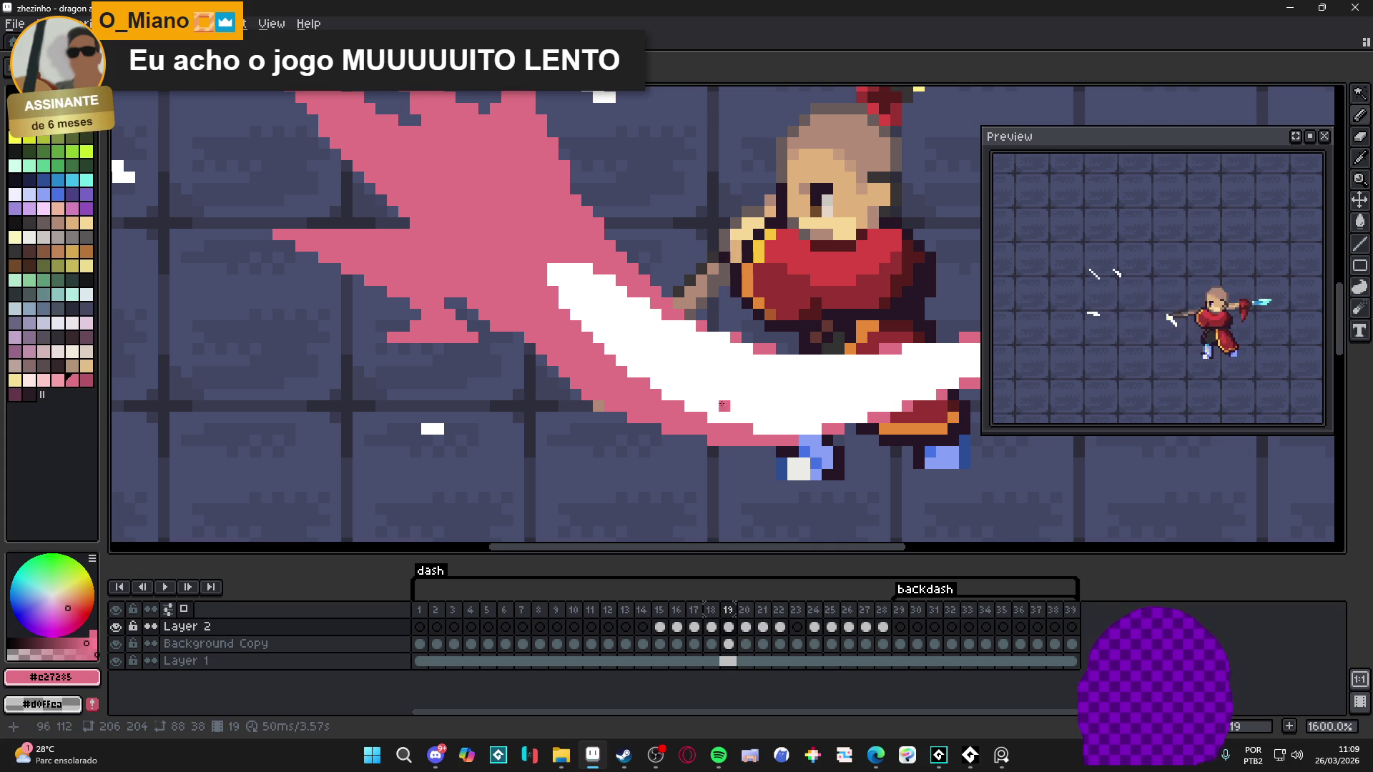
scroll(598, 276, up, 1)
alt+click(598, 276)
scroll(604, 350, up, 1)
click(601, 345)
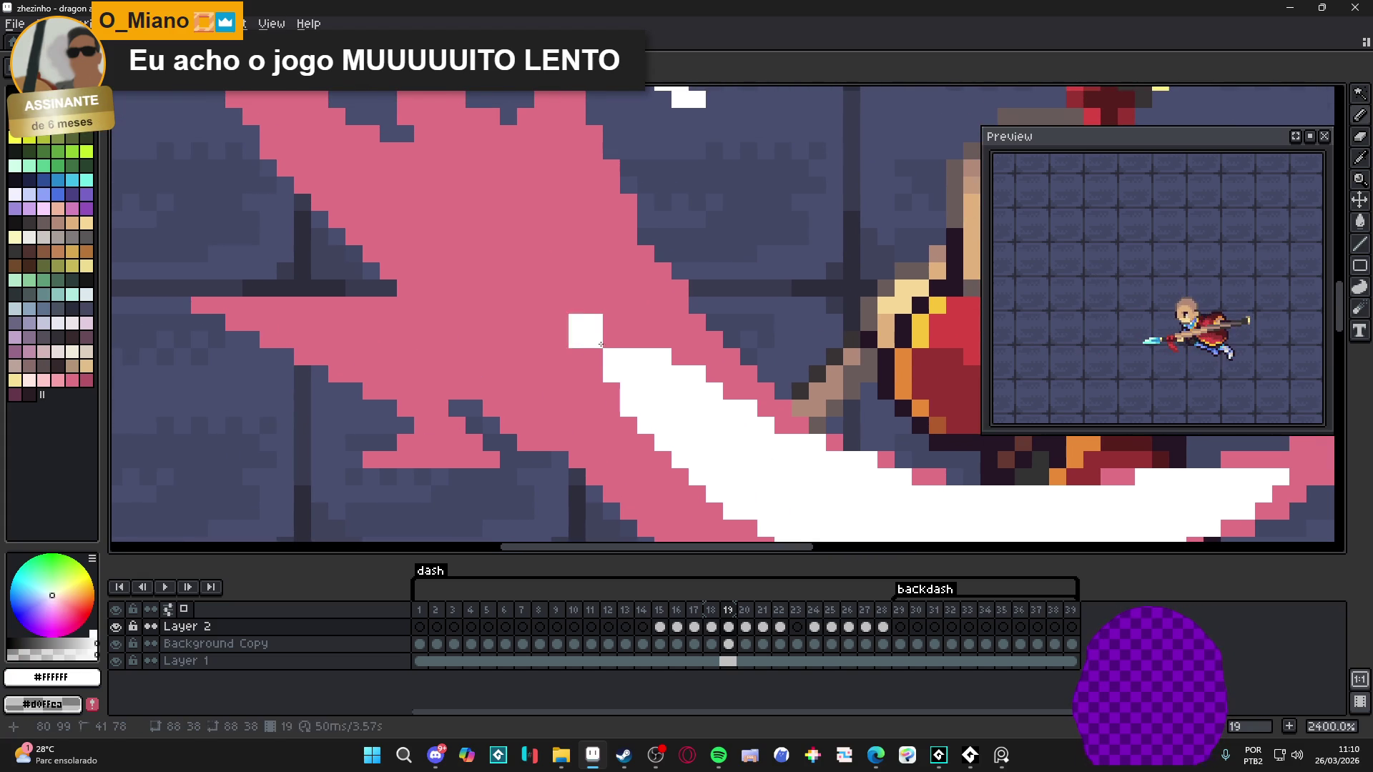
scroll(629, 364, down, 2)
scroll(633, 368, up, 1)
alt+click(633, 370)
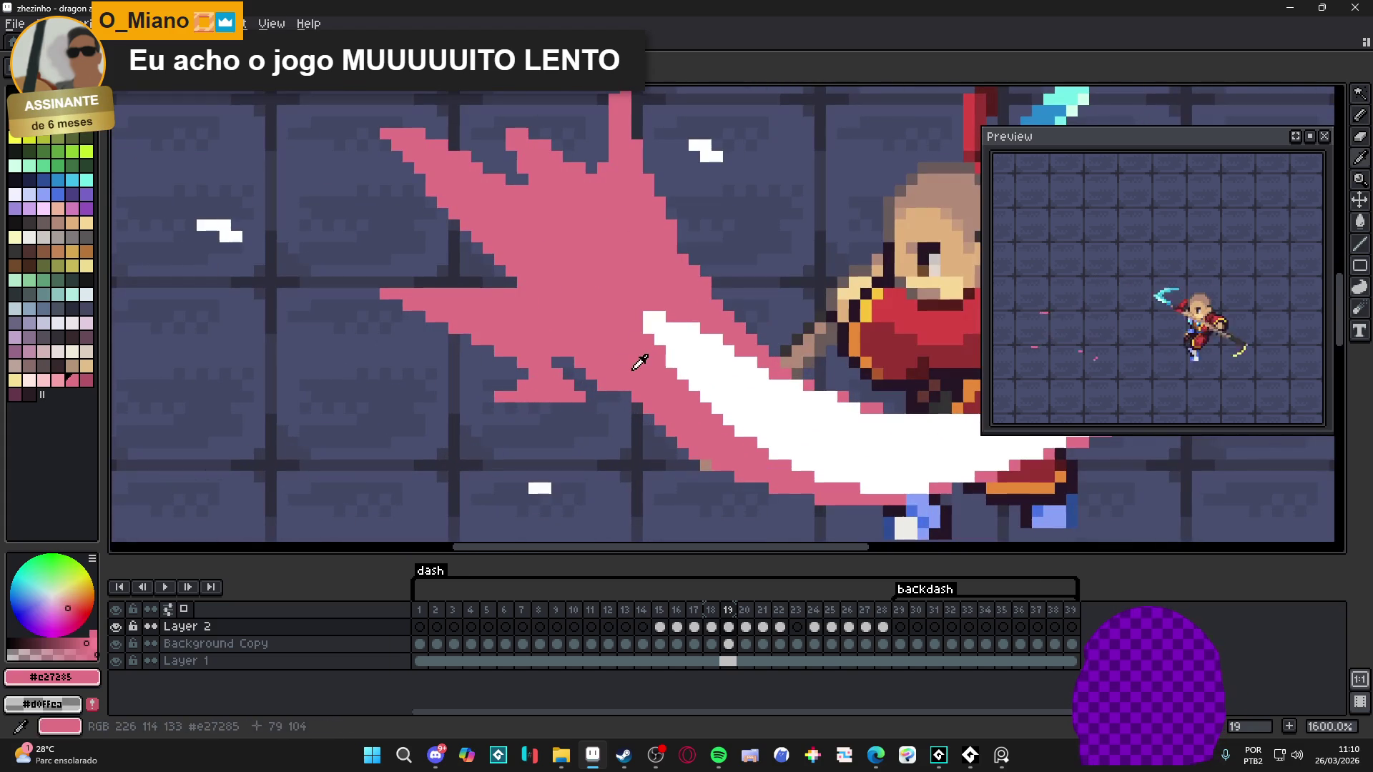
alt+click(650, 316)
click(641, 312)
click(643, 299)
click(675, 311)
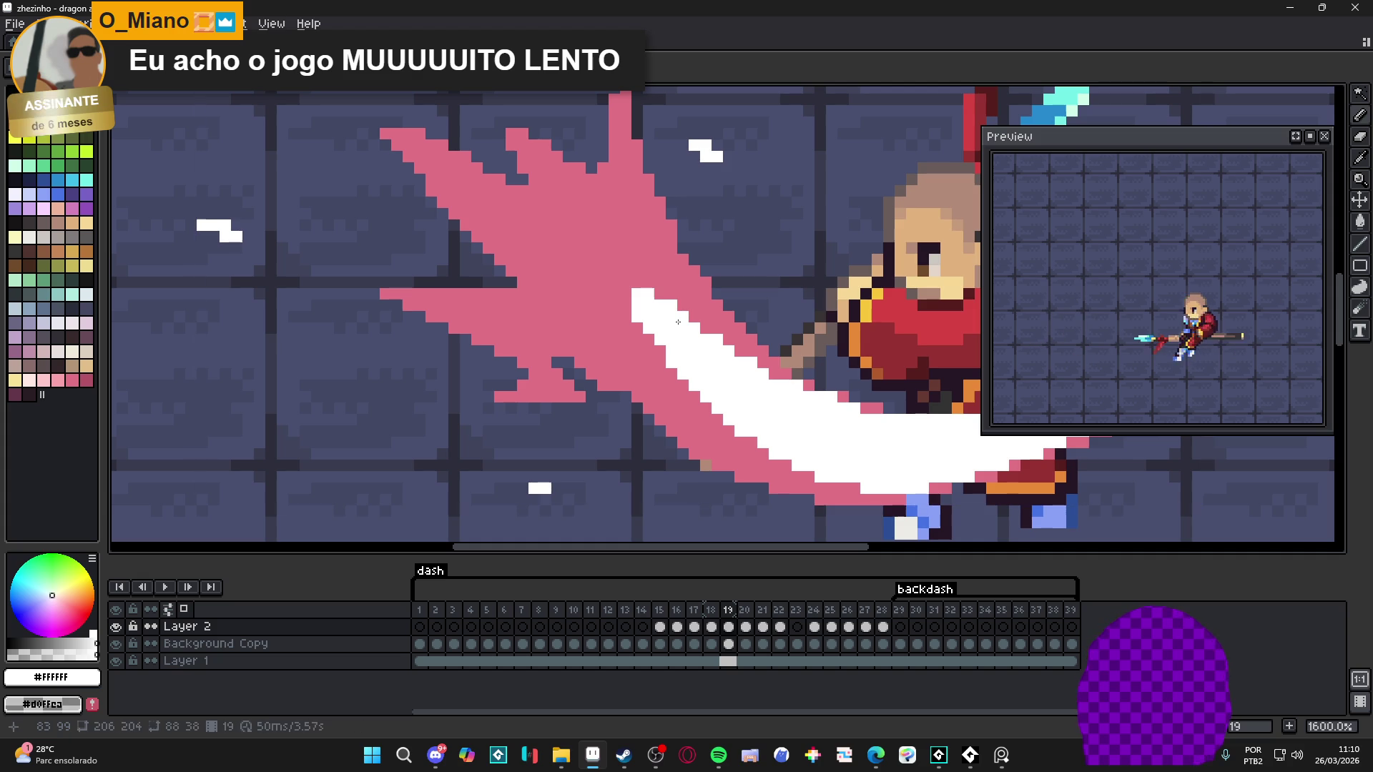
drag(658, 284, 637, 249)
Step: Zoom out and compare frame 18 with frame 19's refined slash
alt+click(633, 319)
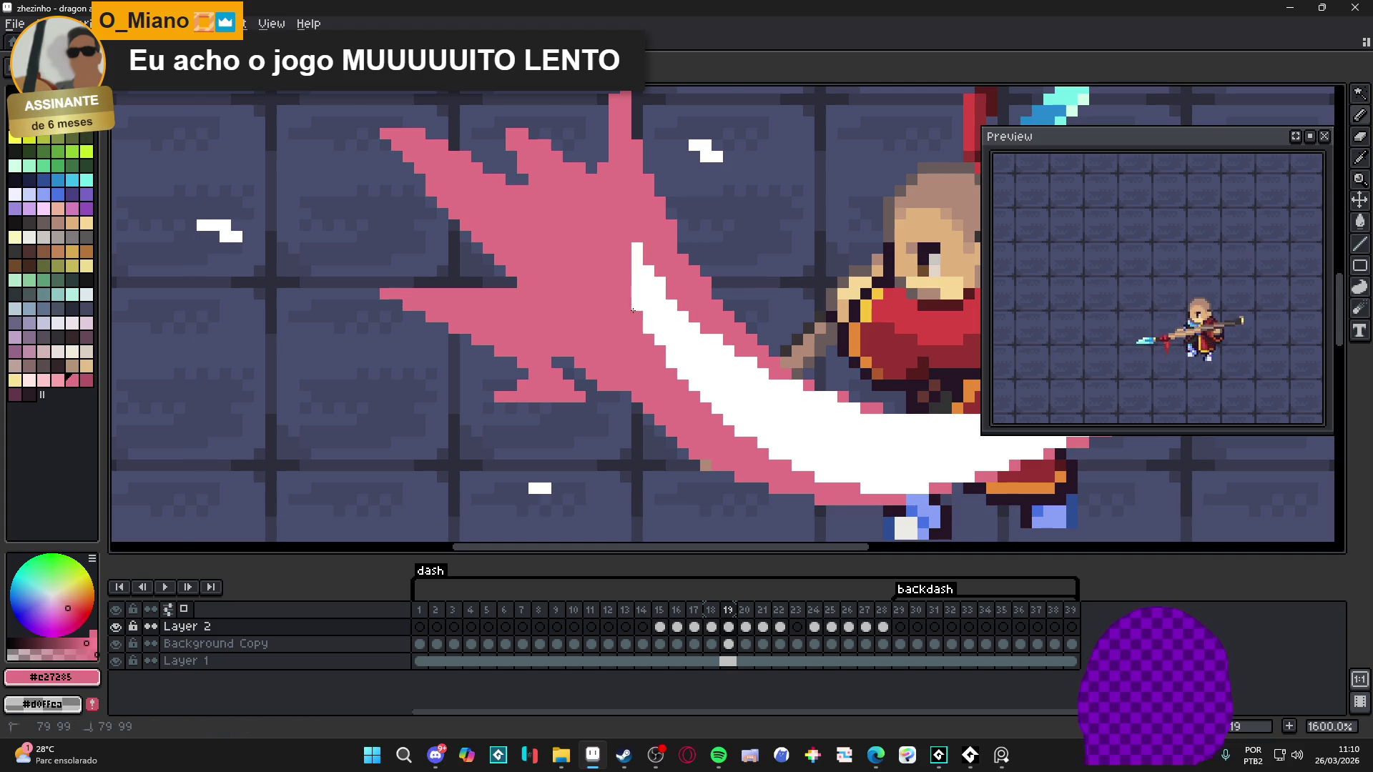
scroll(633, 310, down, 4)
mouse_move(633, 311)
mouse_down()
mouse_move(662, 296)
mouse_move(641, 308)
mouse_up()
click(713, 628)
click(728, 627)
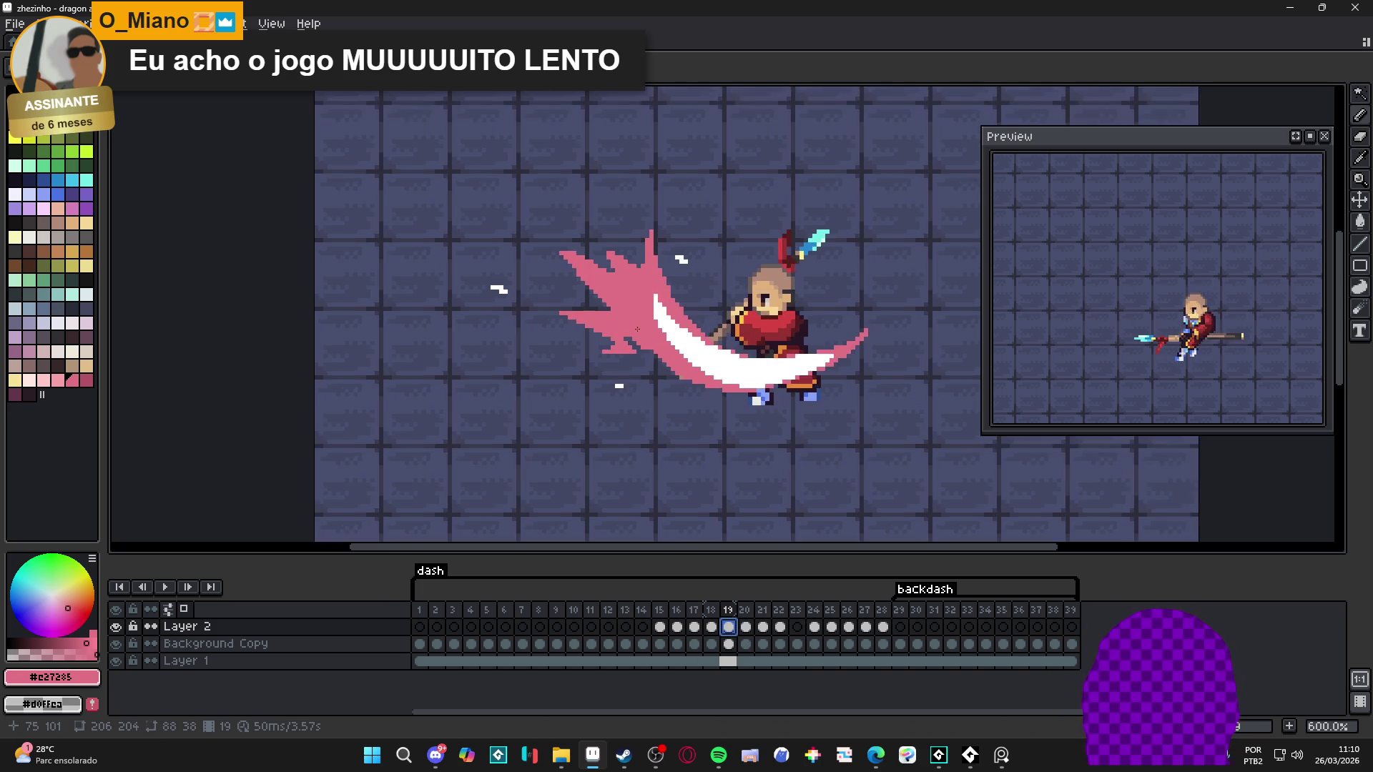
Step: Paint white highlights along the pink trail's upper edge on frame 19
scroll(743, 364, up, 2)
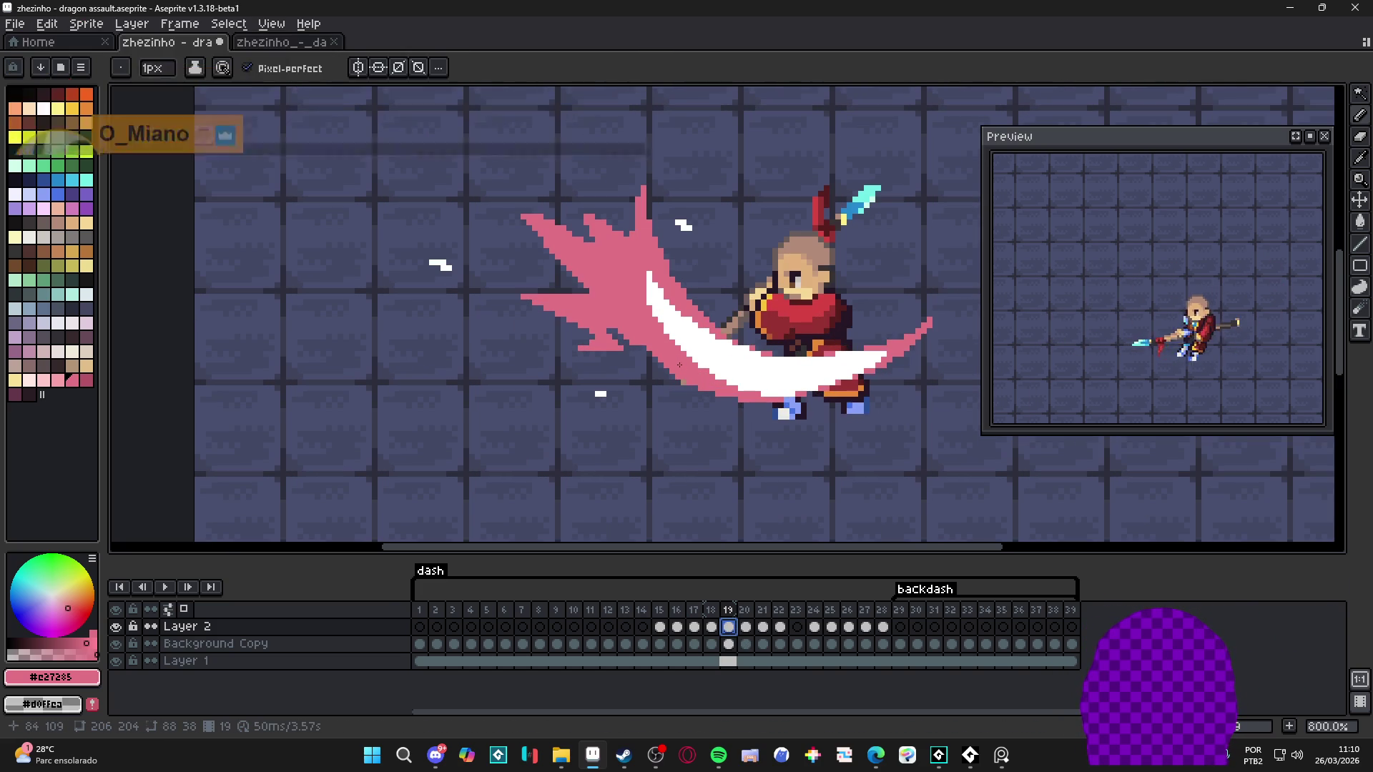
alt+click(730, 373)
scroll(585, 250, up, 1)
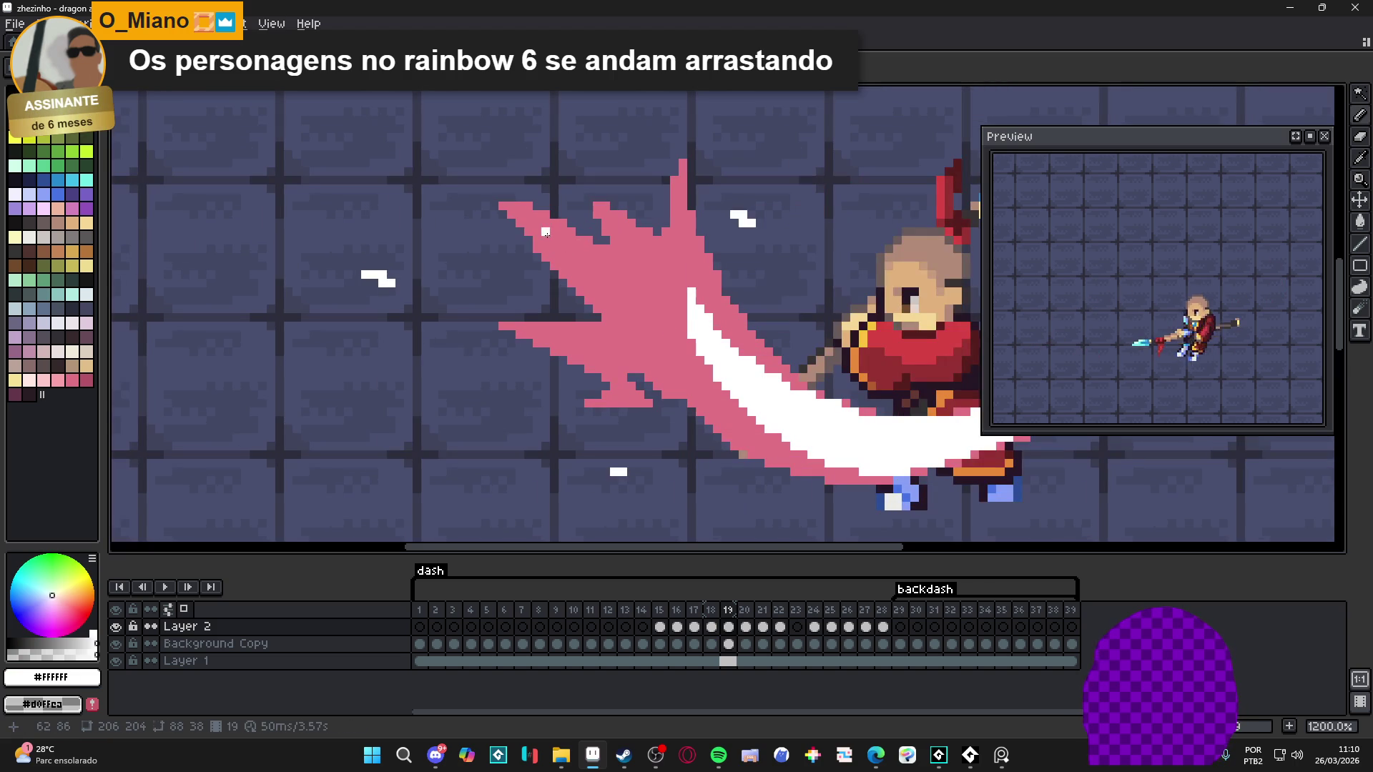
shift+click(521, 214)
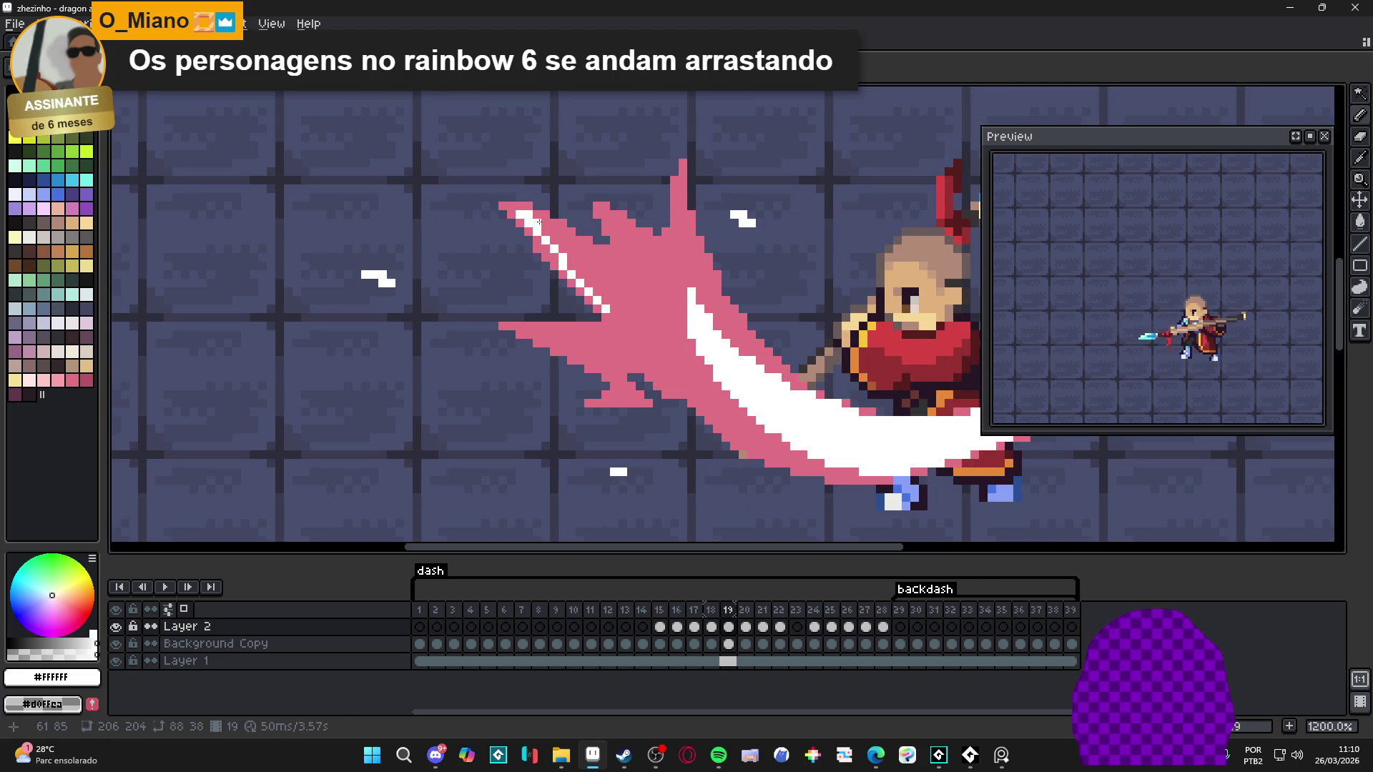
click(537, 219)
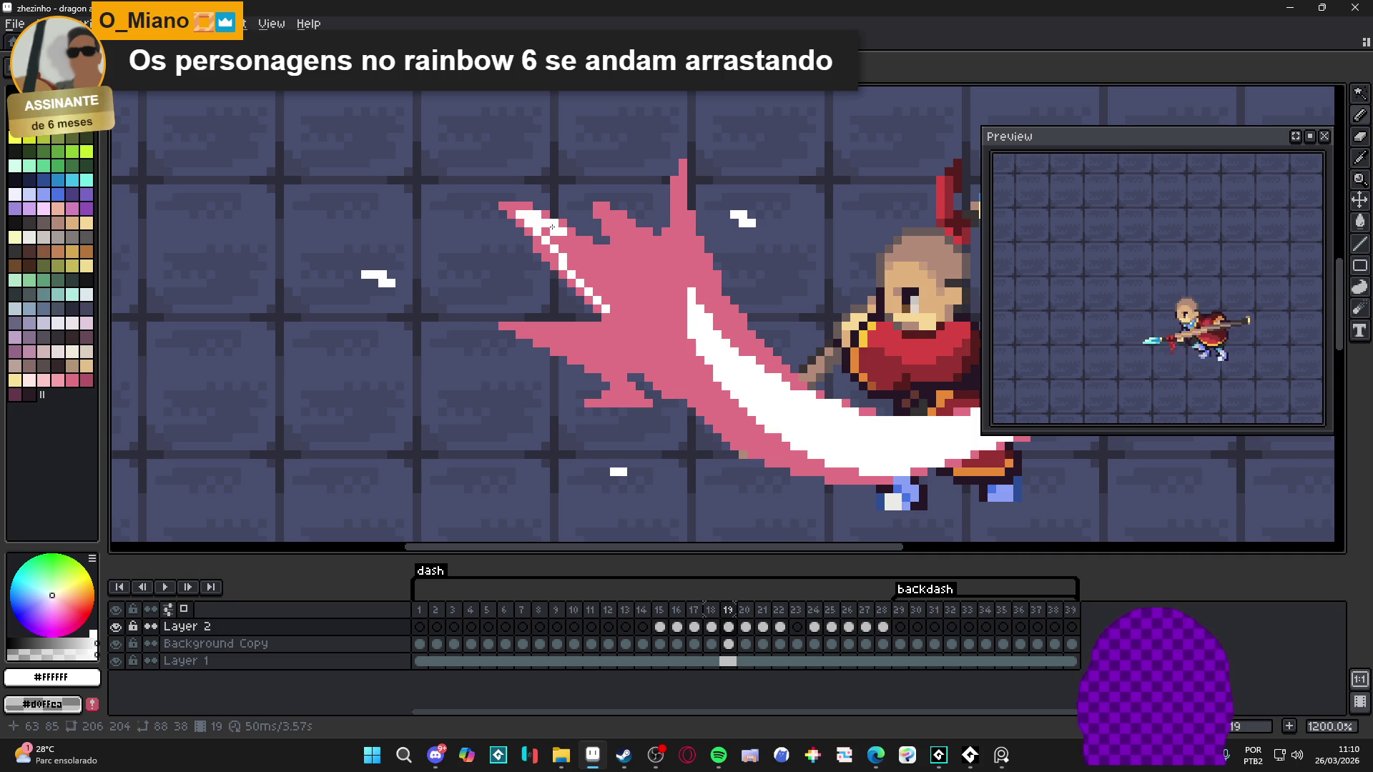
click(563, 239)
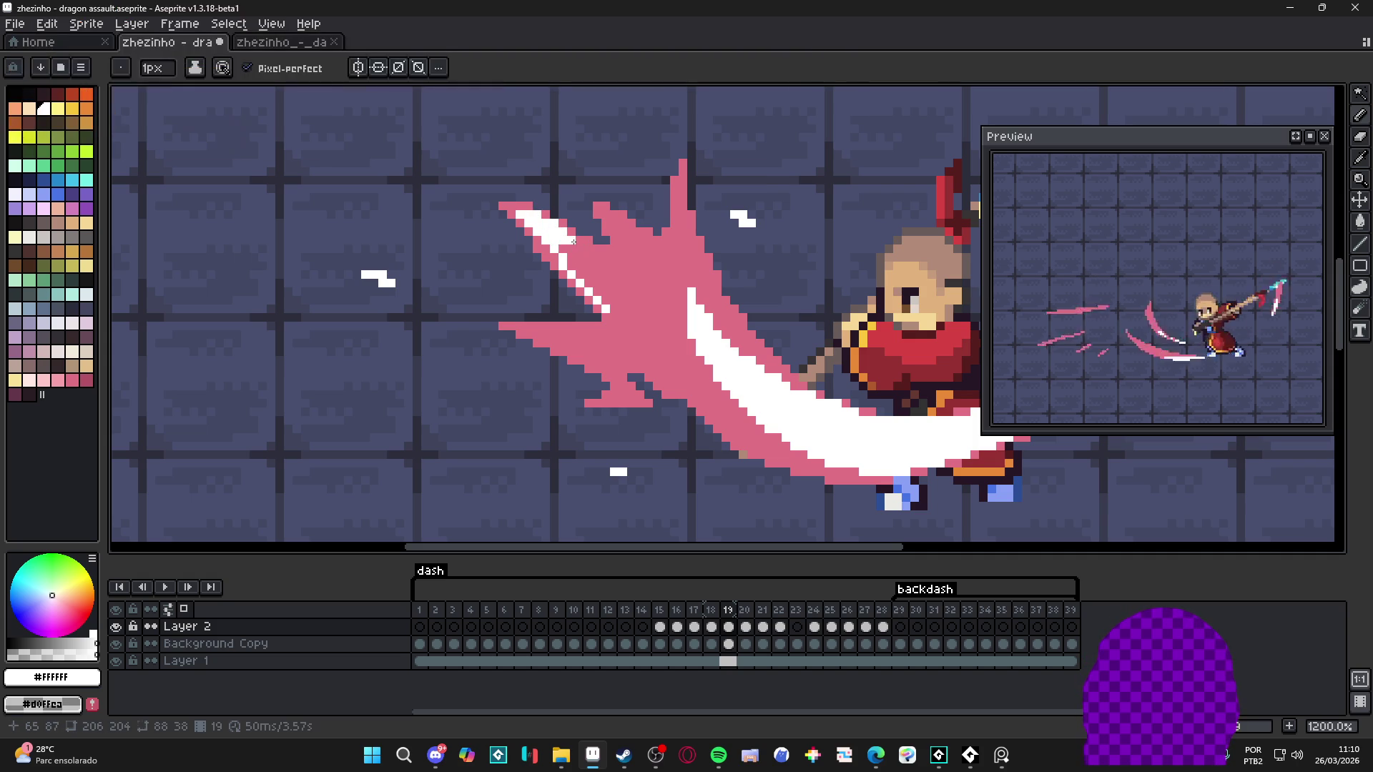
click(573, 253)
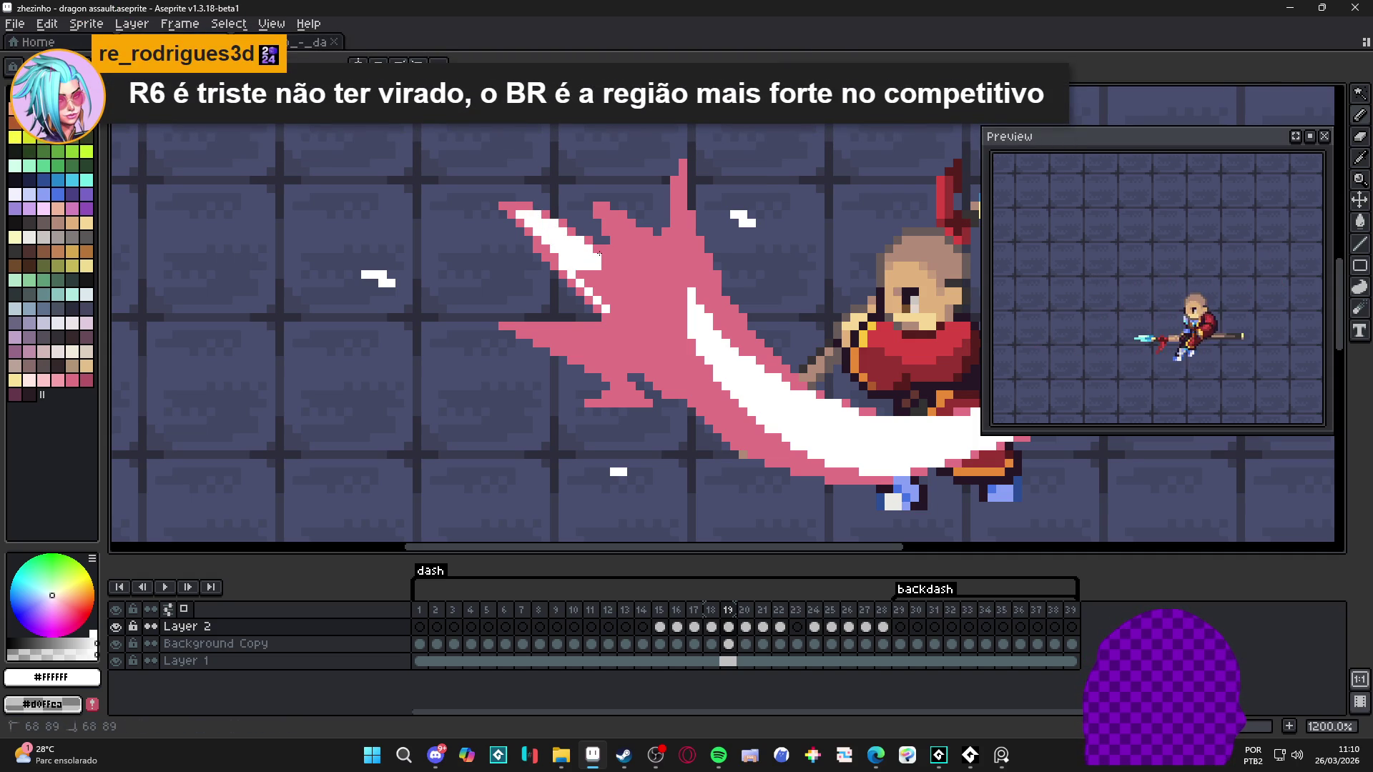
drag(598, 274, 580, 274)
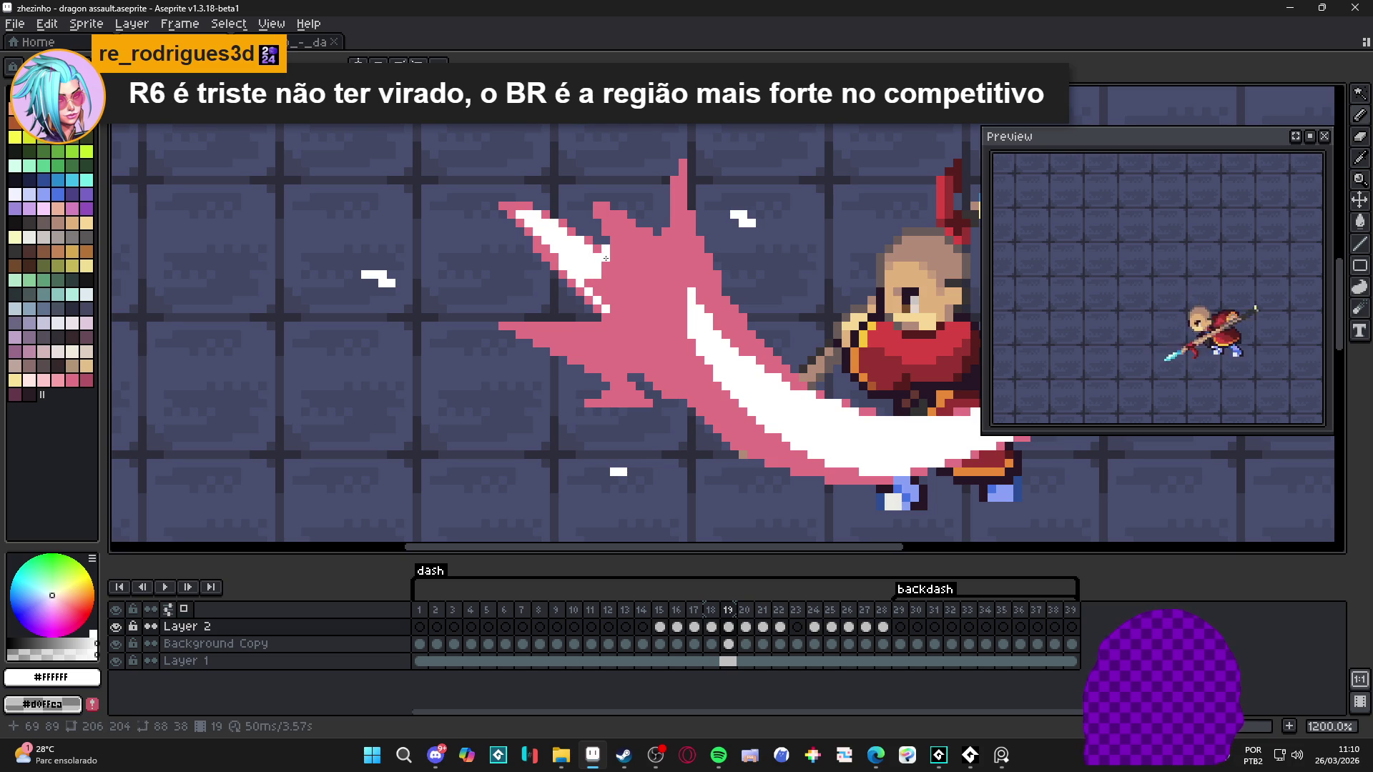
click(610, 264)
drag(610, 265, 619, 279)
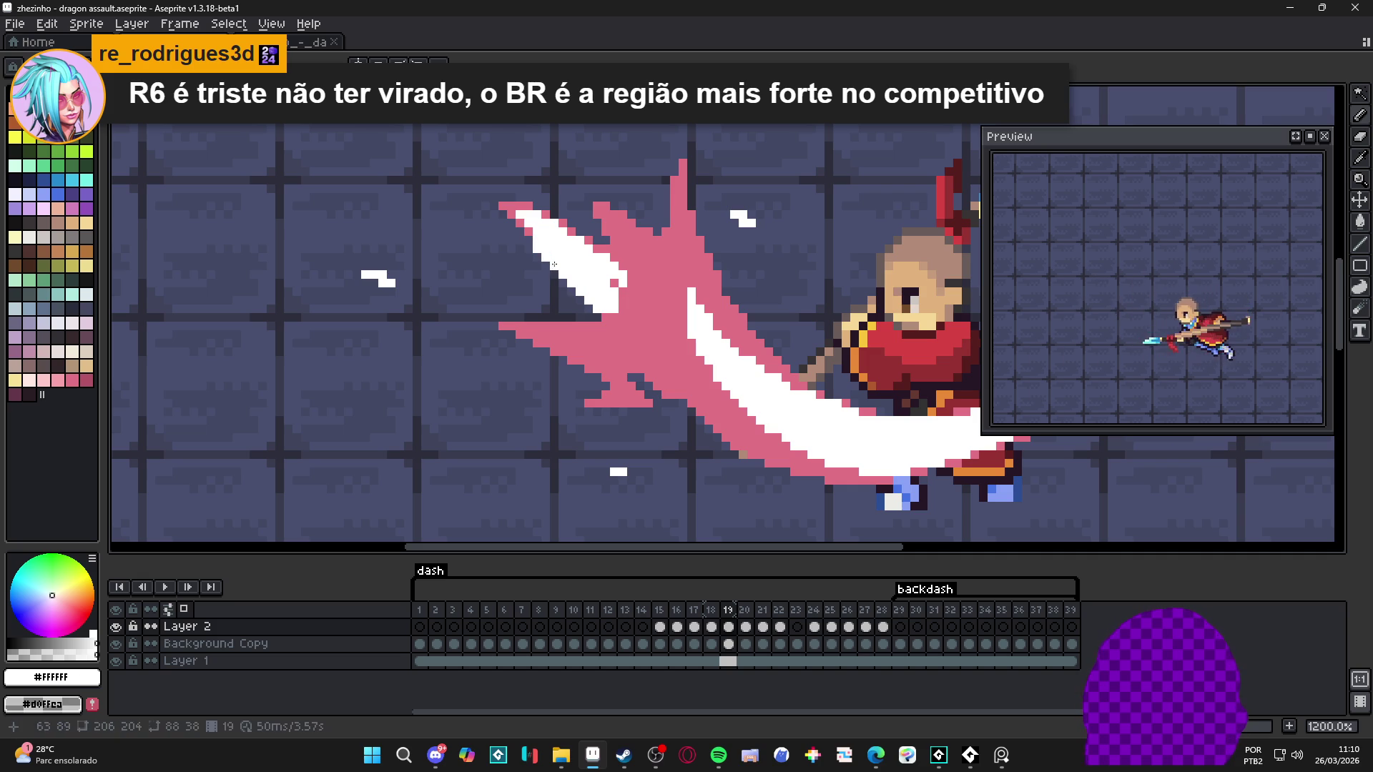
Step: Resample the slash's white and extend the white shape downward
alt+click(607, 283)
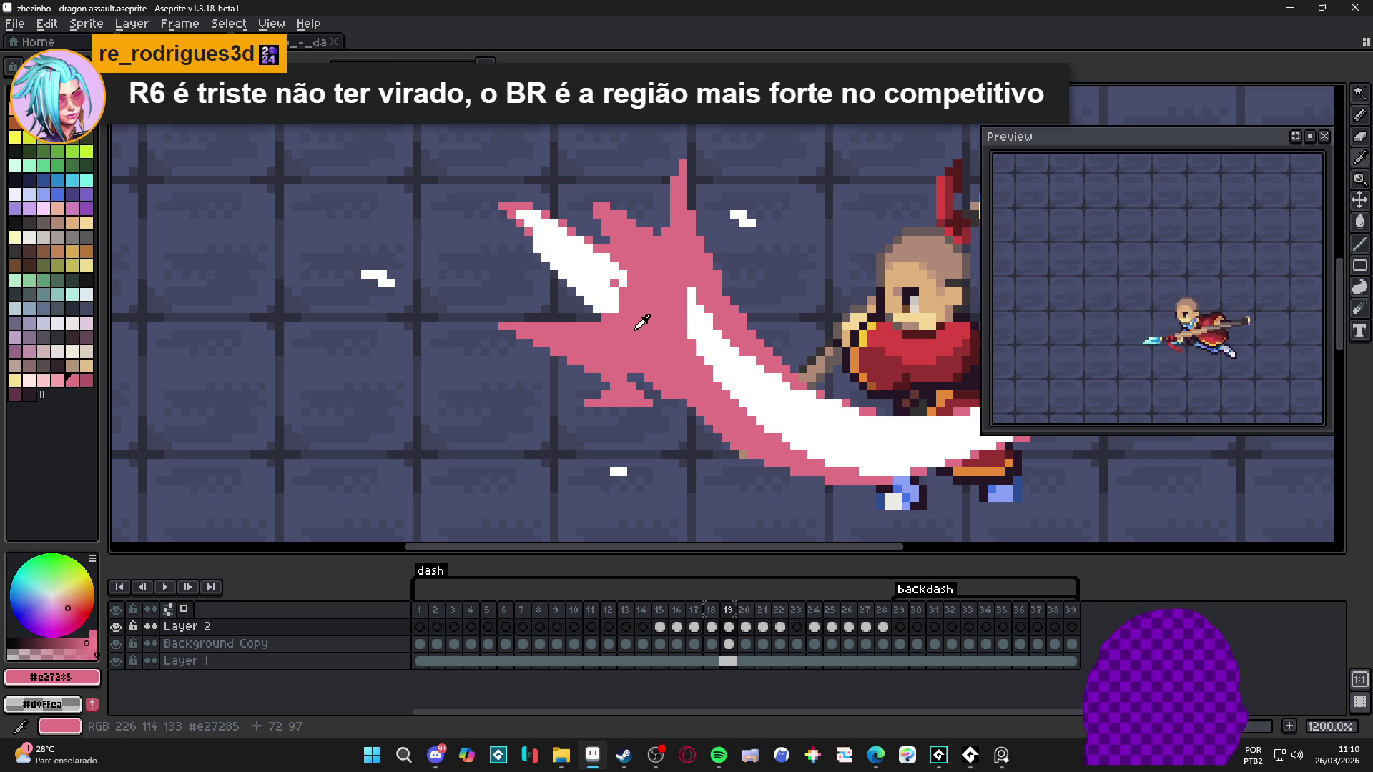
alt+click(613, 288)
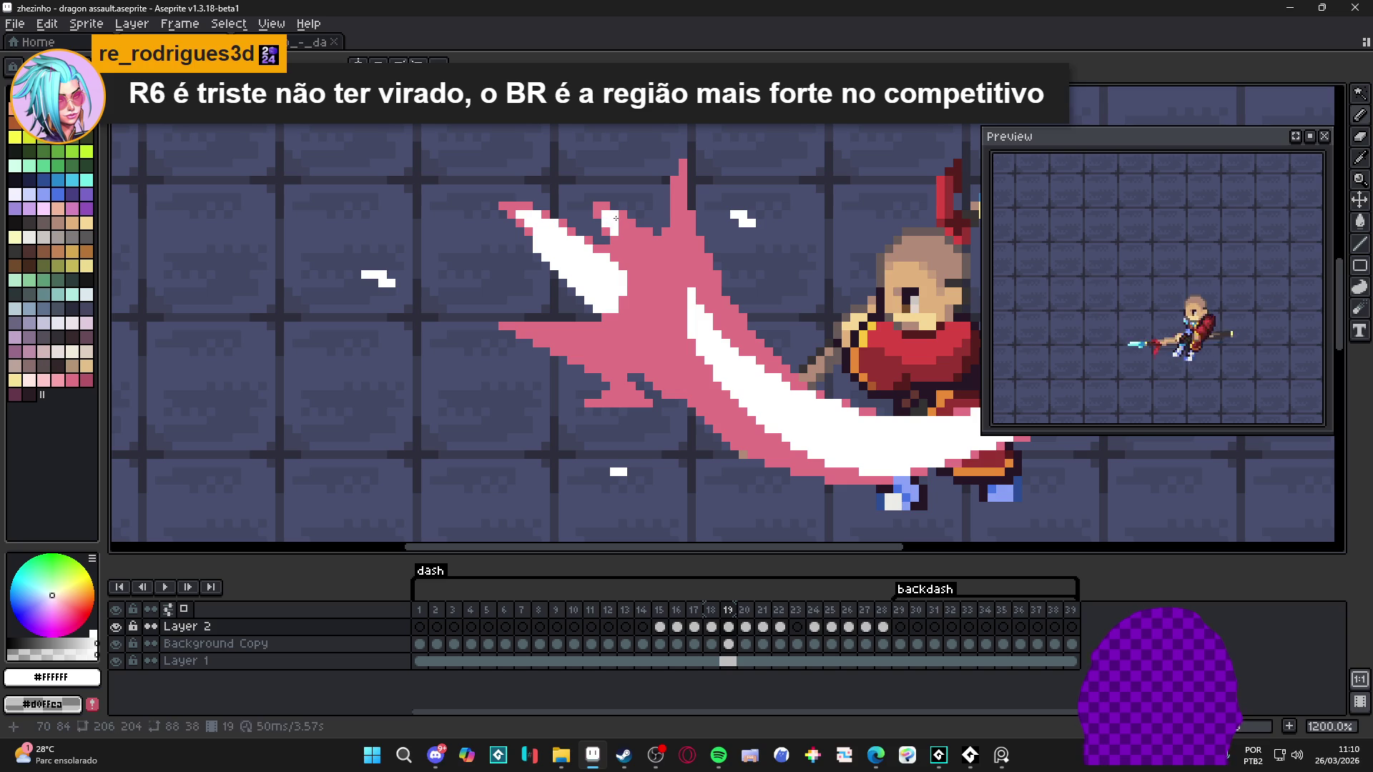
drag(626, 227, 618, 262)
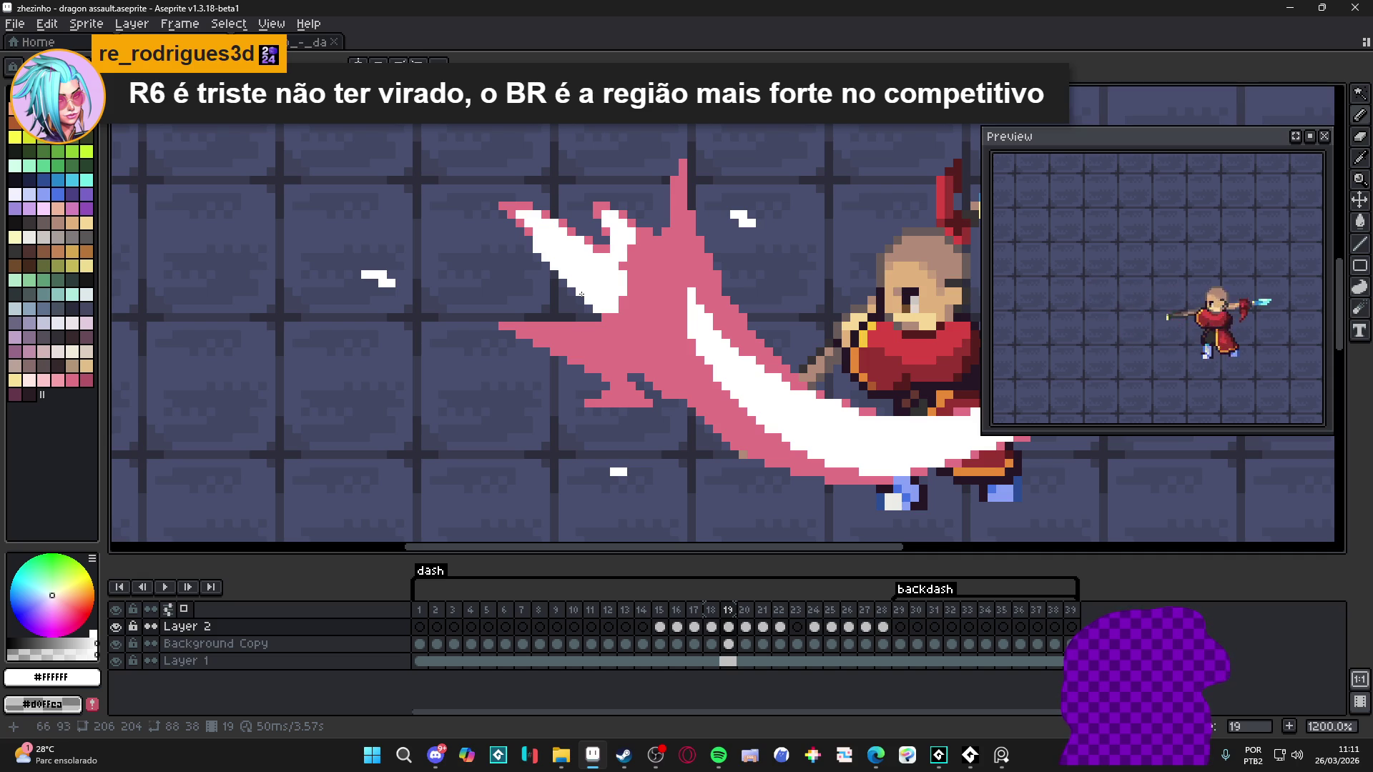
scroll(580, 294, up, 2)
Step: Paint white across the burst, reshape its pink flame edge, and whiten a stray pixel
mouse_move(608, 422)
mouse_down()
mouse_move(780, 407)
mouse_move(711, 372)
mouse_move(760, 351)
mouse_move(751, 261)
mouse_move(787, 332)
mouse_move(744, 295)
mouse_move(813, 280)
mouse_move(813, 262)
mouse_move(805, 348)
mouse_move(822, 331)
mouse_move(815, 349)
mouse_move(847, 366)
mouse_move(831, 418)
mouse_move(863, 425)
mouse_move(888, 487)
mouse_move(899, 451)
mouse_up()
scroll(765, 264, up, 2)
scroll(854, 426, down, 2)
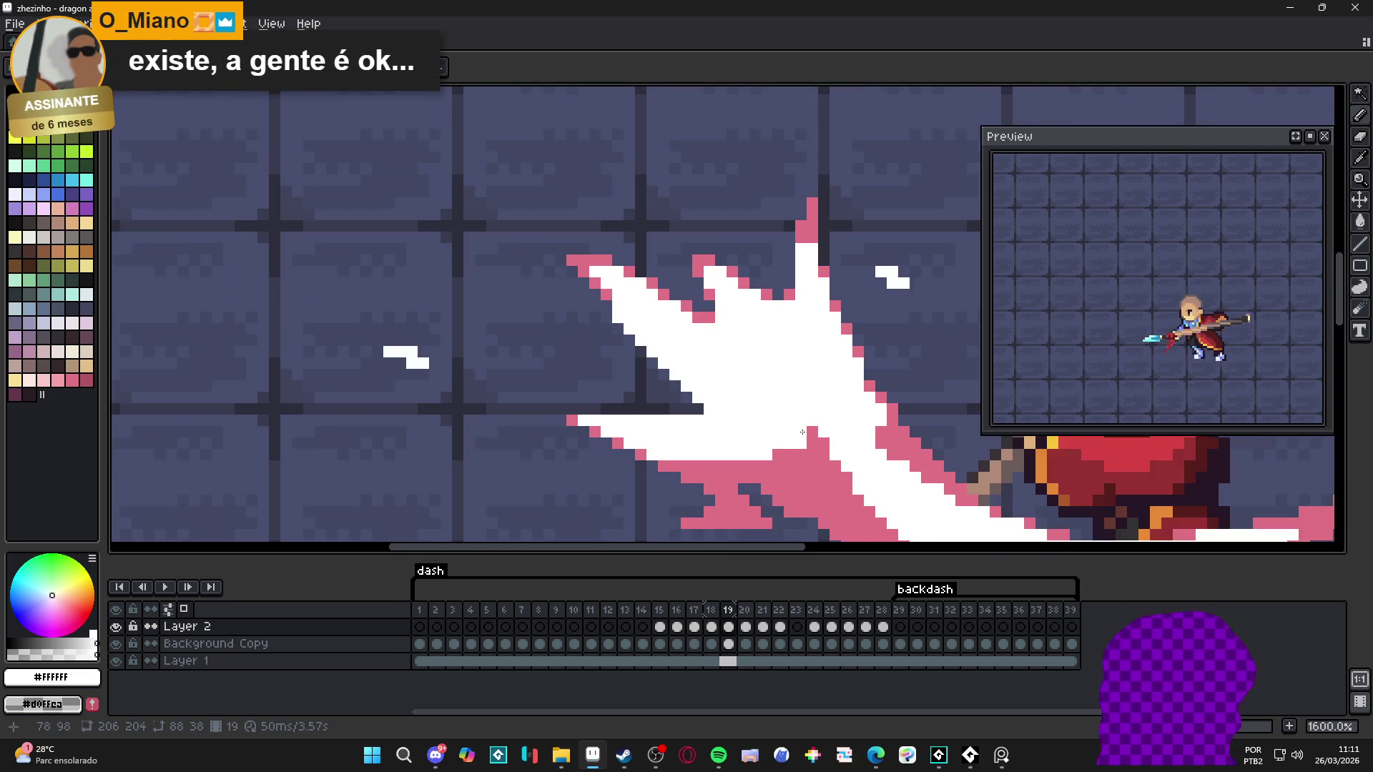
scroll(820, 429, up, 3)
mouse_move(731, 447)
mouse_down()
mouse_move(923, 429)
mouse_move(783, 471)
mouse_move(803, 459)
mouse_move(722, 501)
mouse_move(658, 429)
mouse_move(576, 405)
mouse_up()
click(648, 404)
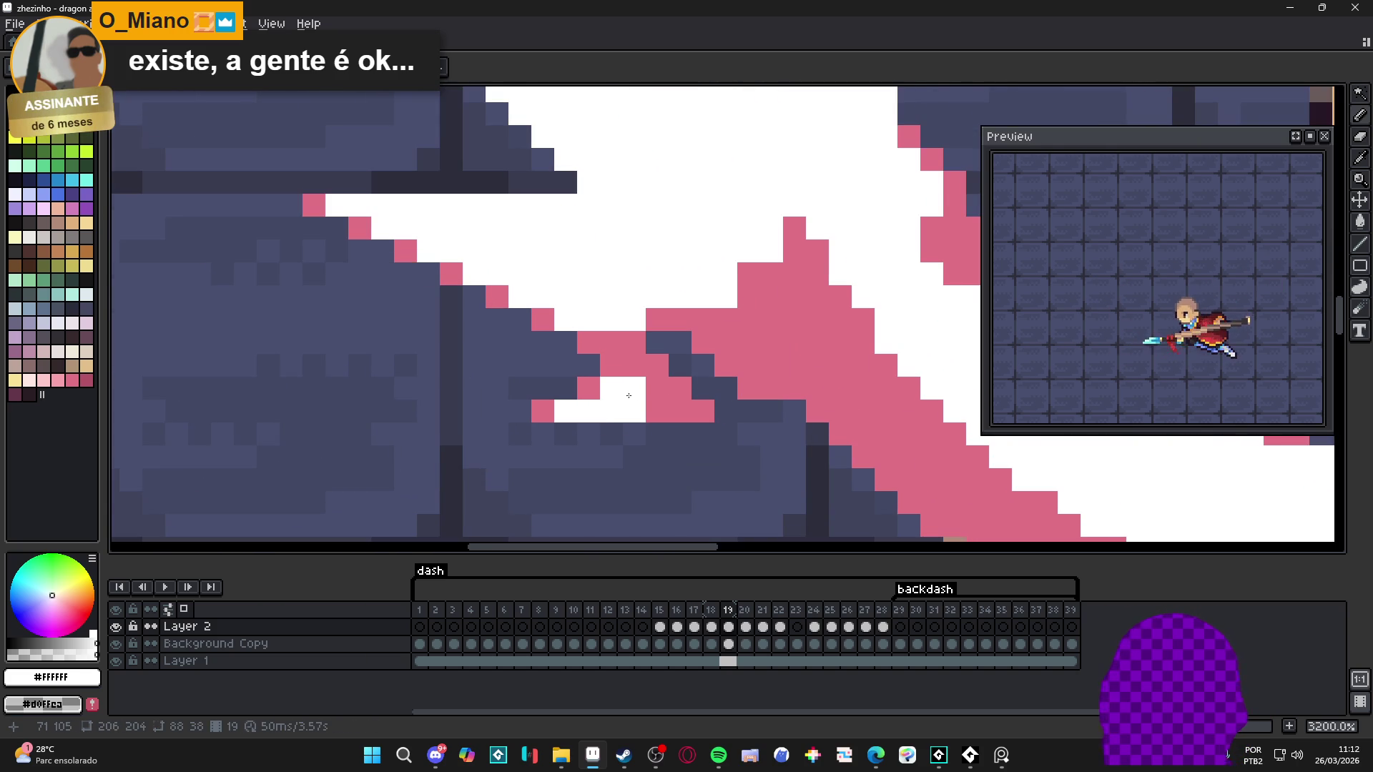
Step: Paint white over pink pixels inside the burst, then sample the slash's pink
scroll(653, 407, down, 6)
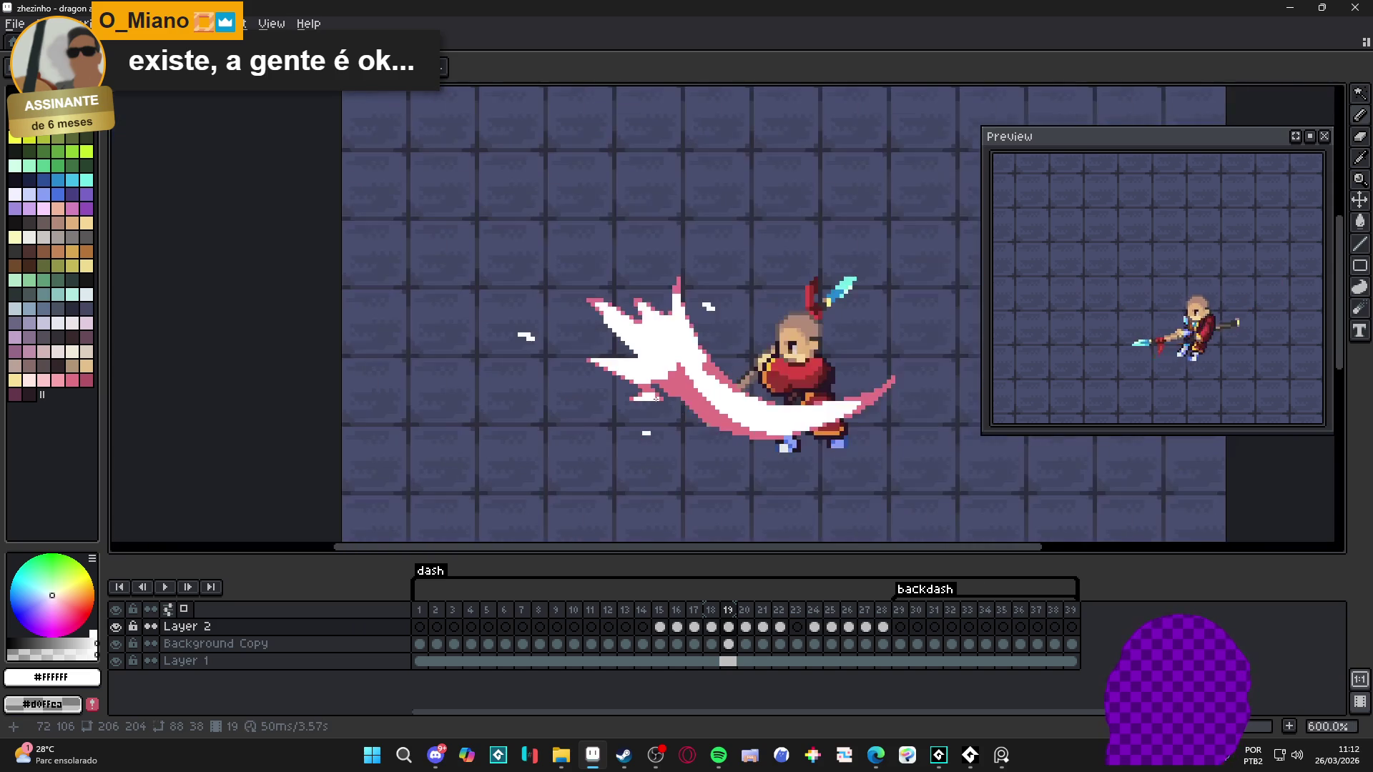
scroll(628, 381, up, 3)
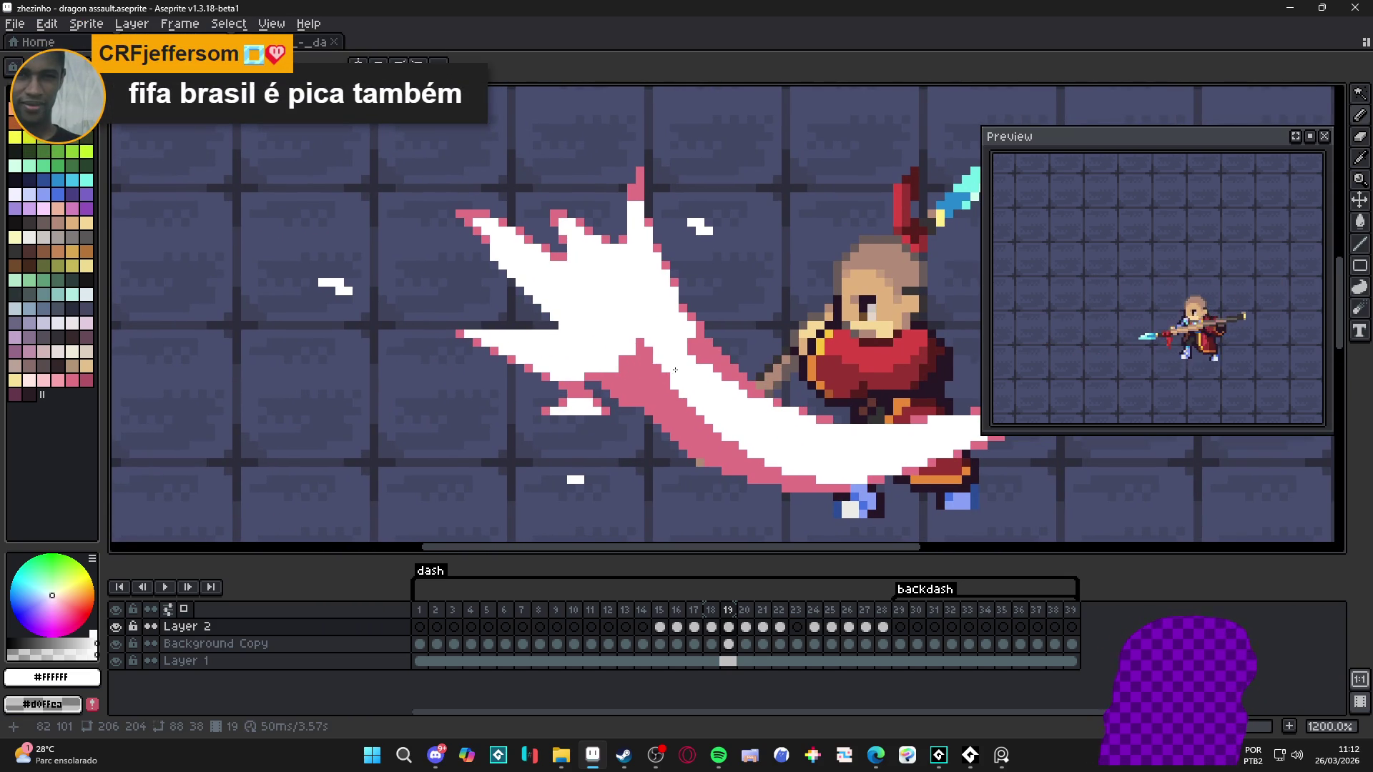
scroll(674, 365, down, 2)
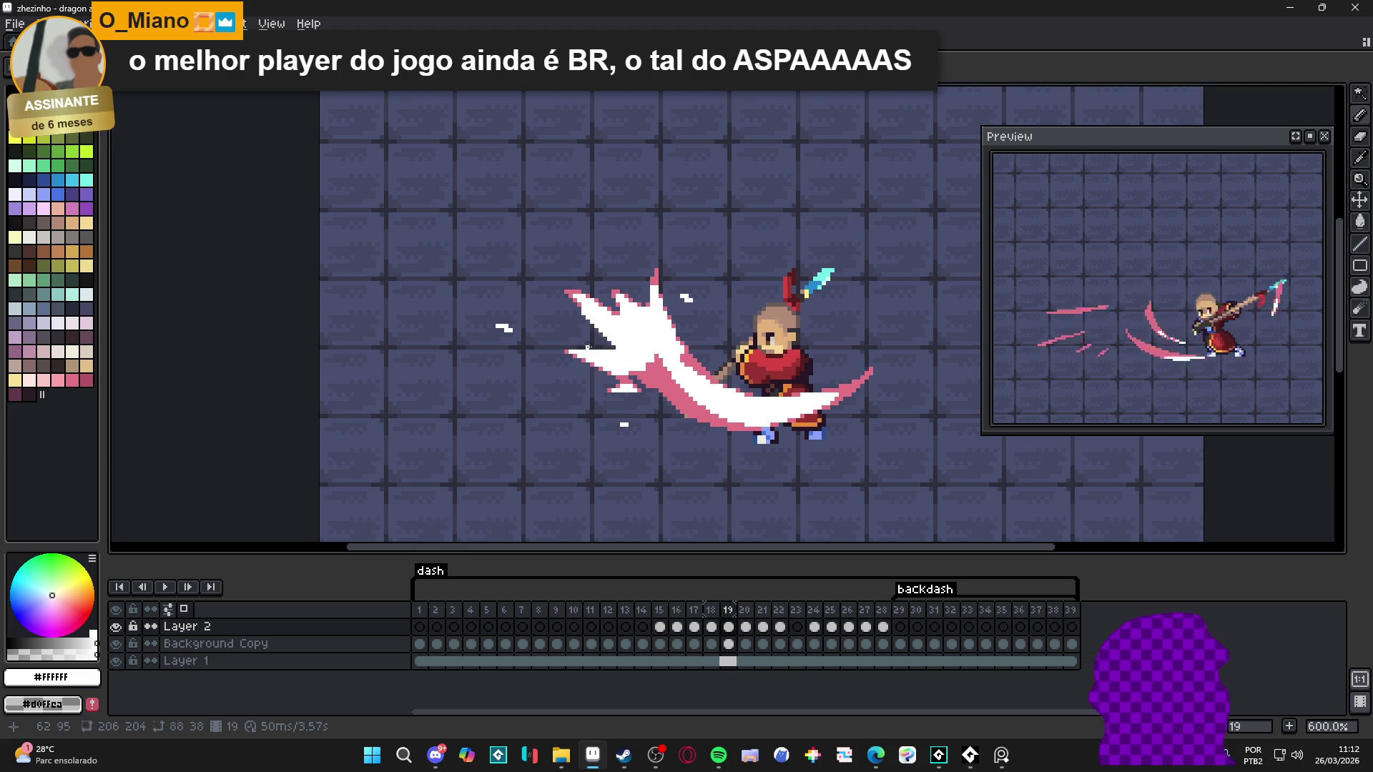
scroll(639, 359, up, 3)
scroll(640, 359, up, 1)
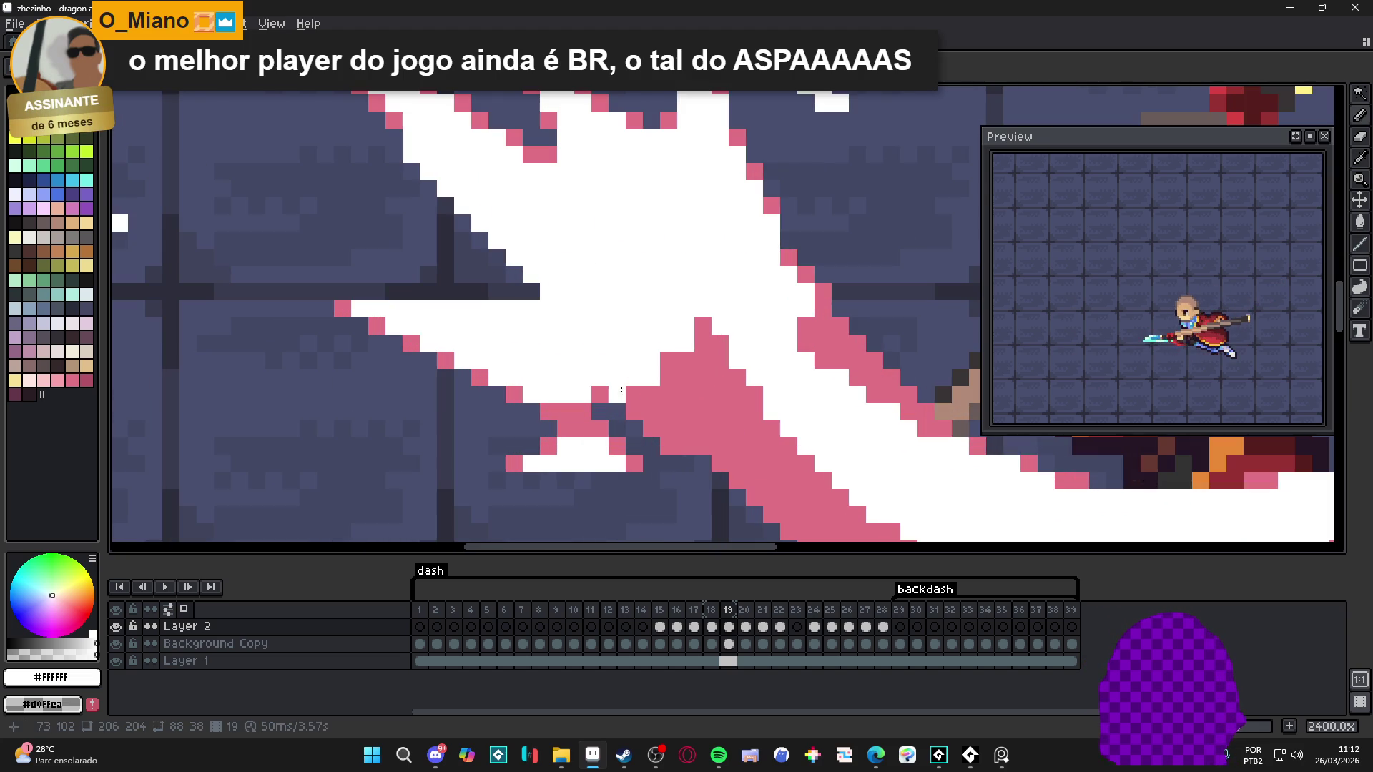
mouse_move(613, 388)
mouse_down()
mouse_move(673, 411)
mouse_move(669, 427)
mouse_move(704, 446)
mouse_move(740, 446)
mouse_move(668, 378)
mouse_move(685, 378)
mouse_move(757, 439)
mouse_move(687, 361)
mouse_move(740, 417)
mouse_move(710, 329)
mouse_up()
scroll(712, 323, down, 4)
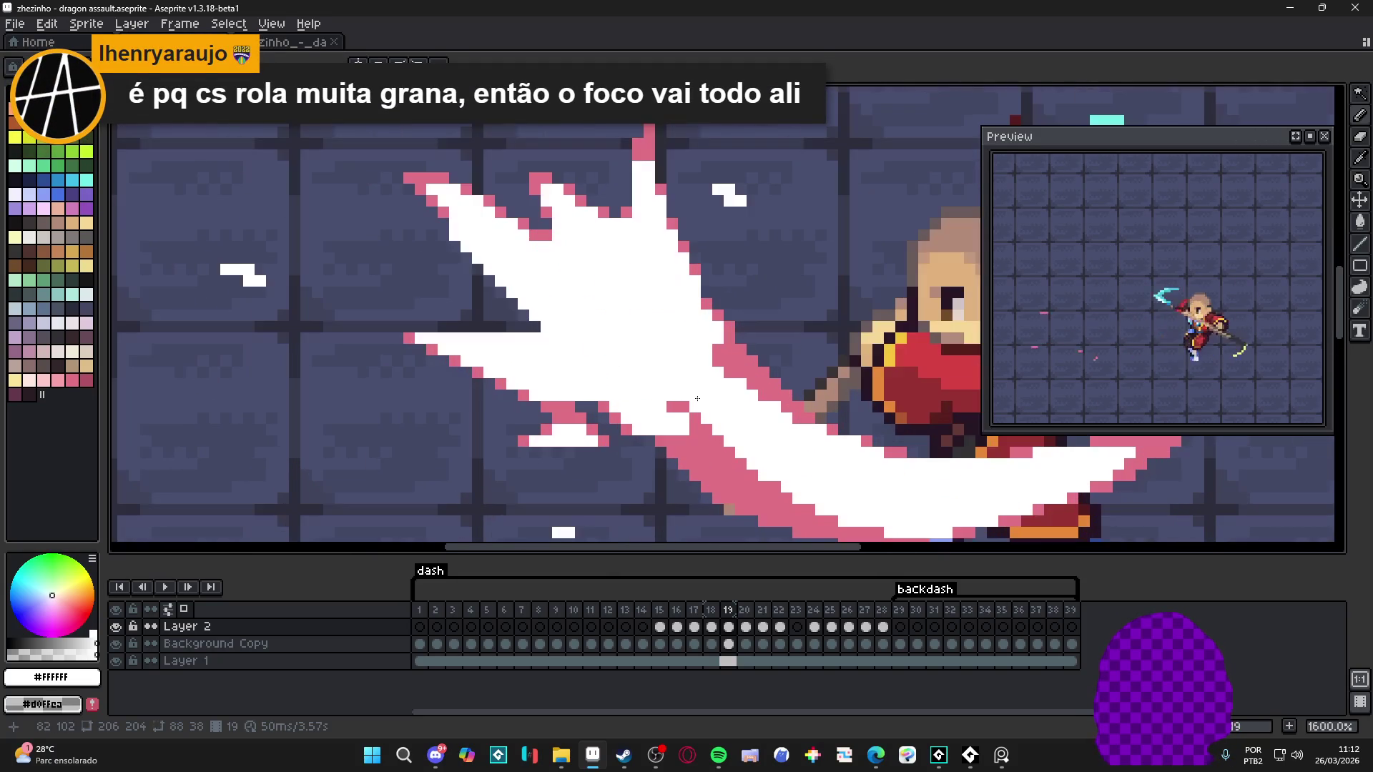
scroll(745, 437, up, 3)
alt+click(713, 438)
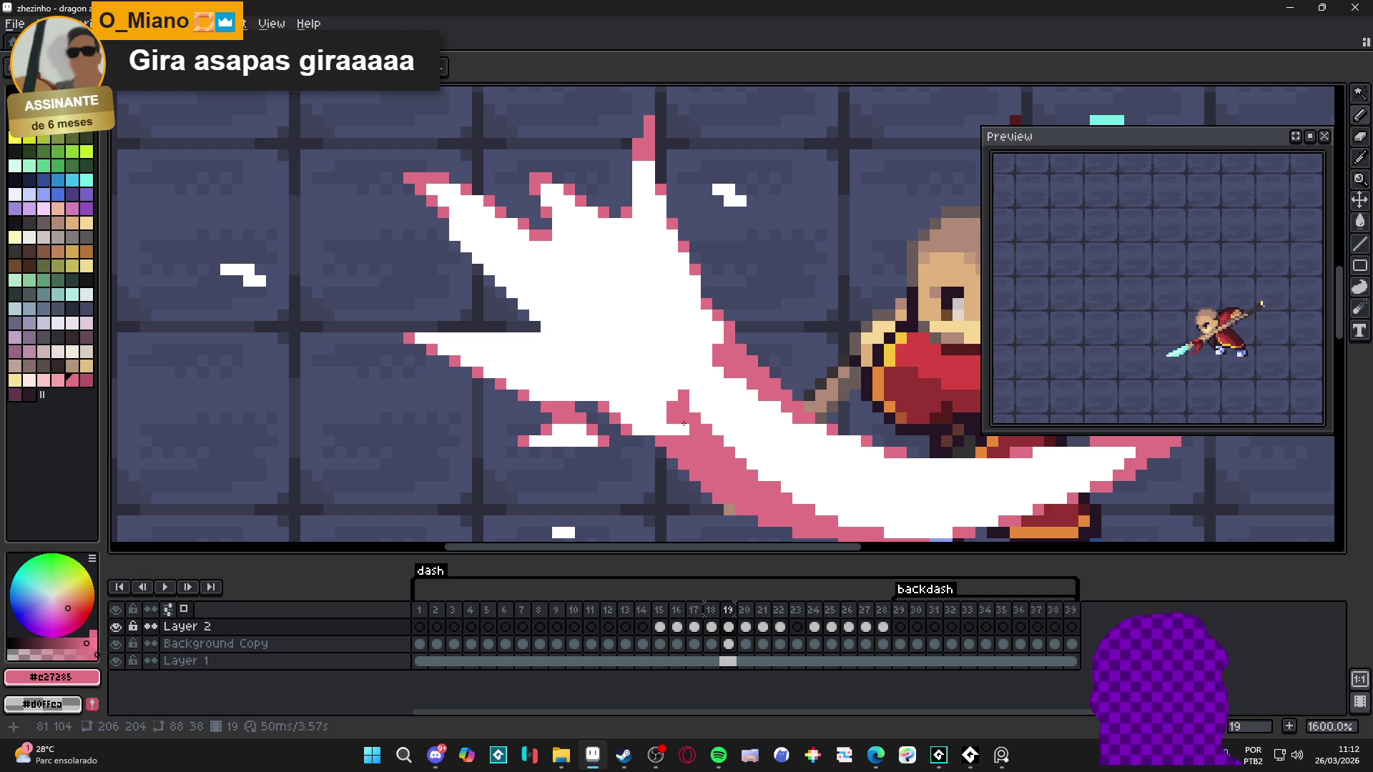
scroll(1036, 485, down, 2)
scroll(726, 407, up, 2)
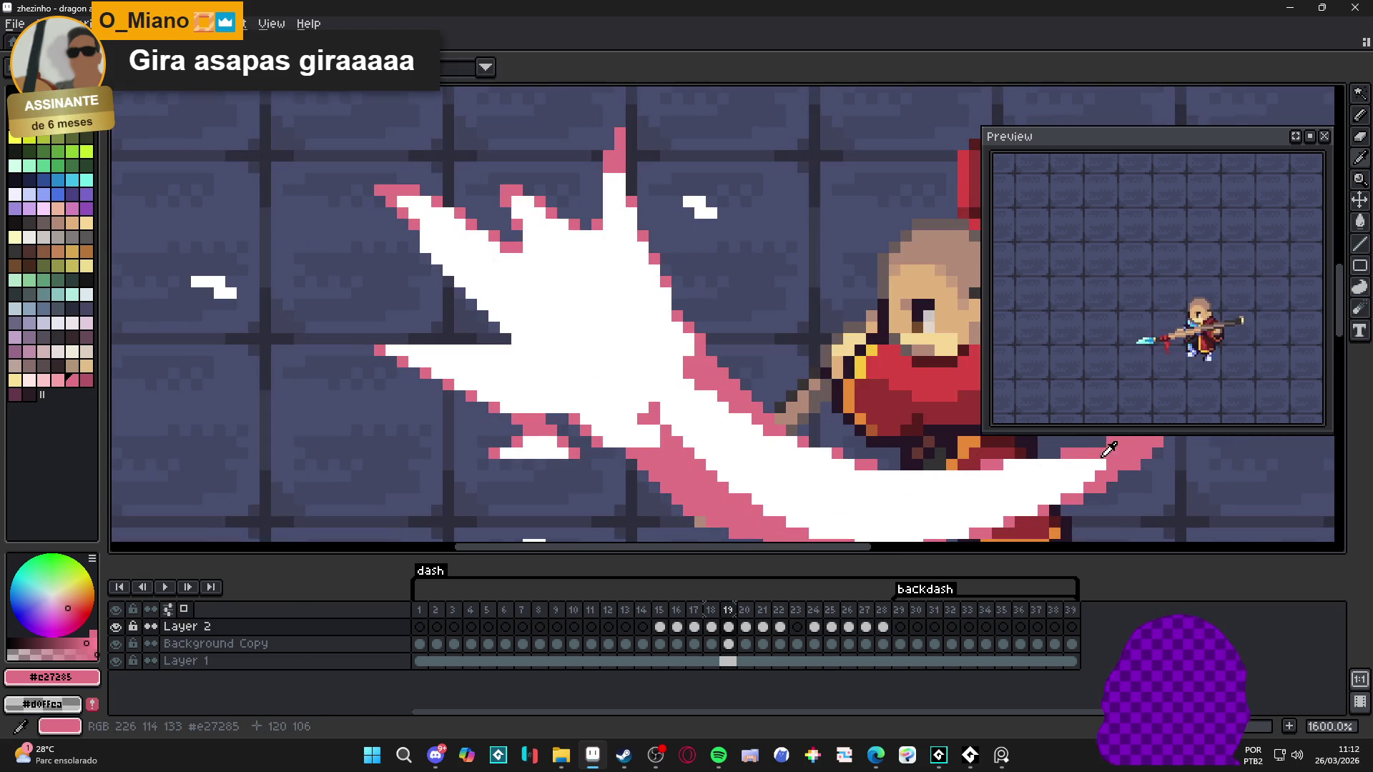
Step: Split frame 19's slash with a pink stroke and fill the lower white crescent pink
drag(726, 407, 724, 479)
key(g)
click(758, 472)
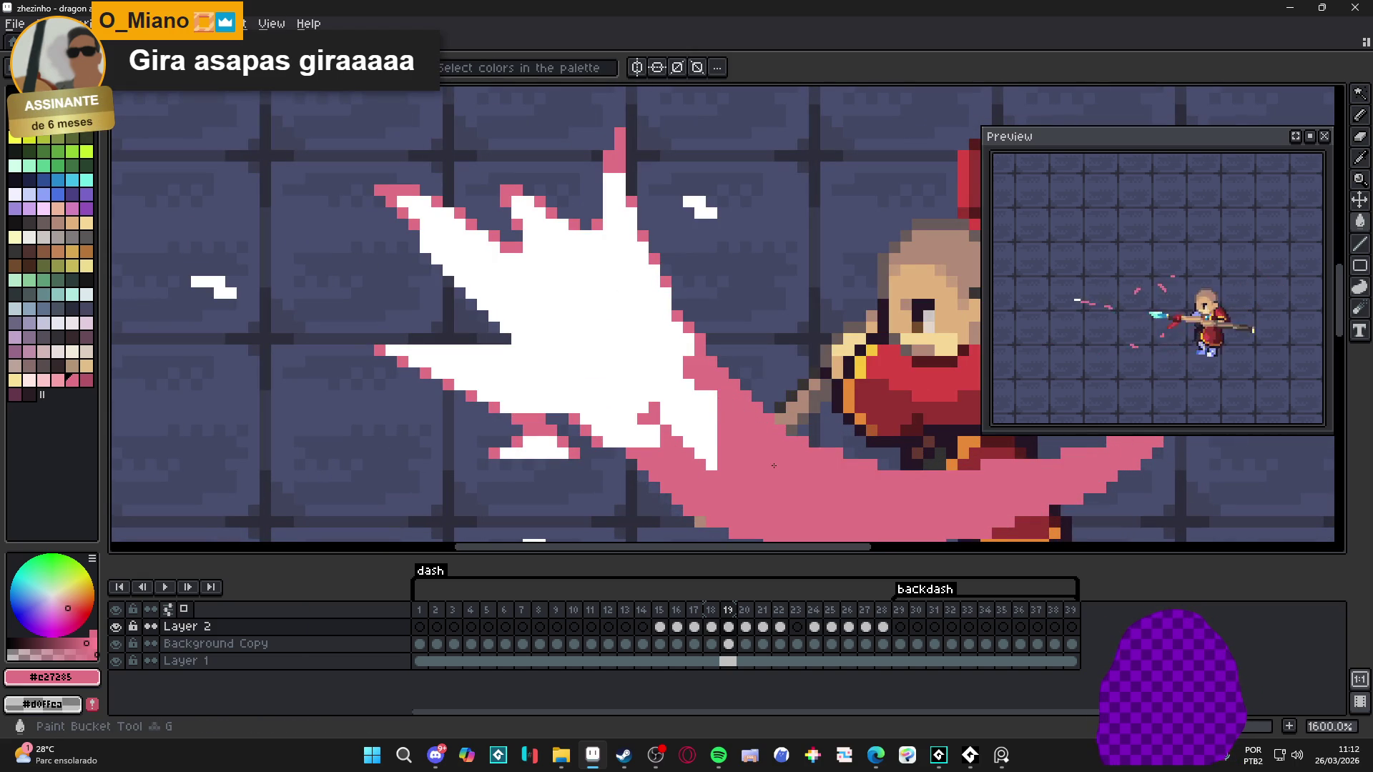
key(b)
scroll(758, 458, down, 2)
scroll(770, 432, up, 1)
alt+click(770, 432)
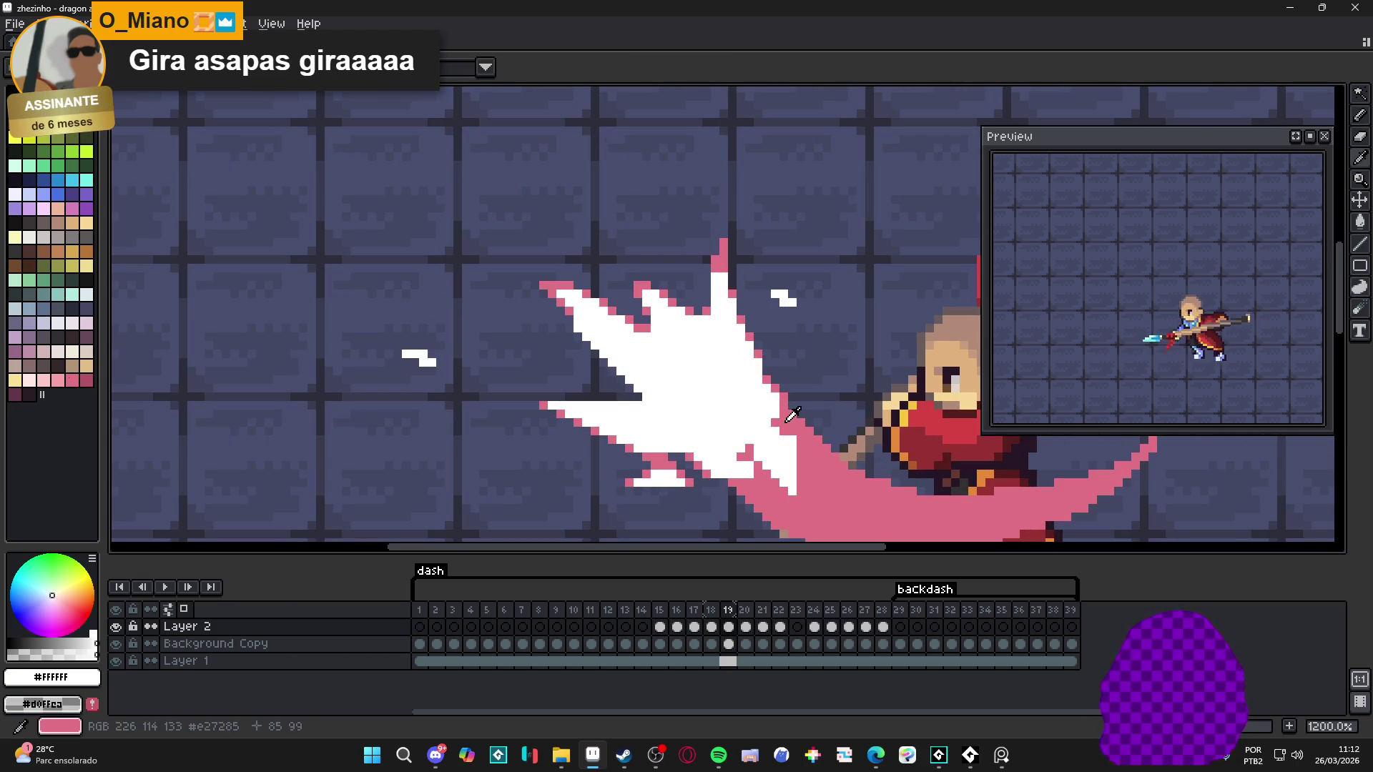
Step: Sample the slash's pink and white, then draw two short pink strokes on the burst
alt+click(776, 415)
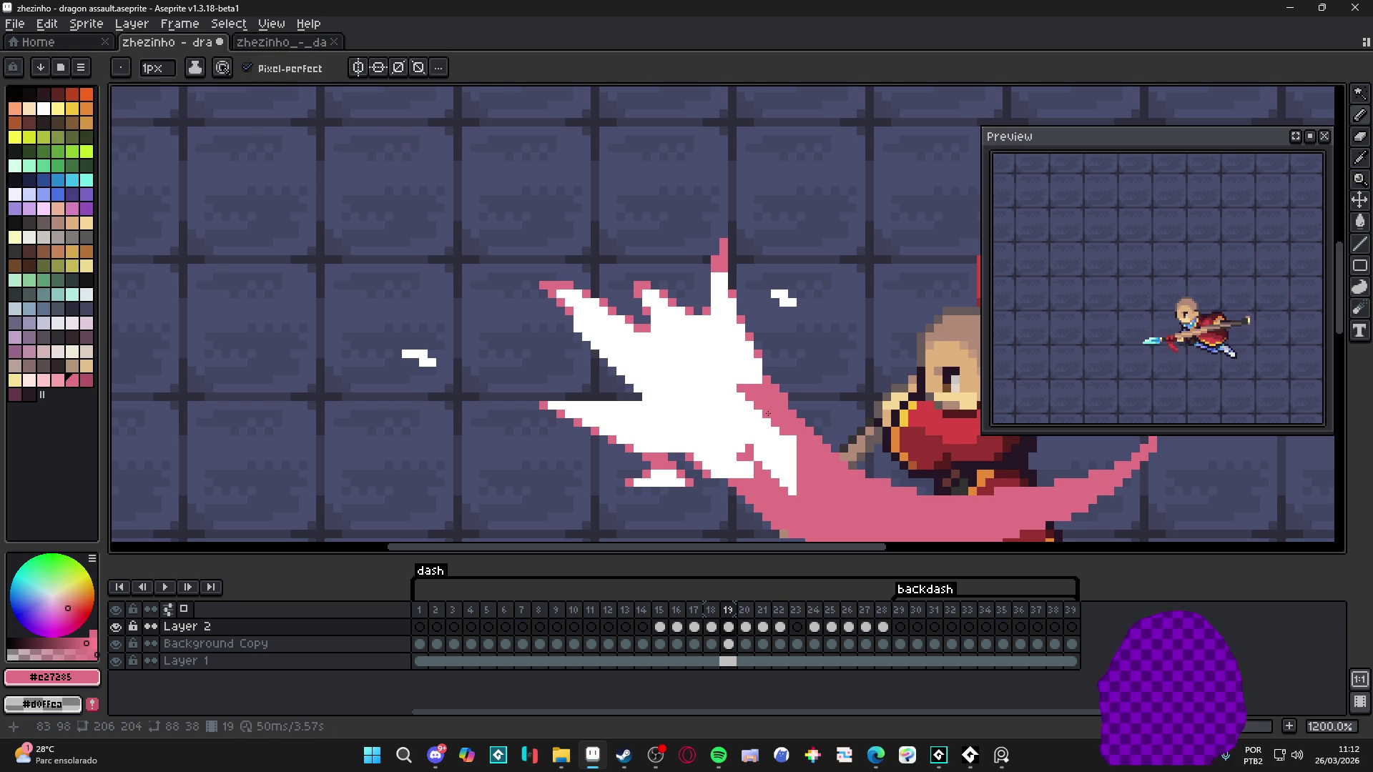
alt+click(770, 450)
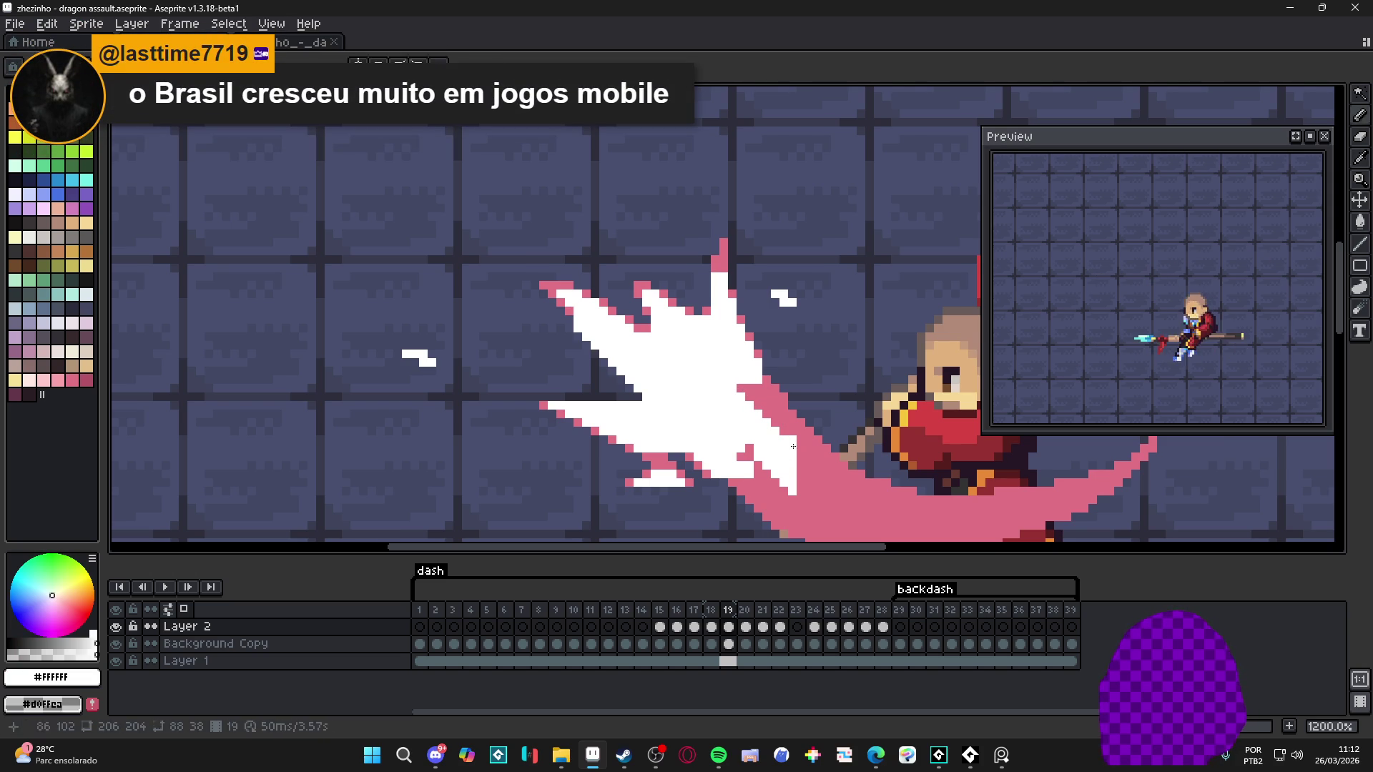
alt+click(789, 439)
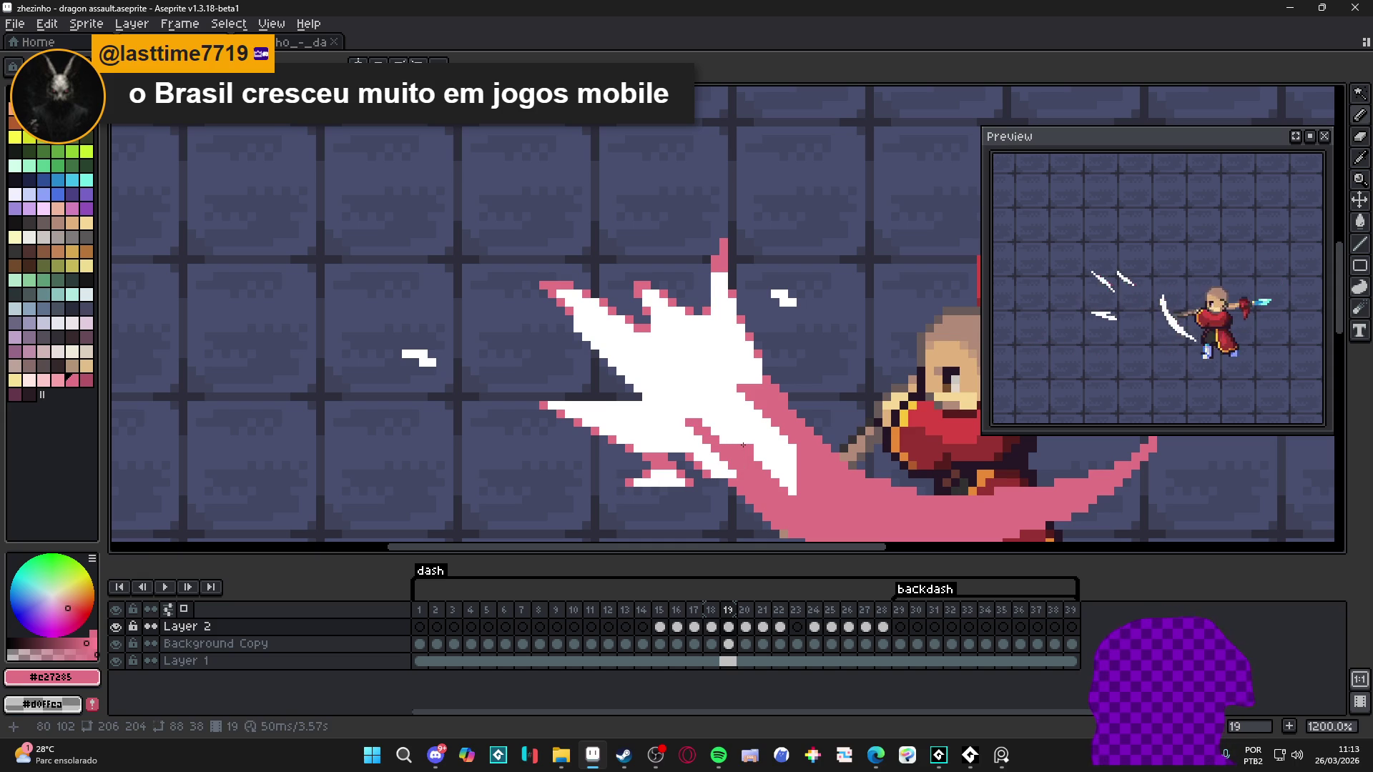
drag(740, 447, 689, 415)
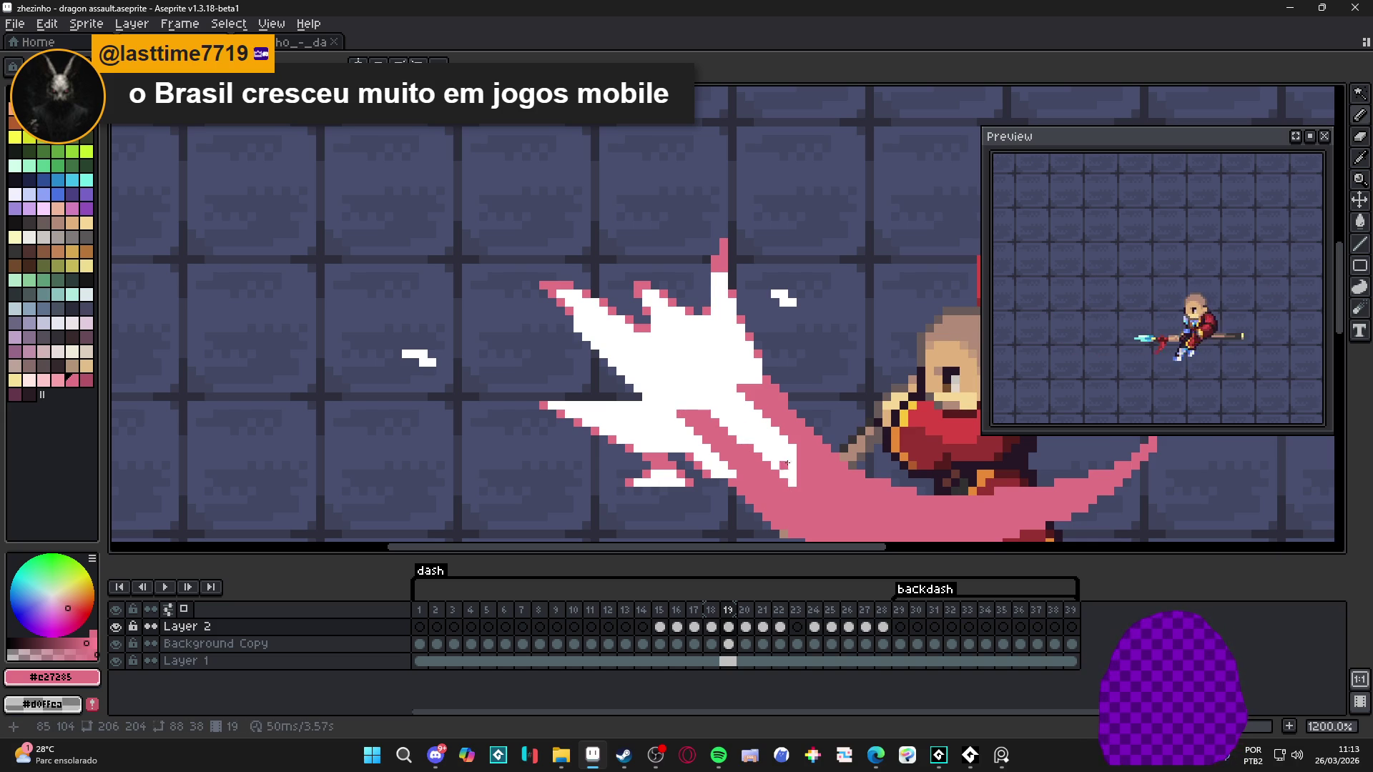
scroll(763, 447, down, 3)
scroll(772, 414, up, 3)
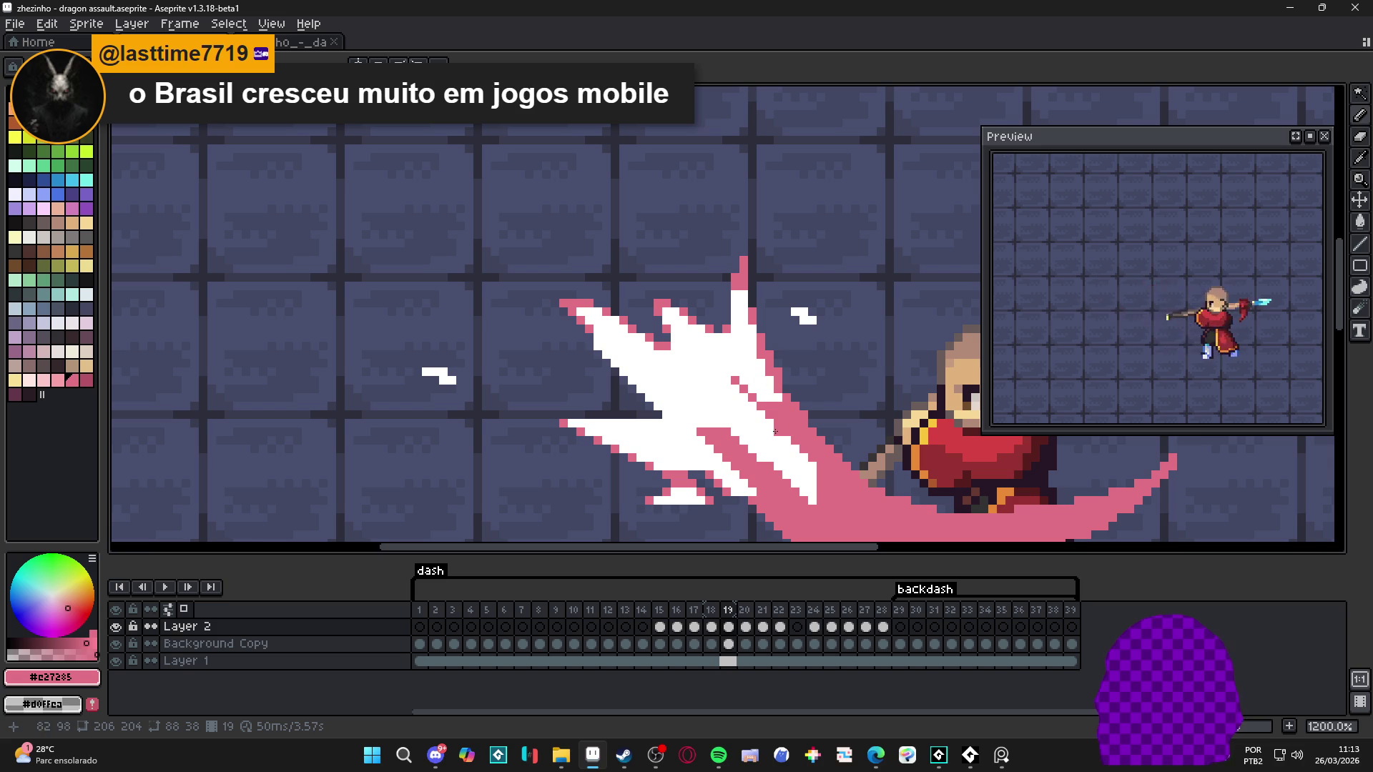
mouse_move(764, 397)
mouse_down()
mouse_move(741, 384)
mouse_move(754, 392)
mouse_up()
scroll(754, 393, down, 4)
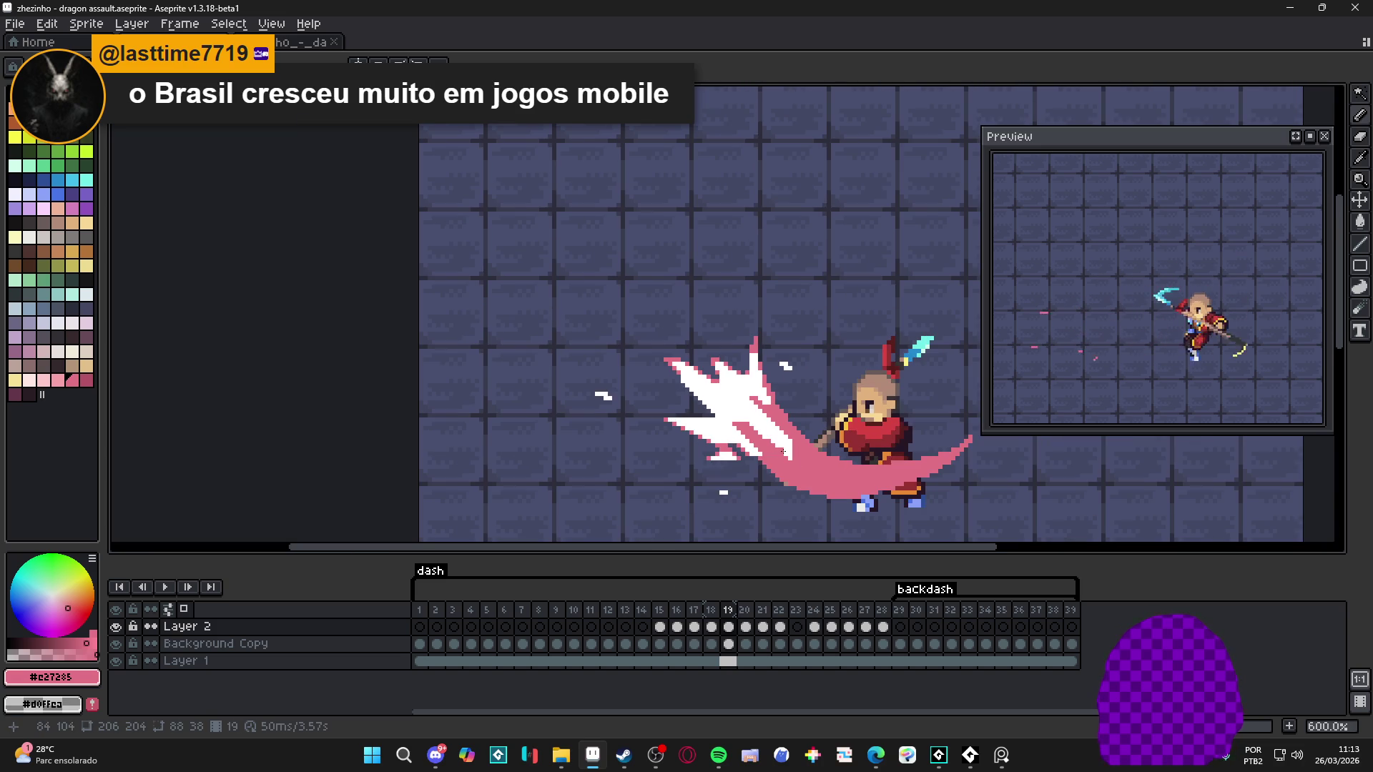
scroll(762, 411, up, 4)
Step: Add four pink pixels to the burst
alt+click(790, 447)
alt+click(785, 416)
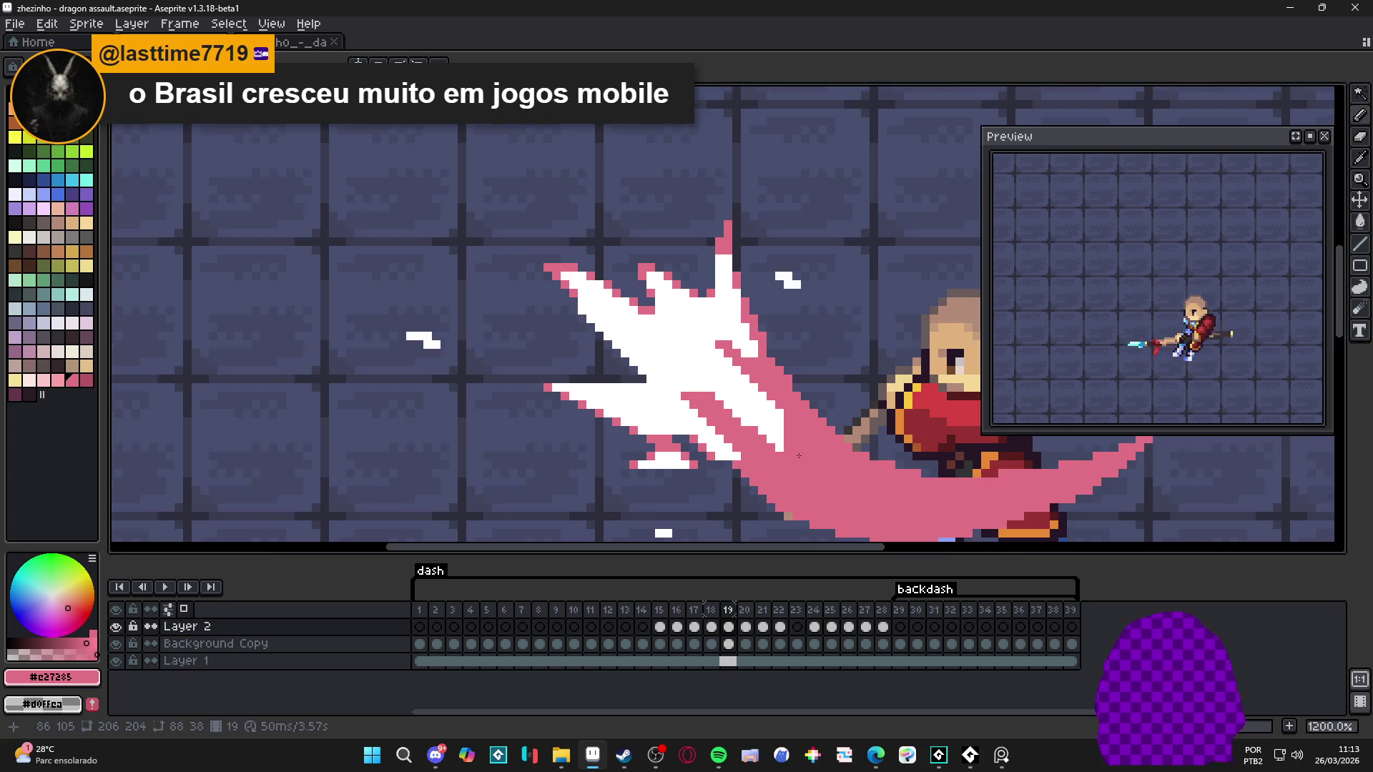
scroll(808, 466, down, 4)
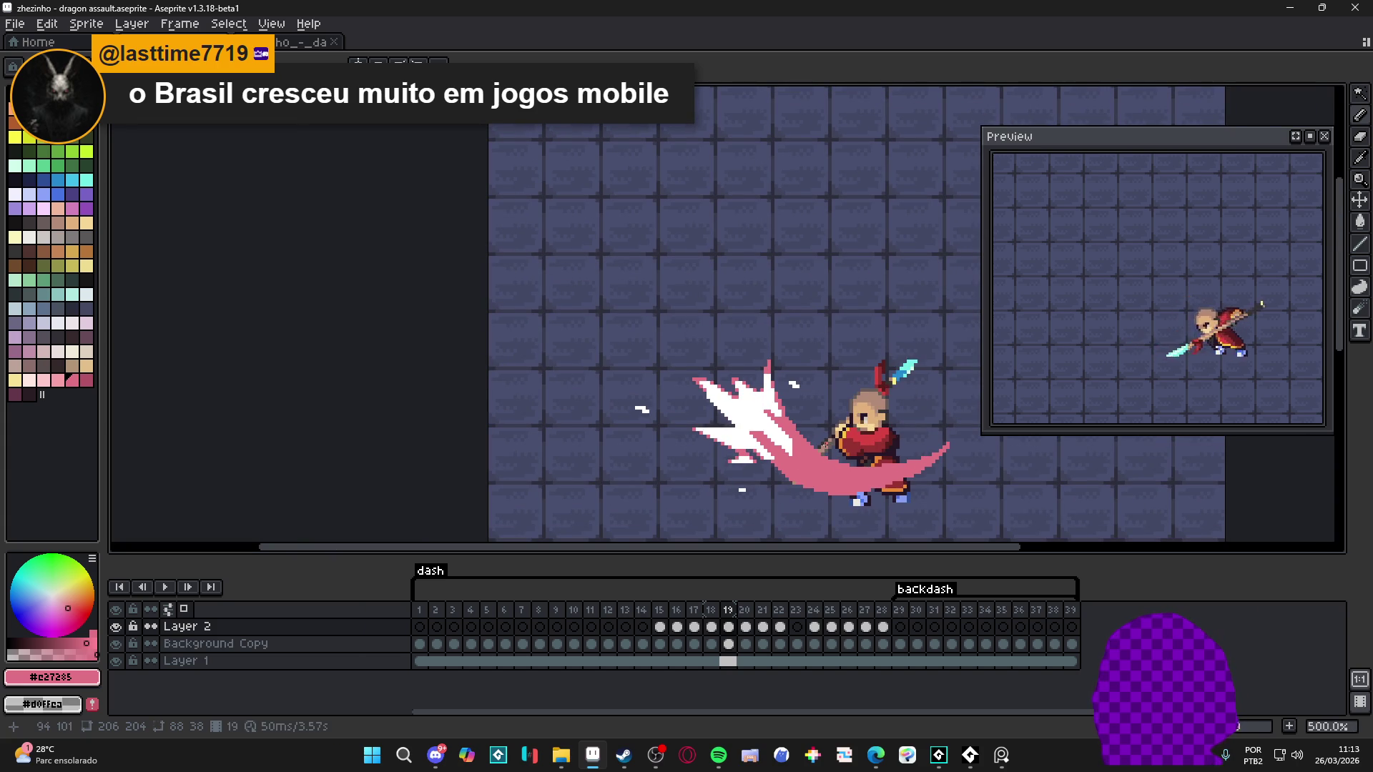
scroll(826, 445, up, 7)
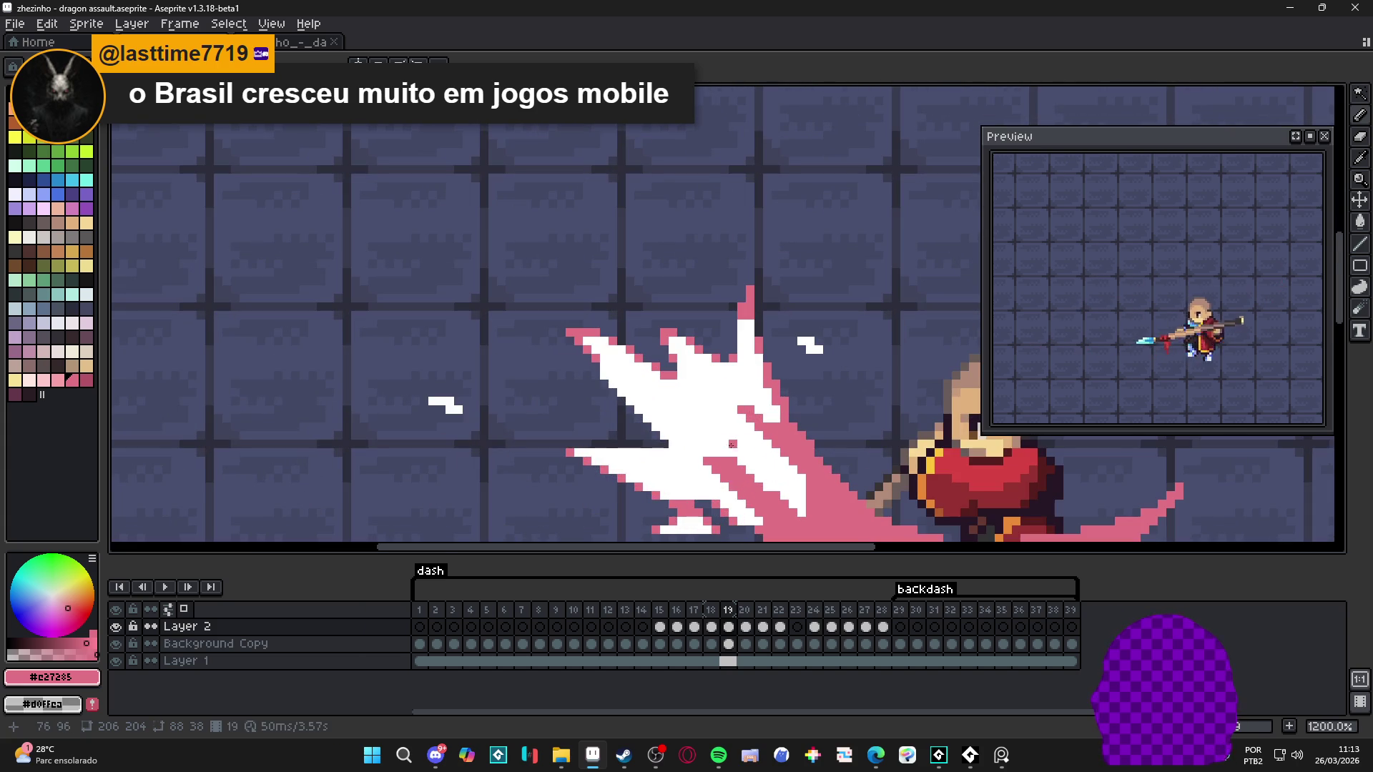
click(691, 455)
click(709, 455)
click(674, 438)
click(657, 437)
scroll(683, 449, down, 4)
scroll(672, 449, up, 2)
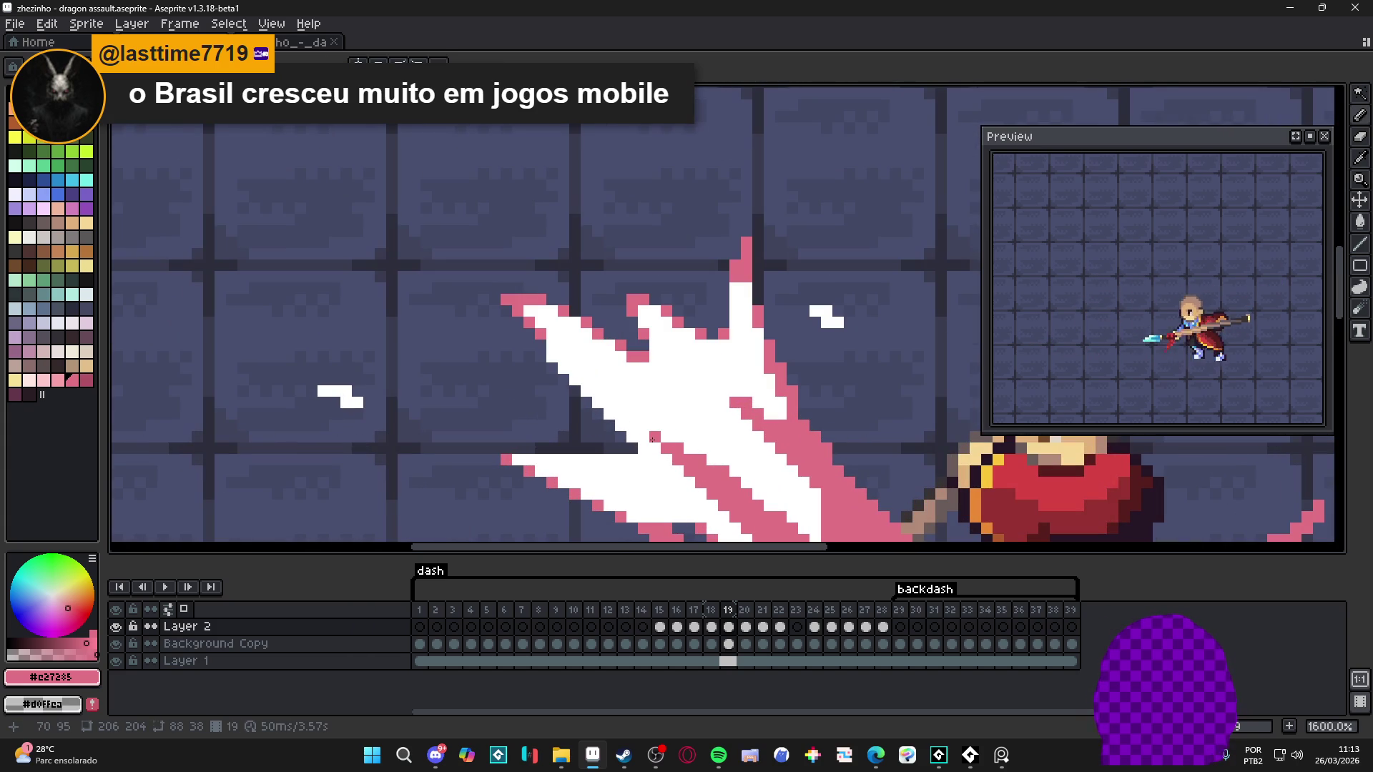
Step: Paint a white burst pixel and a whole row of white pixels pink
scroll(666, 449, down, 3)
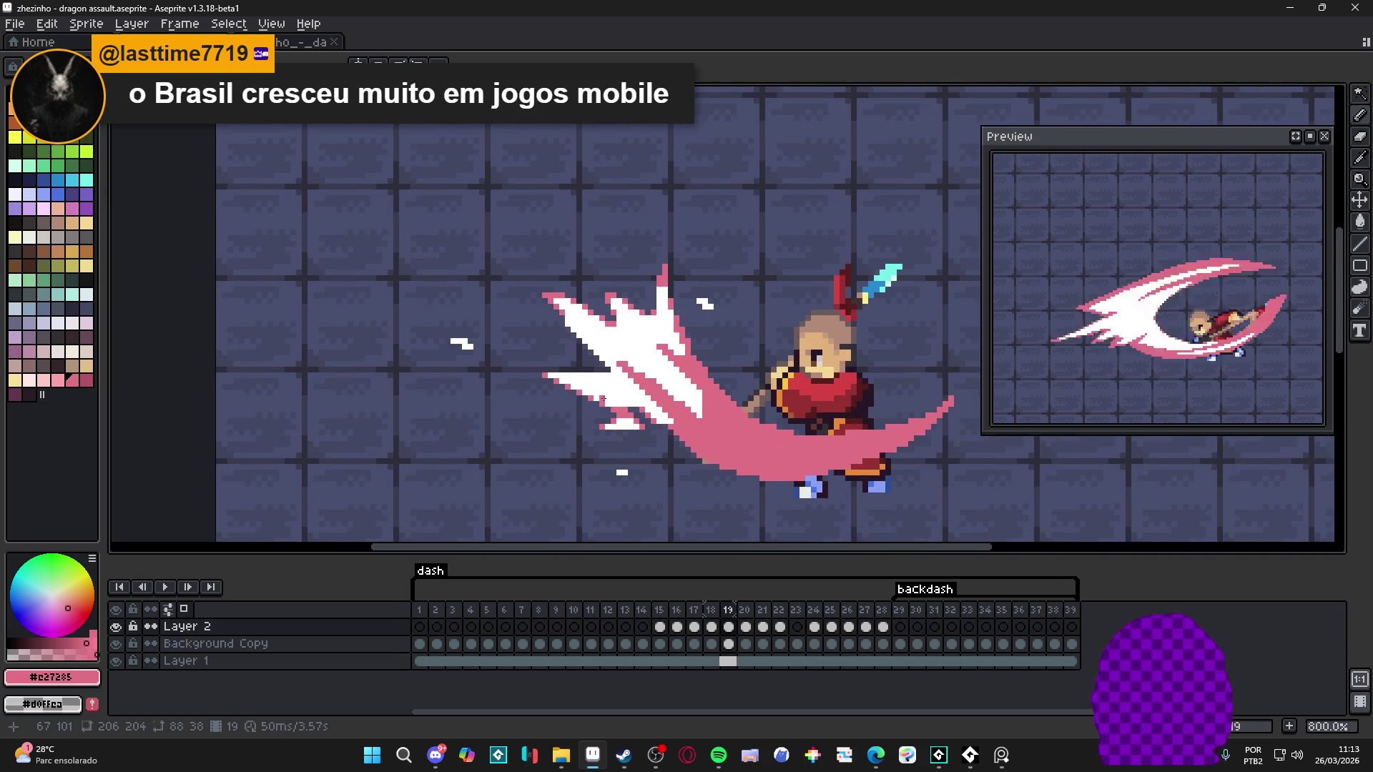
scroll(607, 398, up, 3)
scroll(629, 413, down, 3)
scroll(640, 413, down, 1)
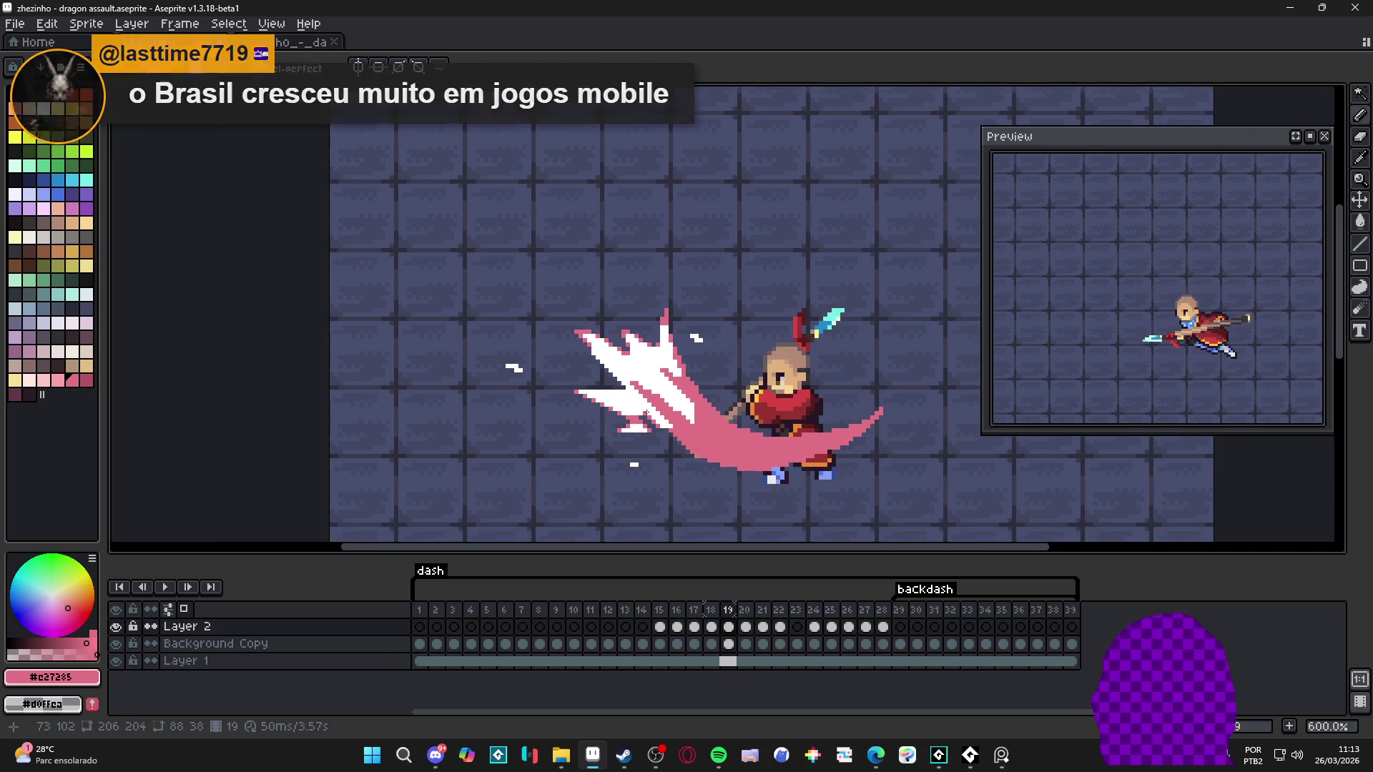
scroll(647, 408, up, 4)
scroll(674, 406, down, 3)
scroll(680, 408, up, 3)
scroll(693, 411, up, 2)
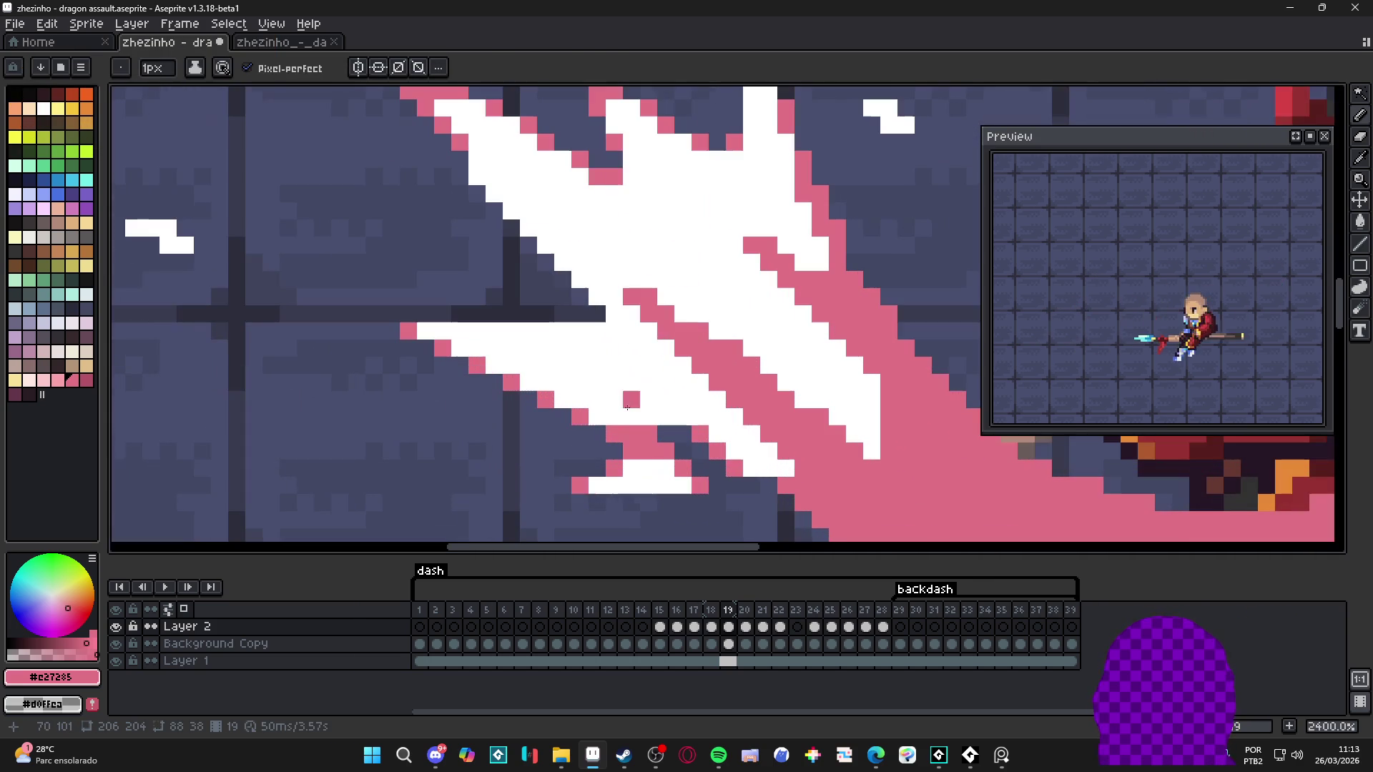
click(718, 415)
drag(562, 402, 726, 404)
Step: Add white pixels along the burst and extend its white streak leftward
scroll(730, 408, down, 3)
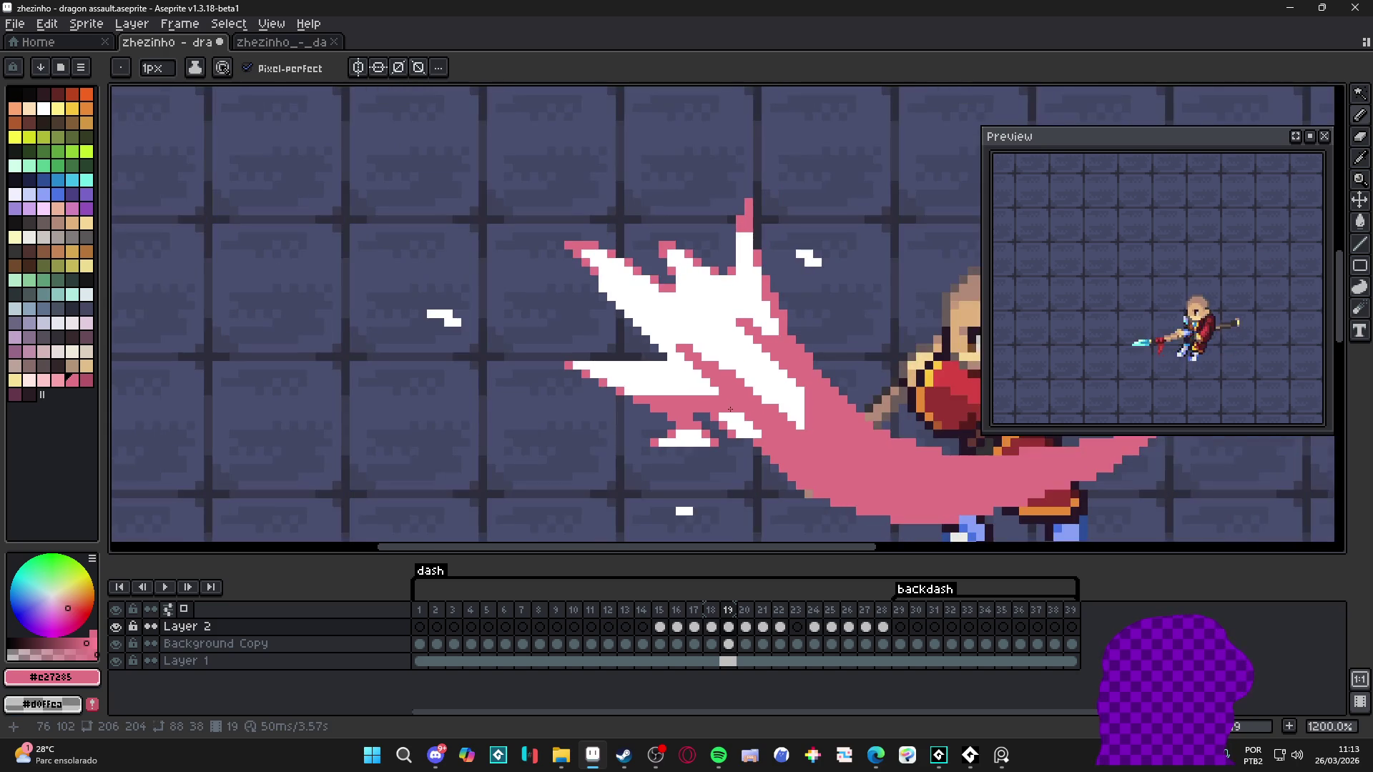
scroll(726, 394, right, 2)
scroll(726, 393, down, 1)
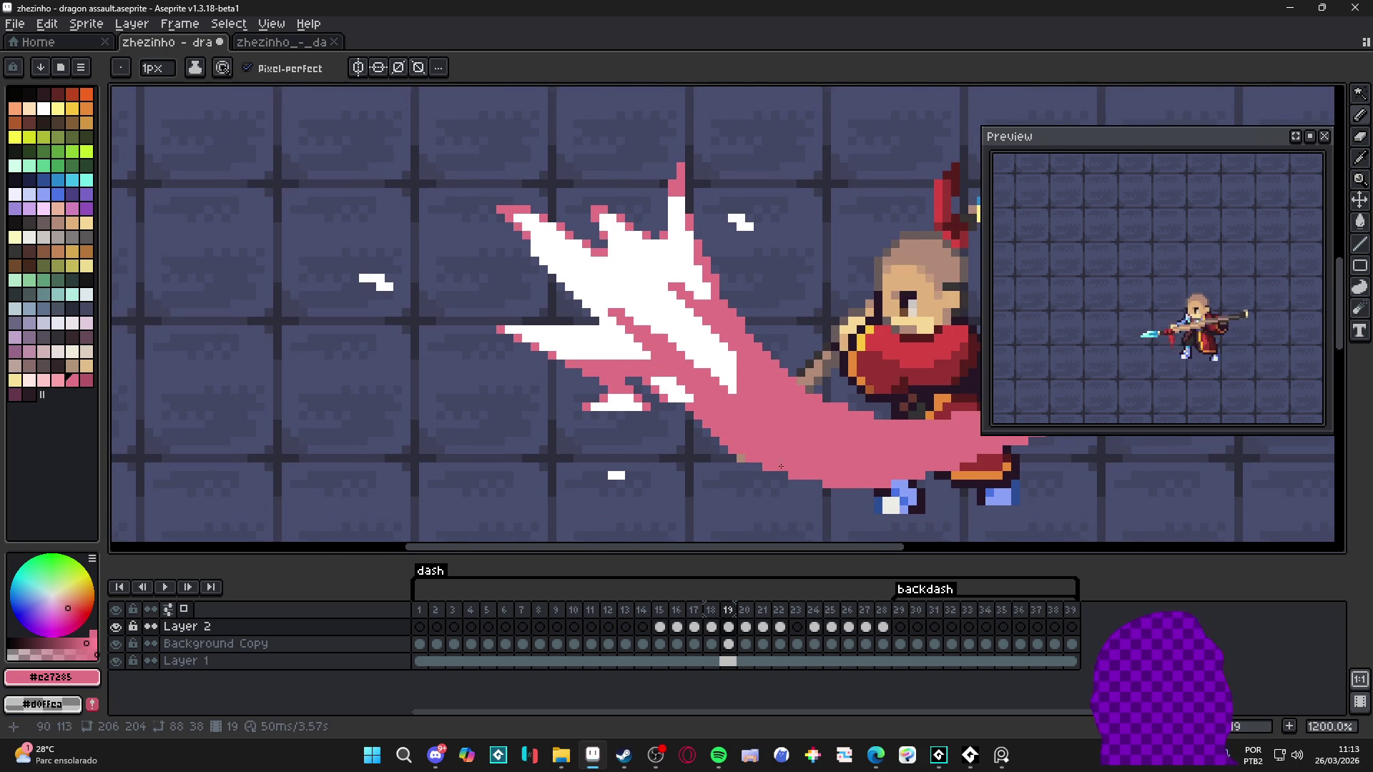
scroll(651, 351, up, 3)
alt+click(668, 400)
click(624, 378)
click(658, 378)
click(607, 369)
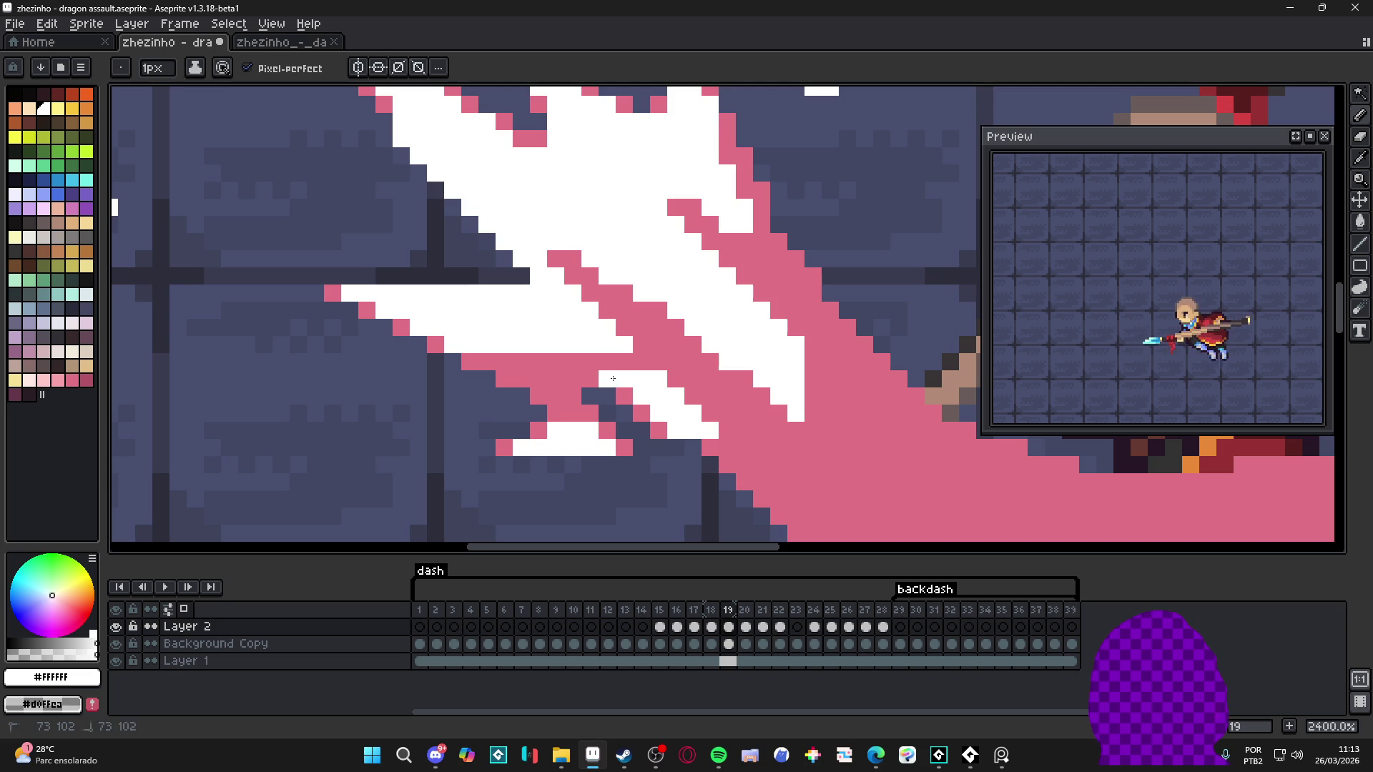
click(592, 367)
drag(617, 368, 580, 356)
scroll(610, 383, down, 5)
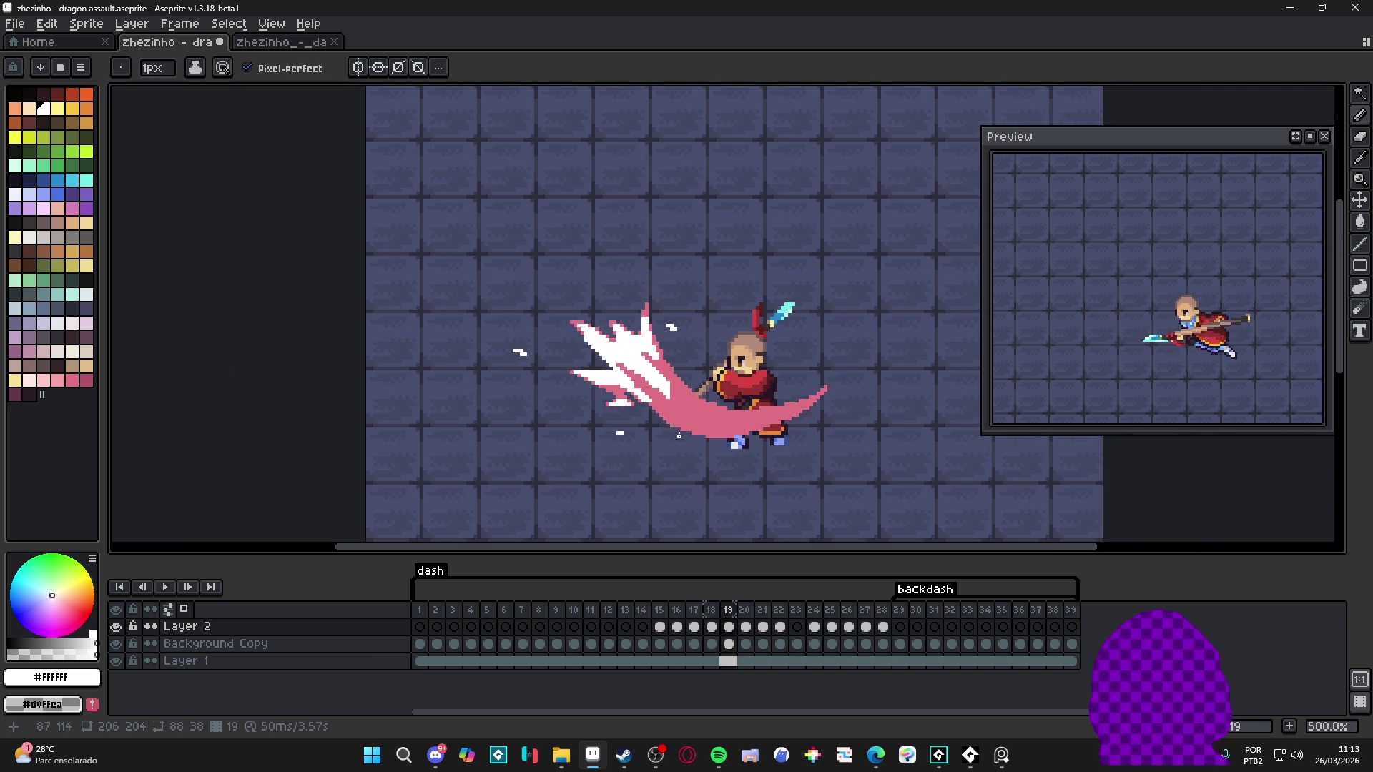
scroll(662, 384, up, 3)
Step: Eyedrop white from the slash and draw a white diagonal line inside it
key(alt)
scroll(662, 379, down, 3)
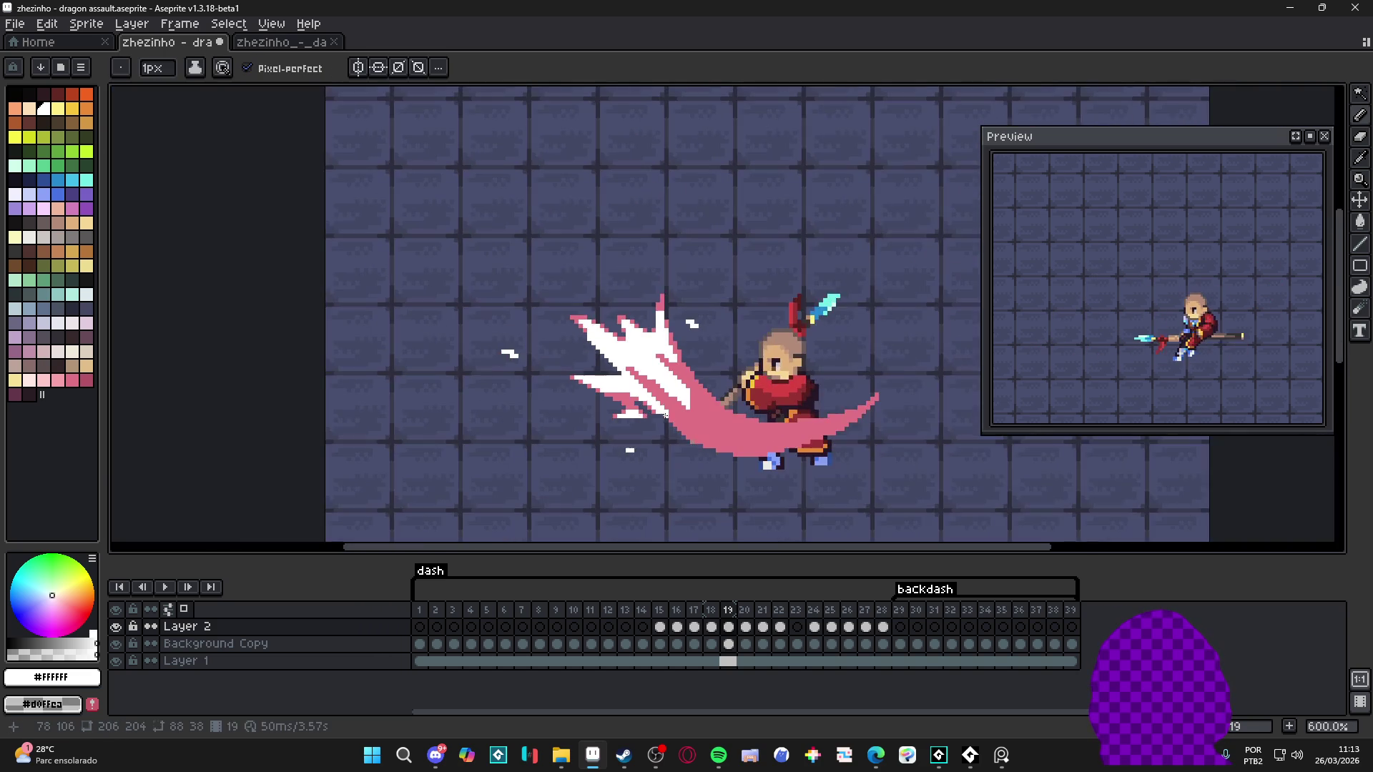
scroll(655, 368, up, 3)
alt+click(654, 365)
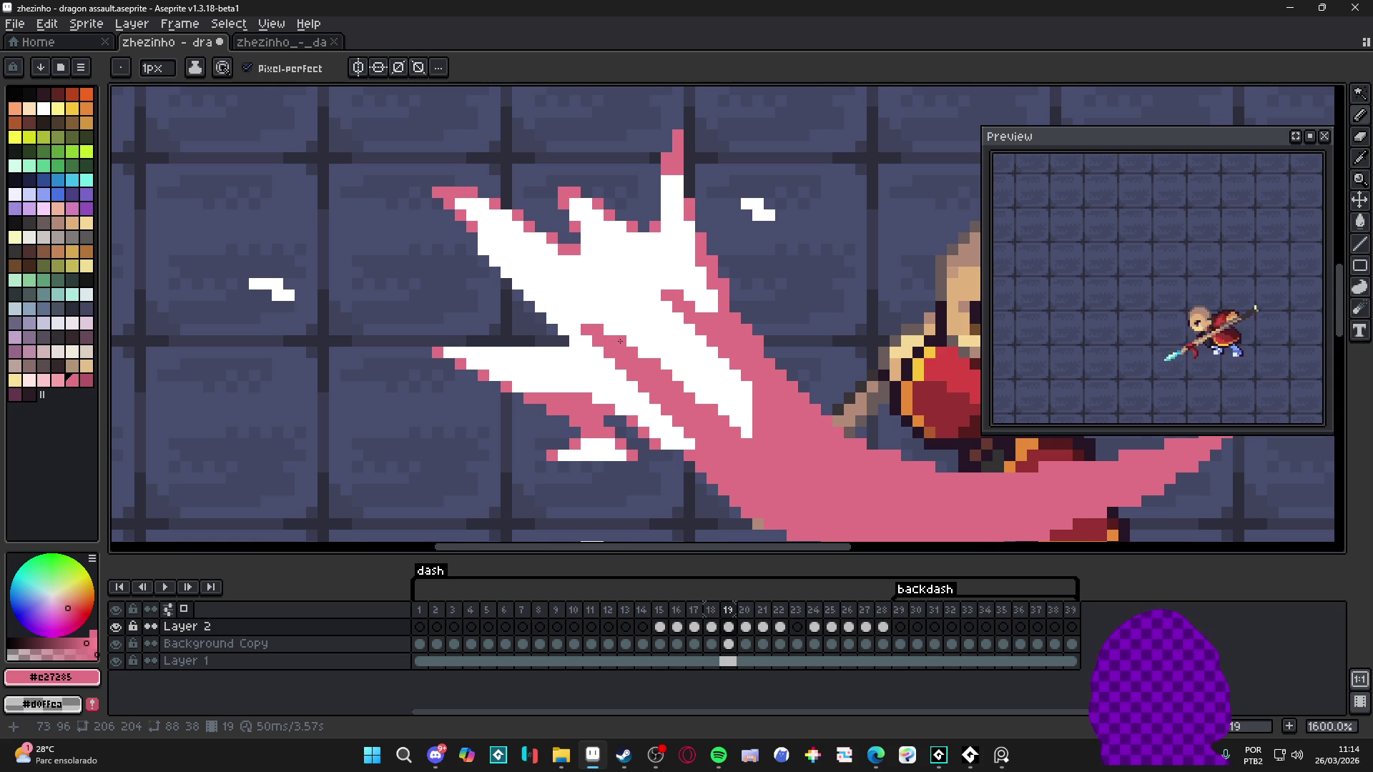
scroll(618, 341, down, 3)
scroll(665, 351, up, 3)
alt+click(680, 356)
drag(680, 356, 729, 409)
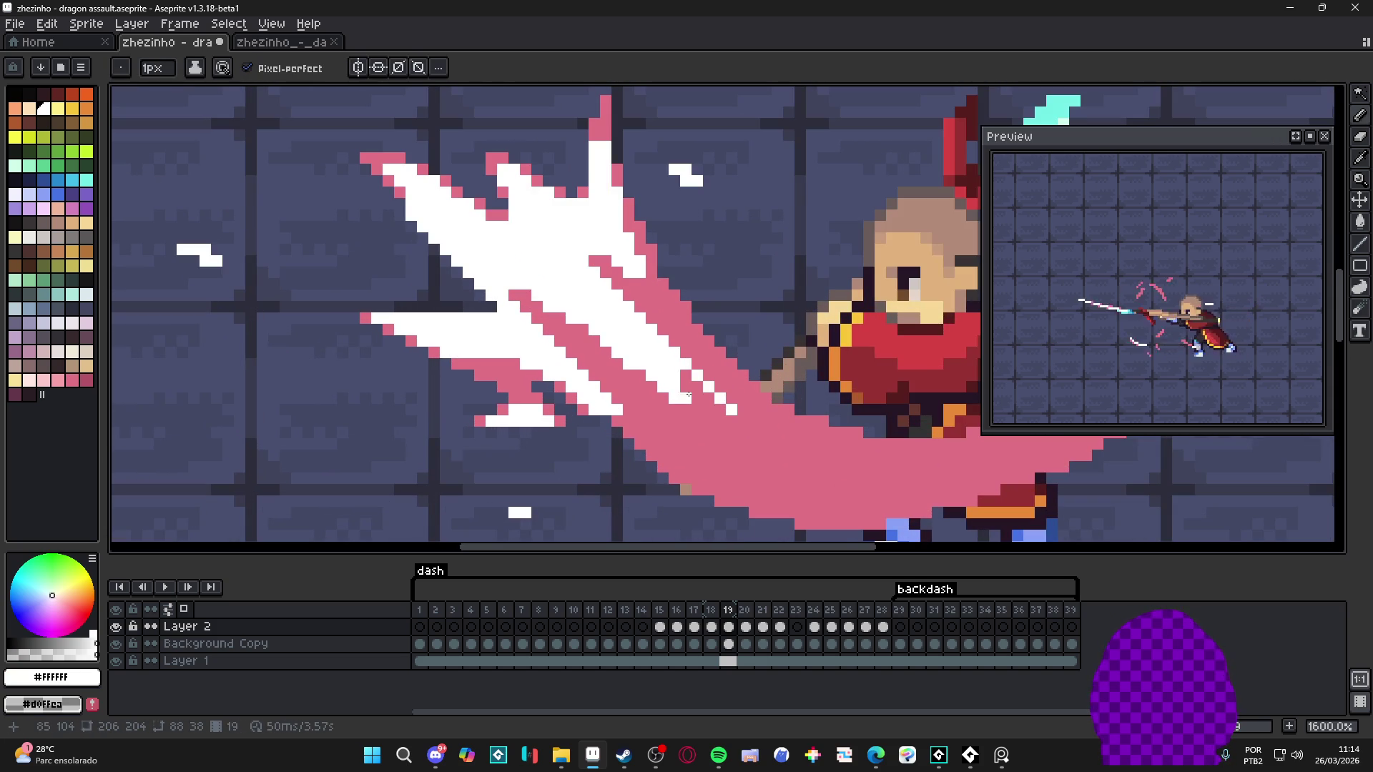
Step: Place one more white pixel on the slash and save the sprite
click(685, 372)
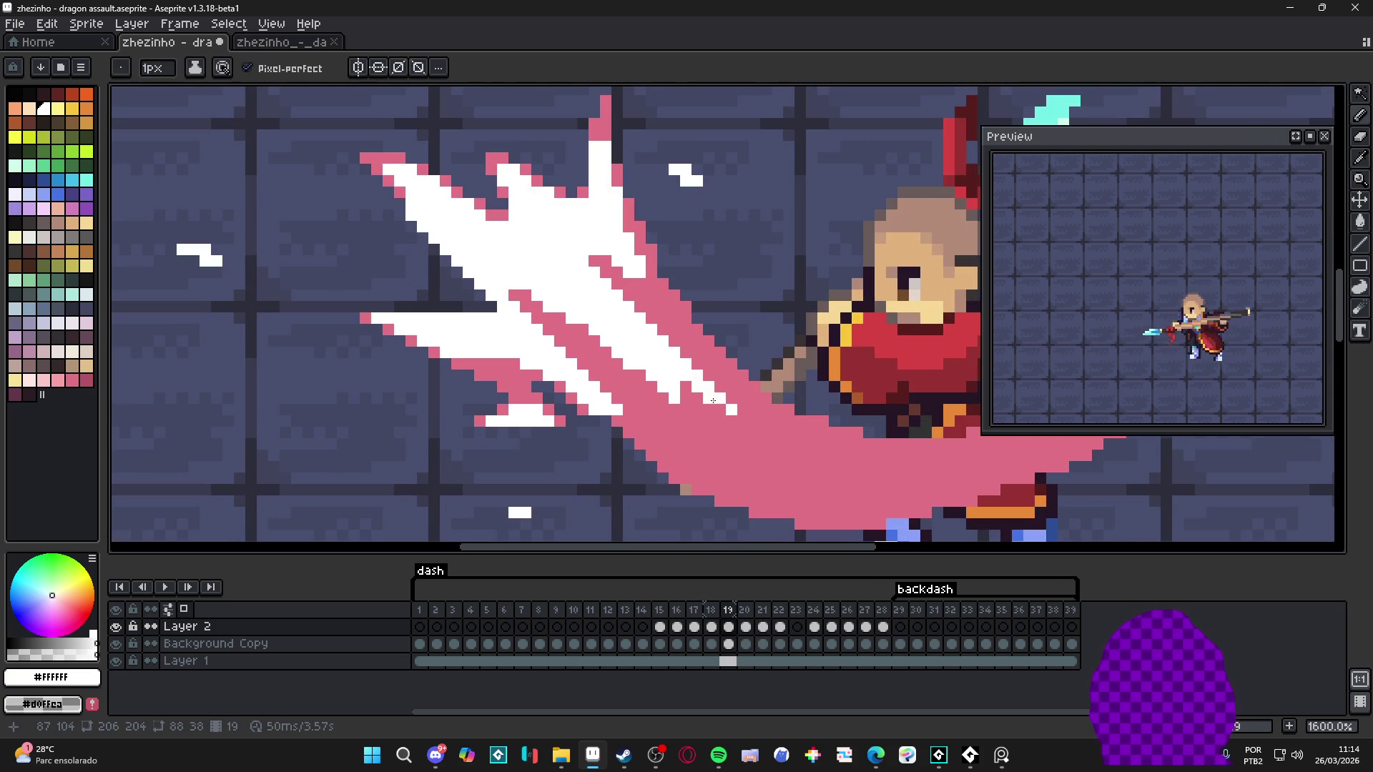
scroll(713, 401, down, 4)
scroll(710, 412, down, 1)
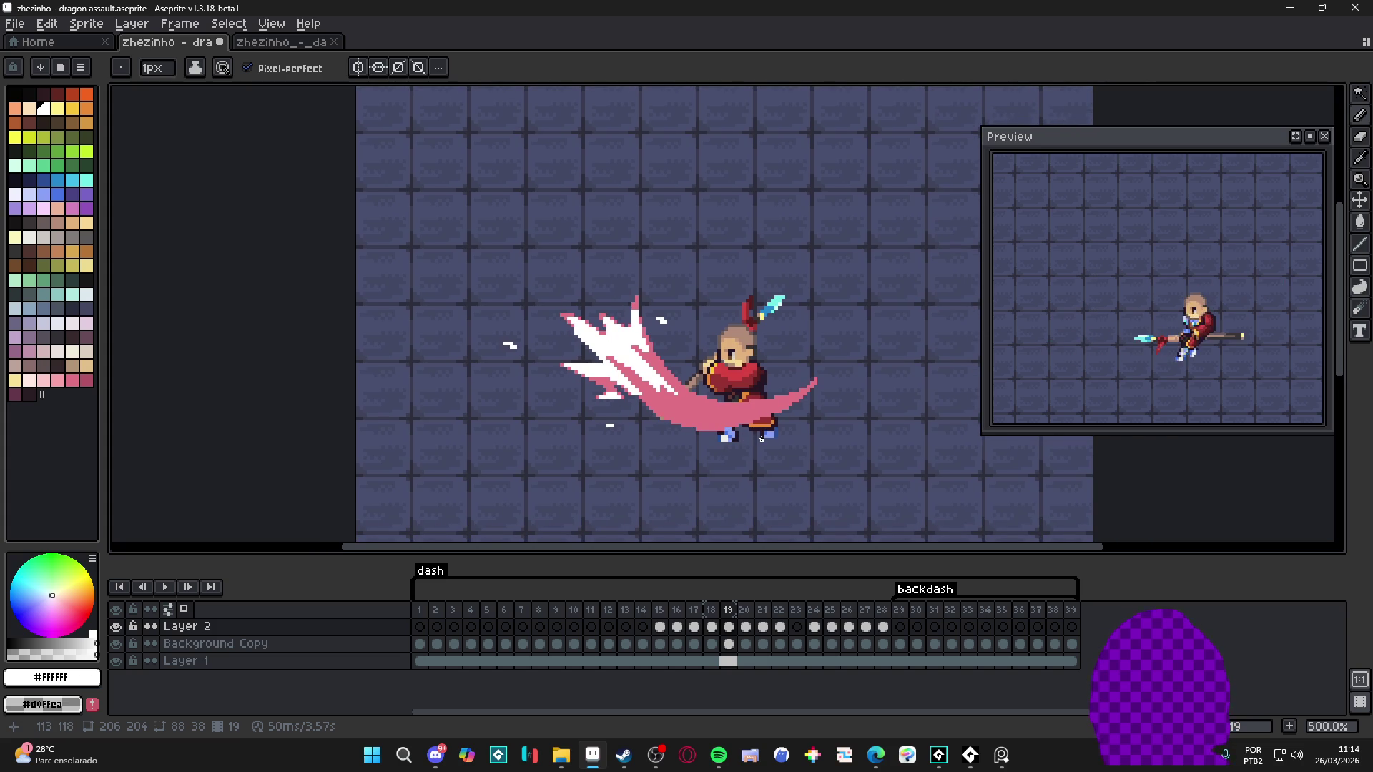
scroll(761, 439, down, 3)
scroll(745, 432, up, 3)
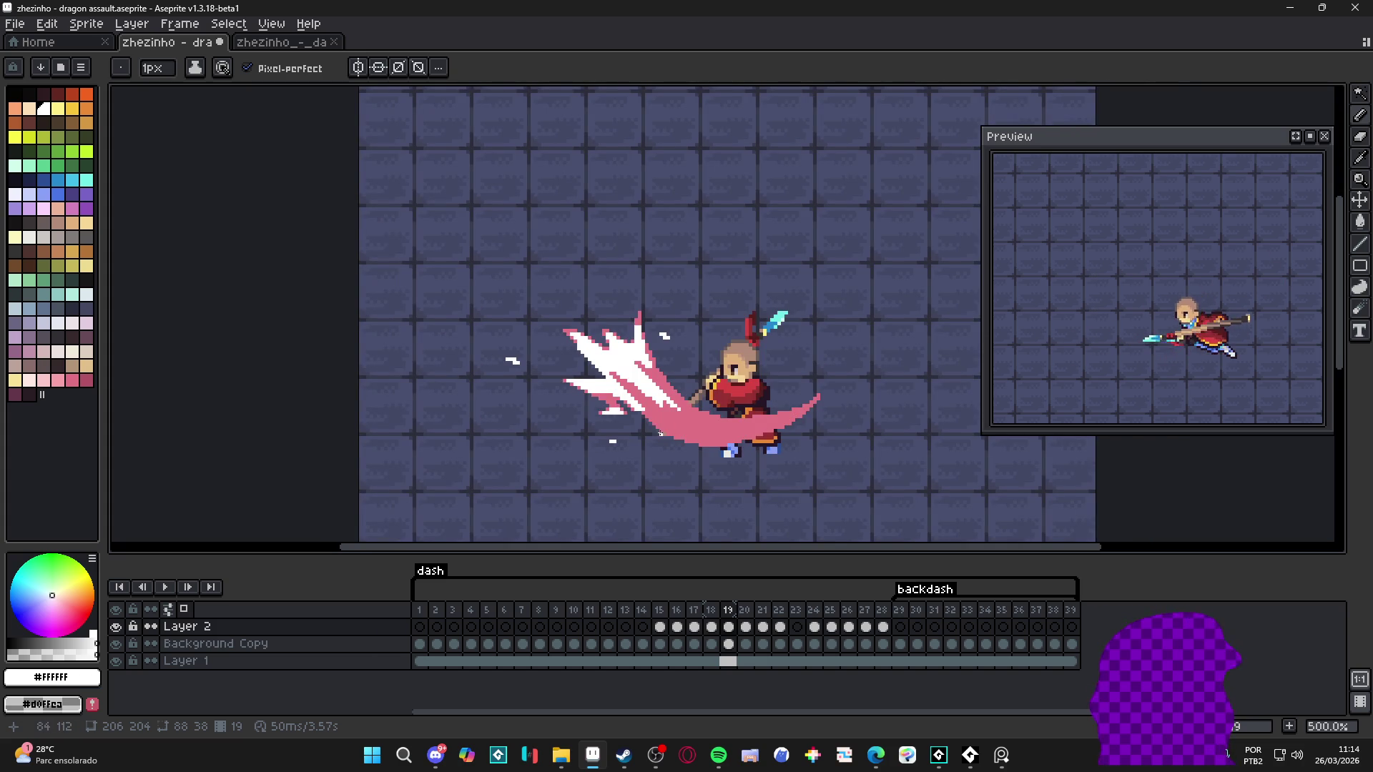
scroll(663, 431, up, 1)
key(ctrl+s)
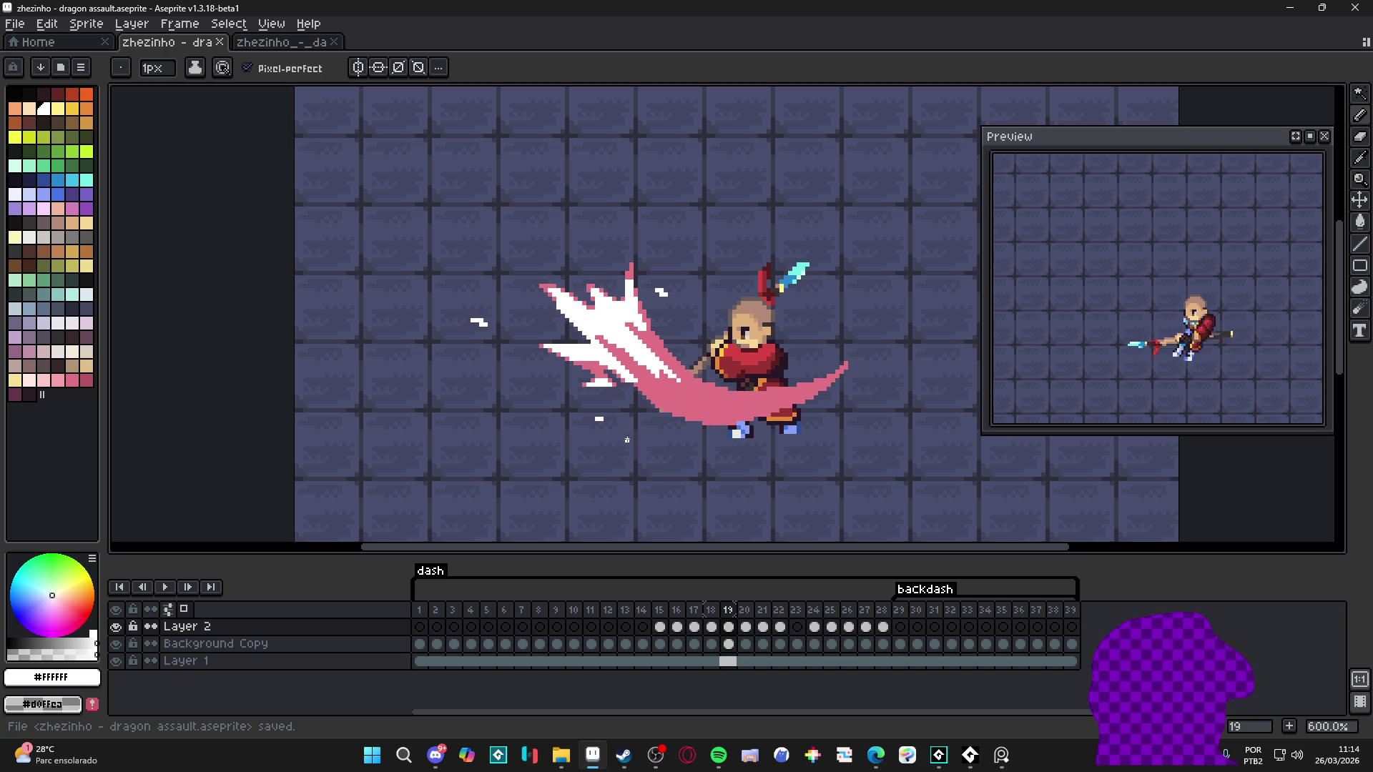
Step: Paint two white pixels onto the slash and re-sample its pink and white
scroll(649, 370, up, 2)
scroll(595, 352, up, 2)
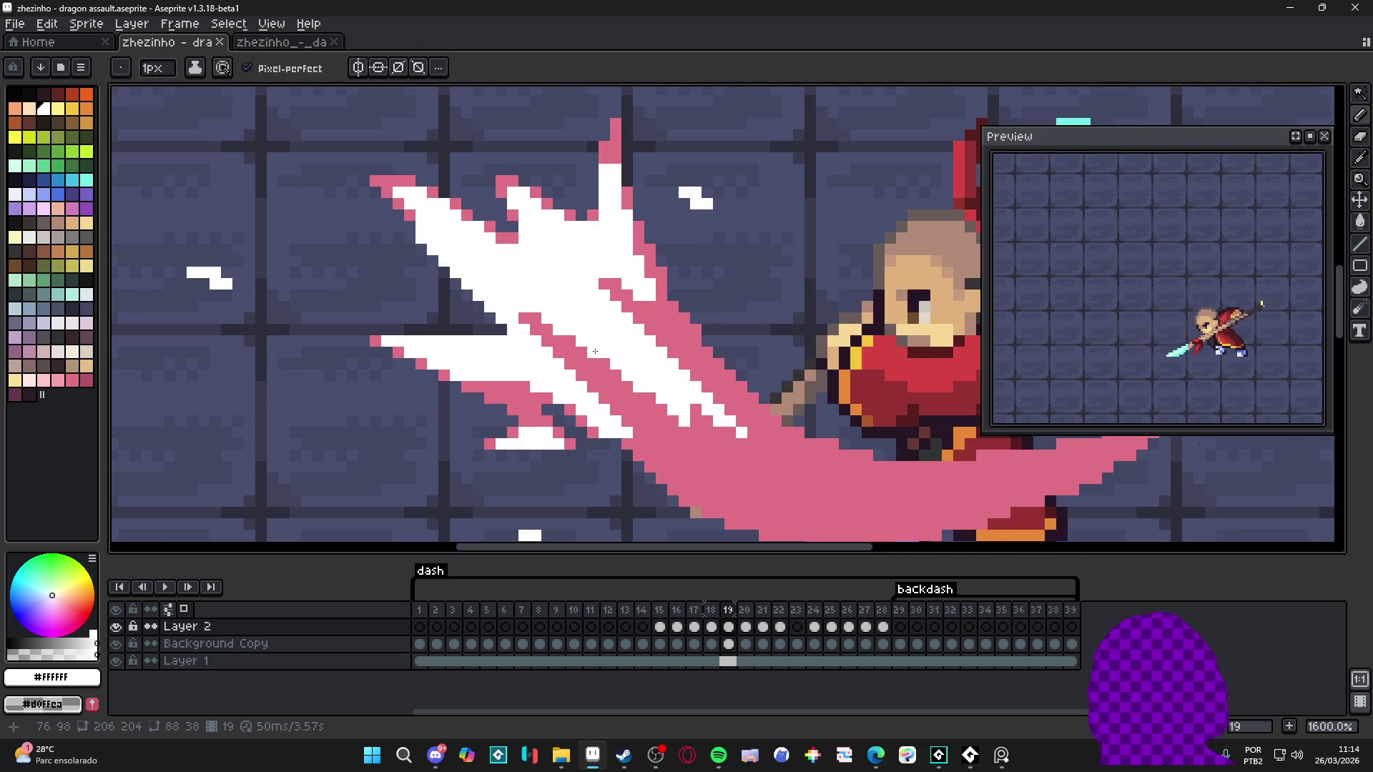
click(661, 410)
click(650, 397)
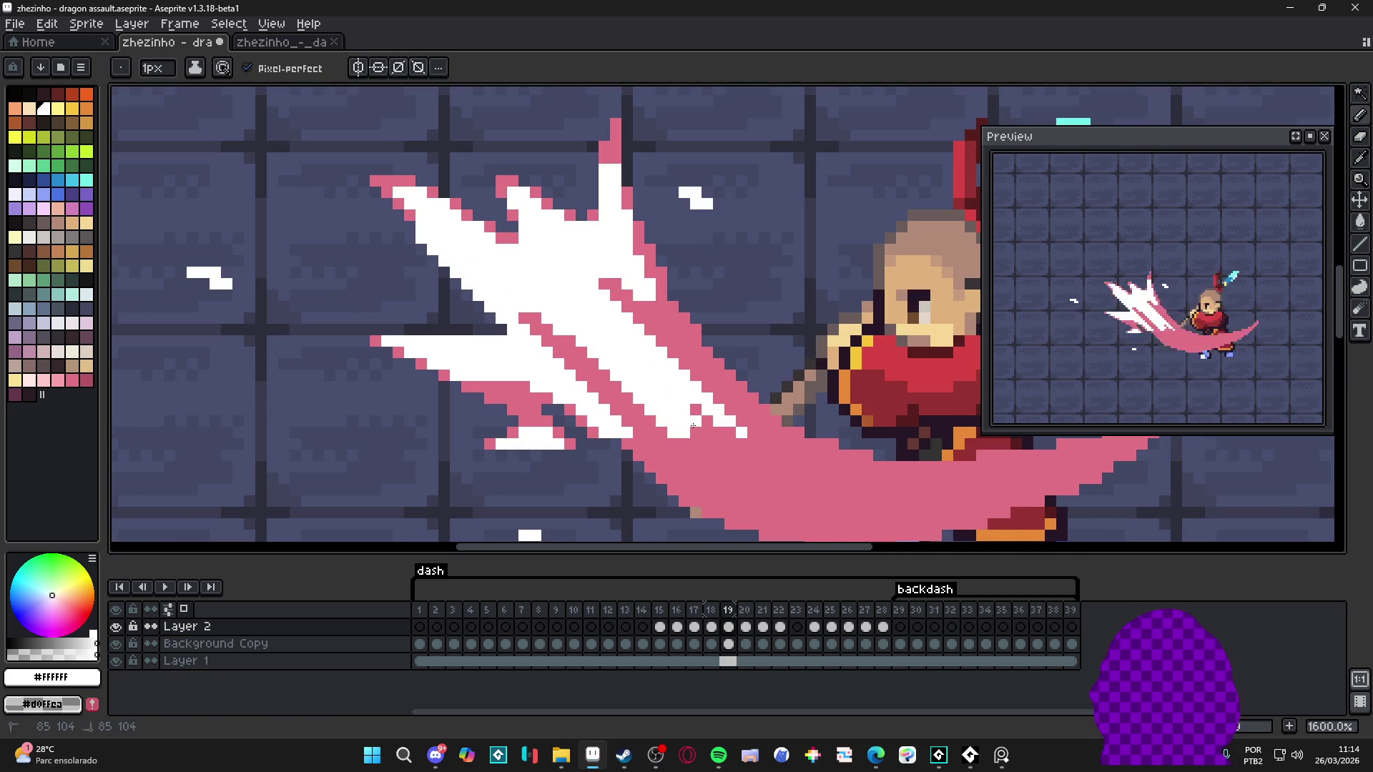
scroll(676, 417, down, 3)
scroll(626, 388, up, 3)
alt+click(622, 388)
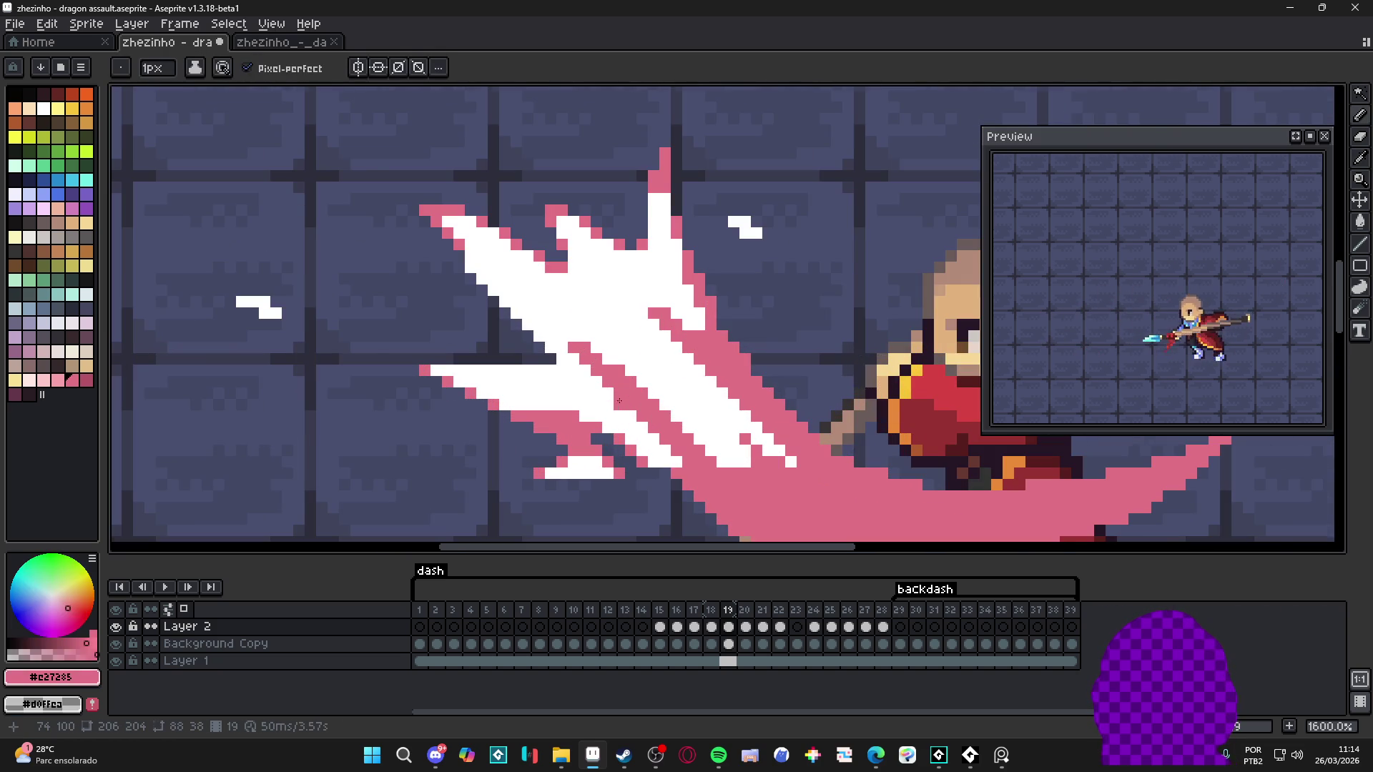
scroll(621, 388, down, 3)
scroll(597, 374, up, 3)
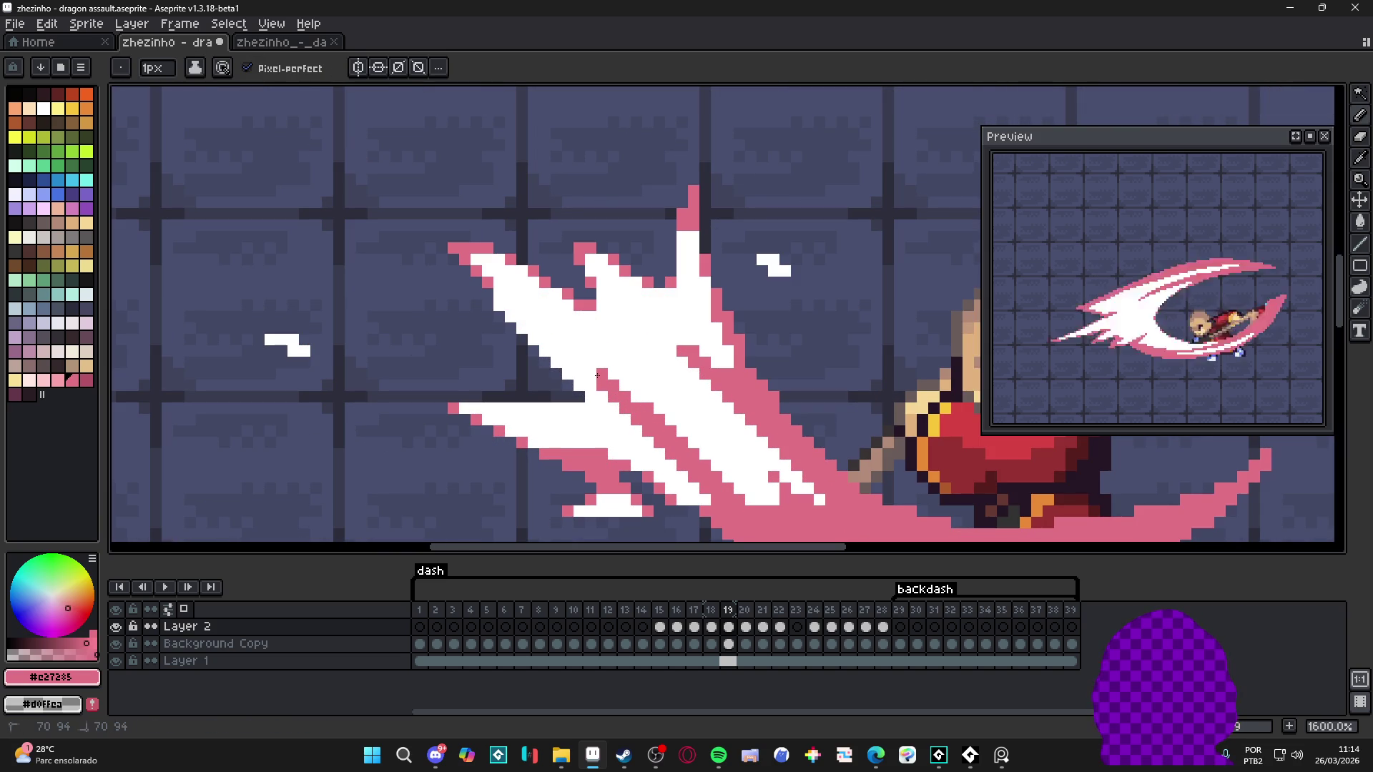
scroll(593, 374, down, 3)
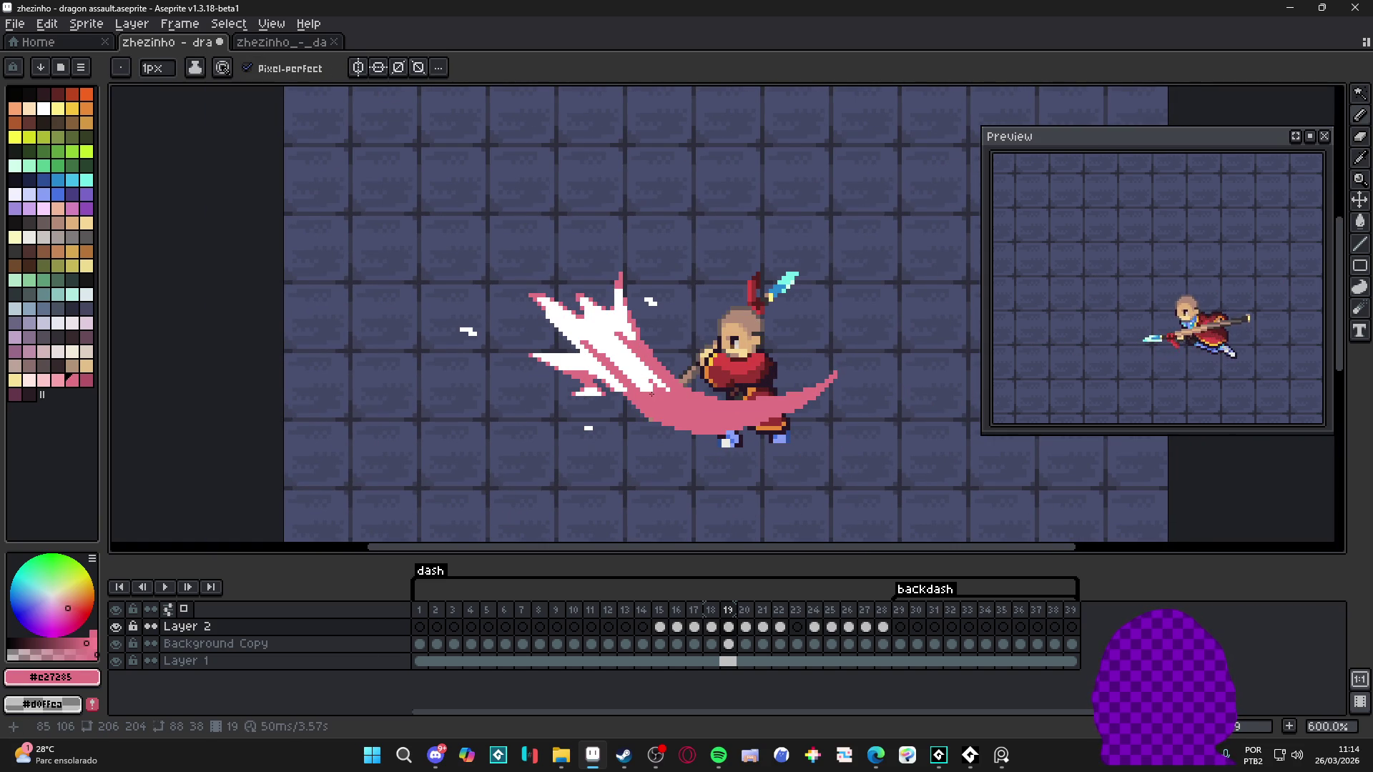
scroll(682, 406, up, 3)
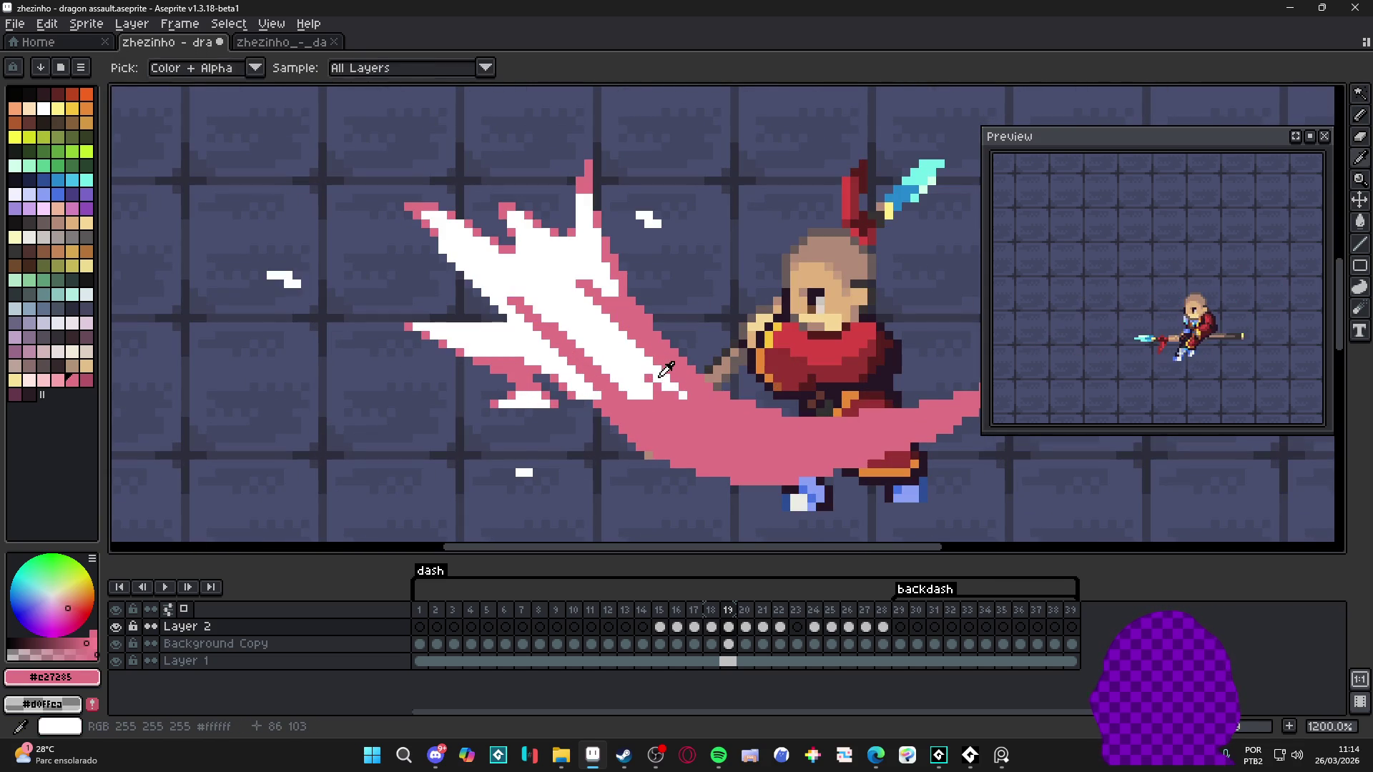
alt+click(689, 397)
Step: Draw a 1px white streak along the pink slash, then go to frame 20
scroll(690, 403, down, 4)
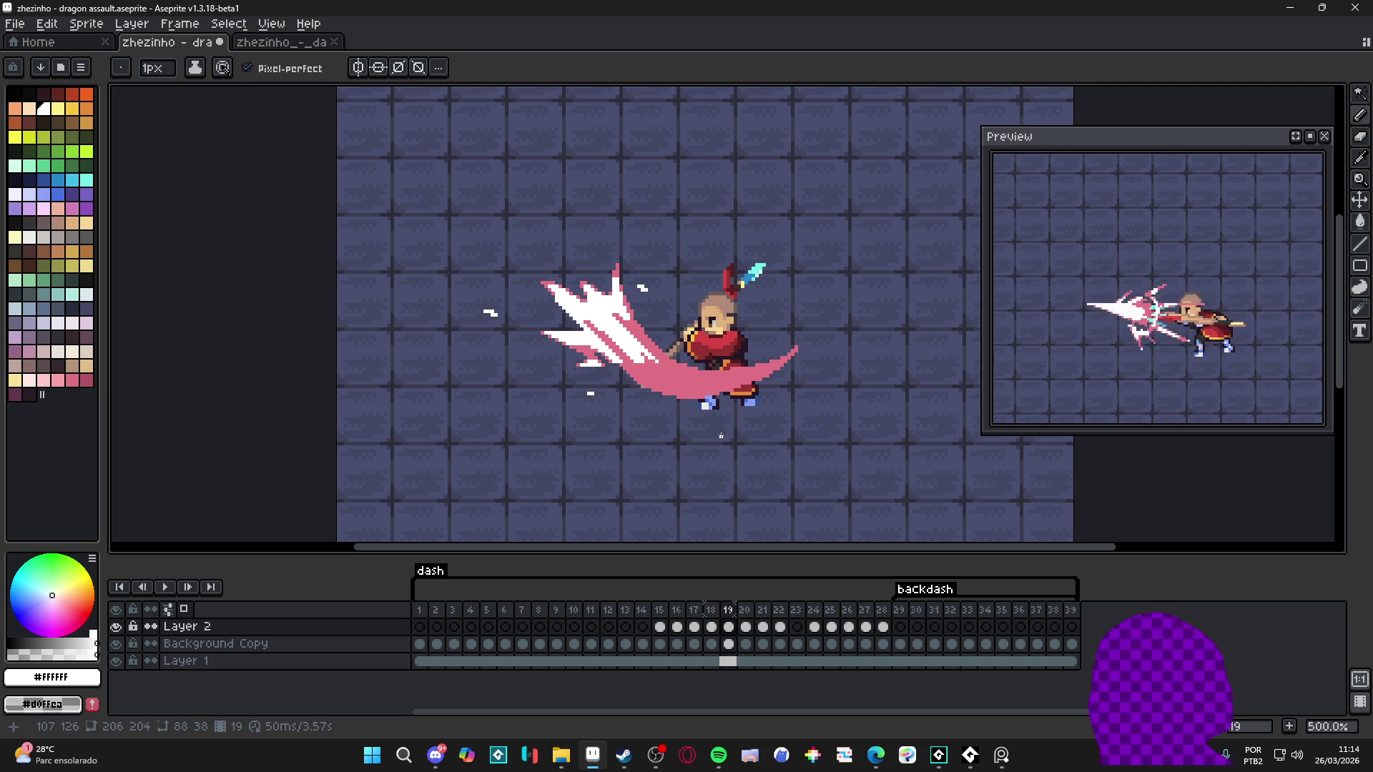
scroll(673, 438, down, 2)
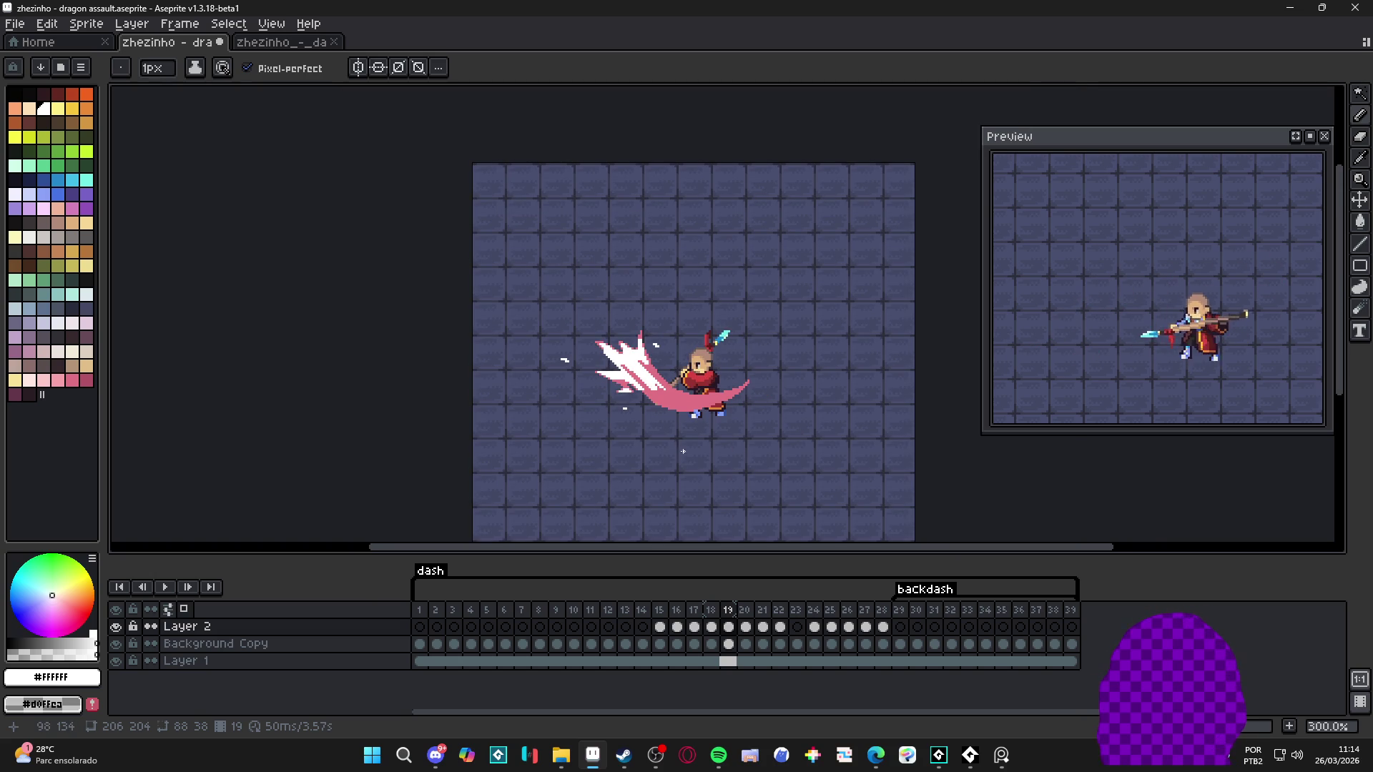
scroll(690, 425, up, 6)
scroll(643, 386, down, 4)
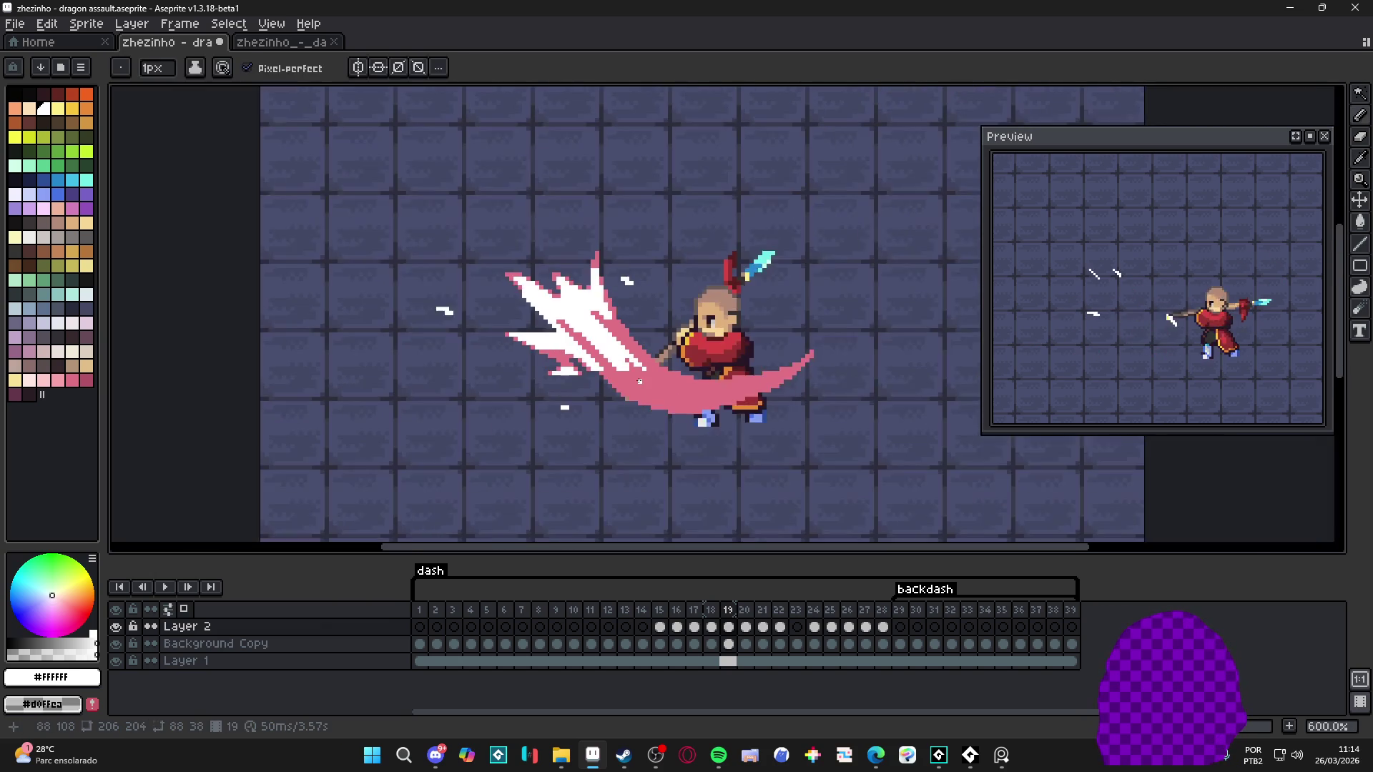
scroll(621, 366, up, 2)
key(plus)
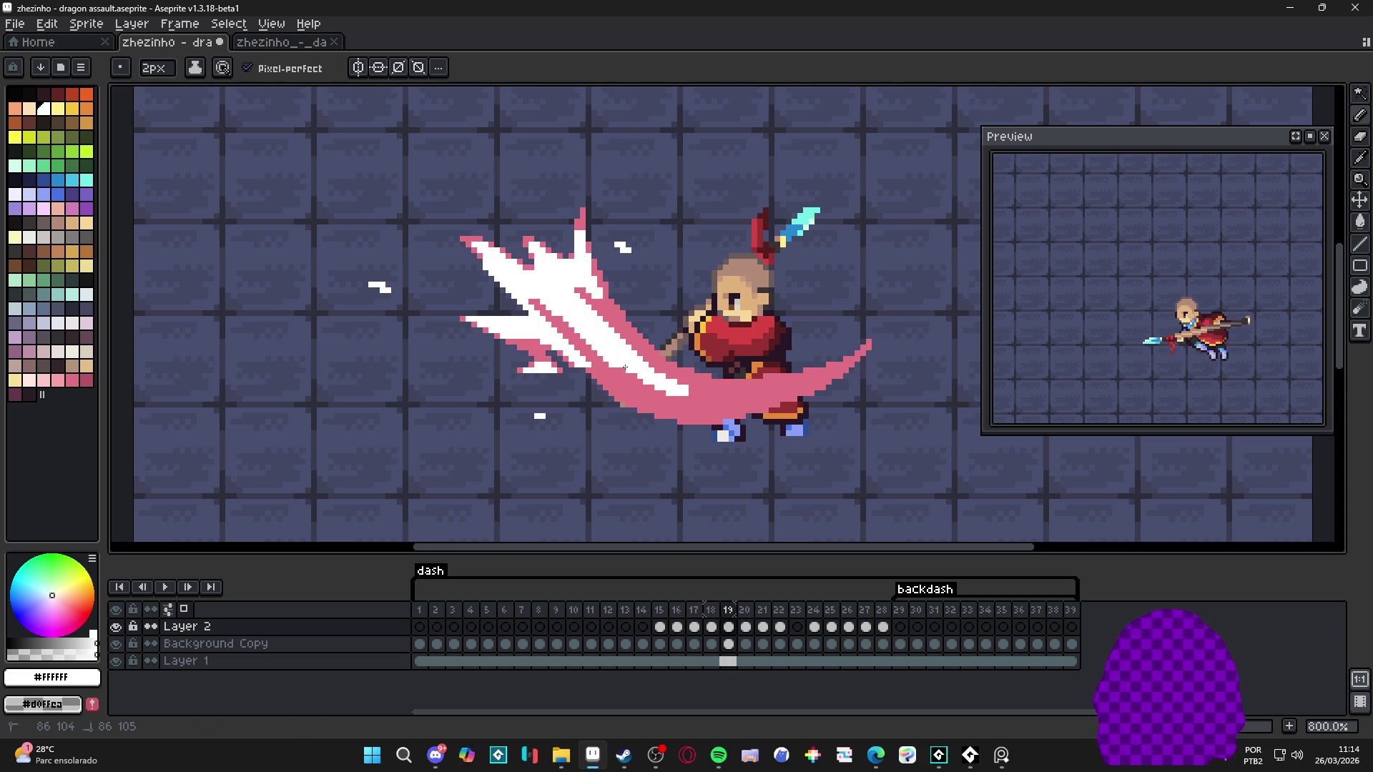
key(minus)
drag(678, 391, 738, 387)
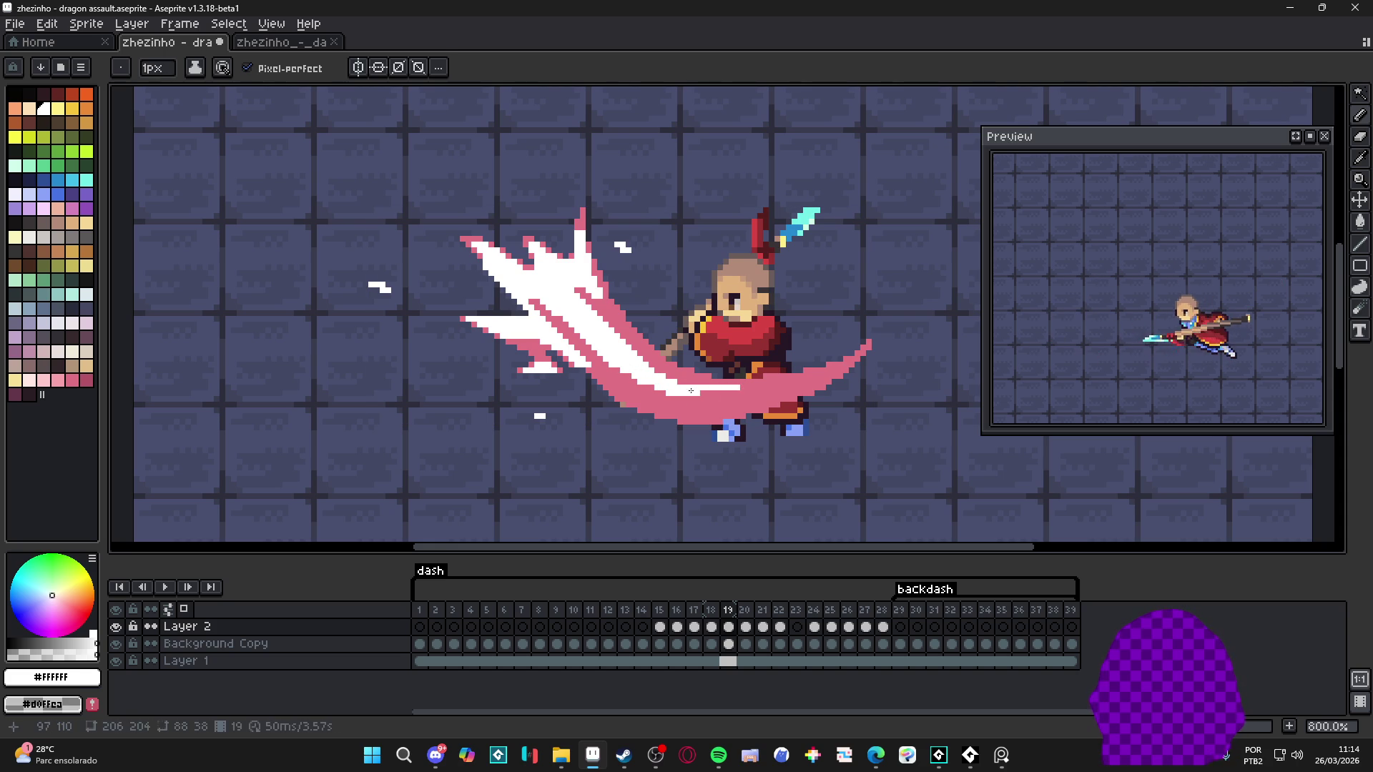
scroll(719, 394, down, 3)
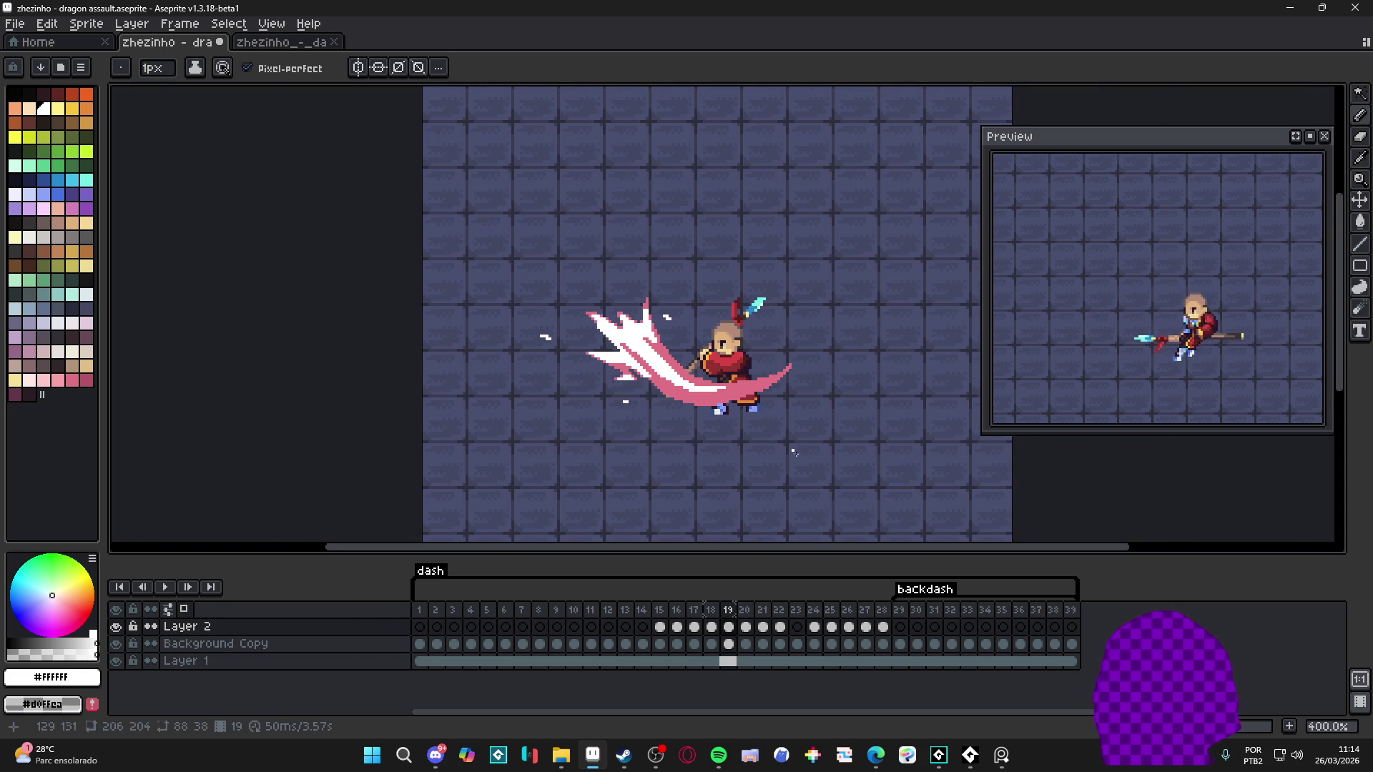
click(745, 627)
Step: Pick the slash pink from frame 19, return to frame 20 and save
click(728, 628)
scroll(672, 400, up, 2)
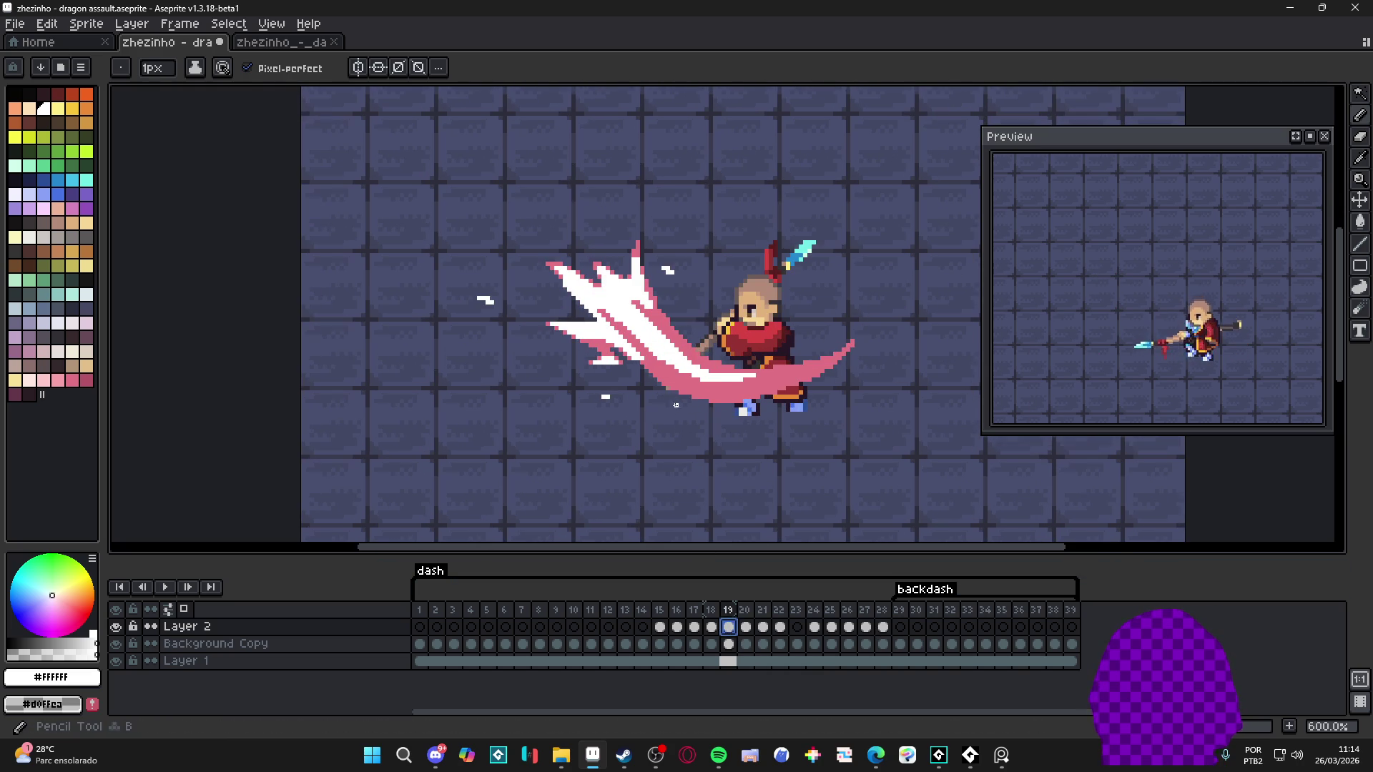
alt+click(705, 386)
key(period)
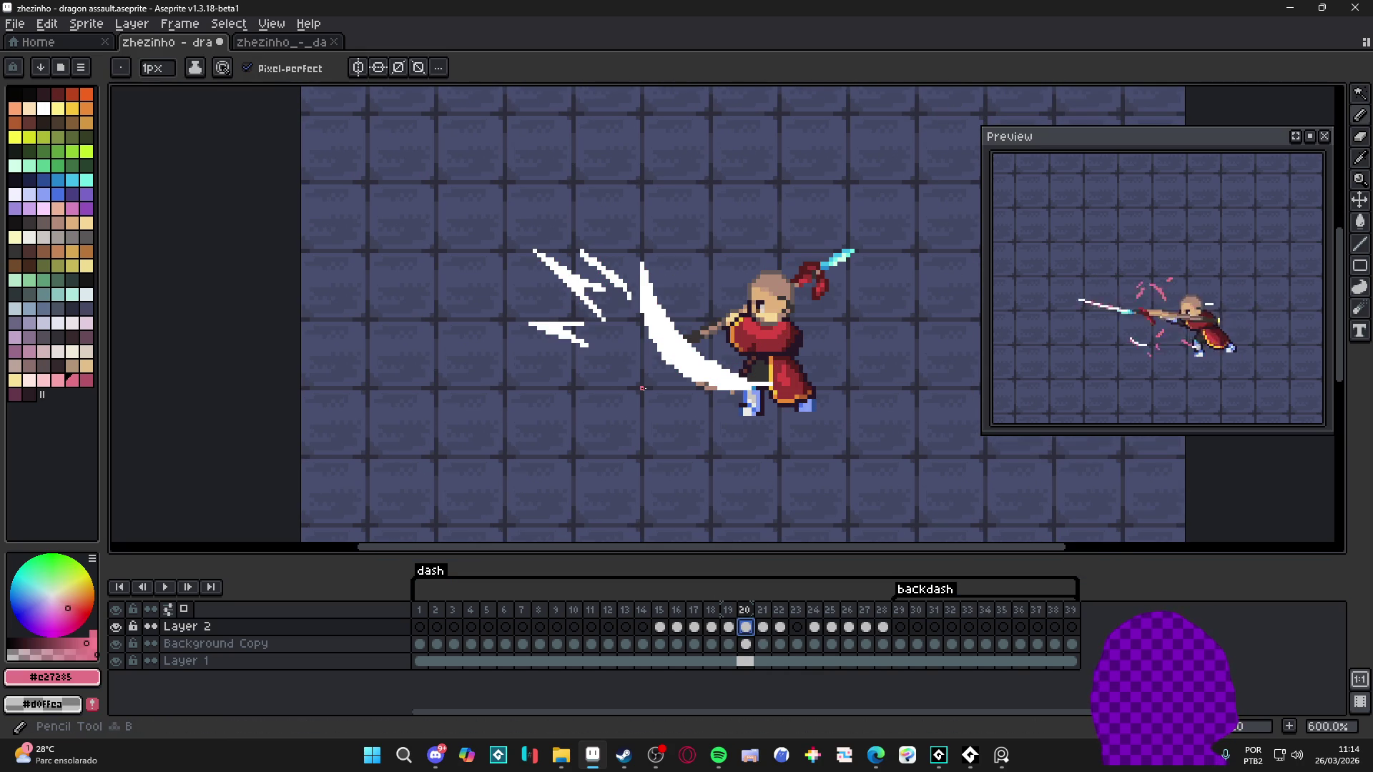
key(ctrl+s)
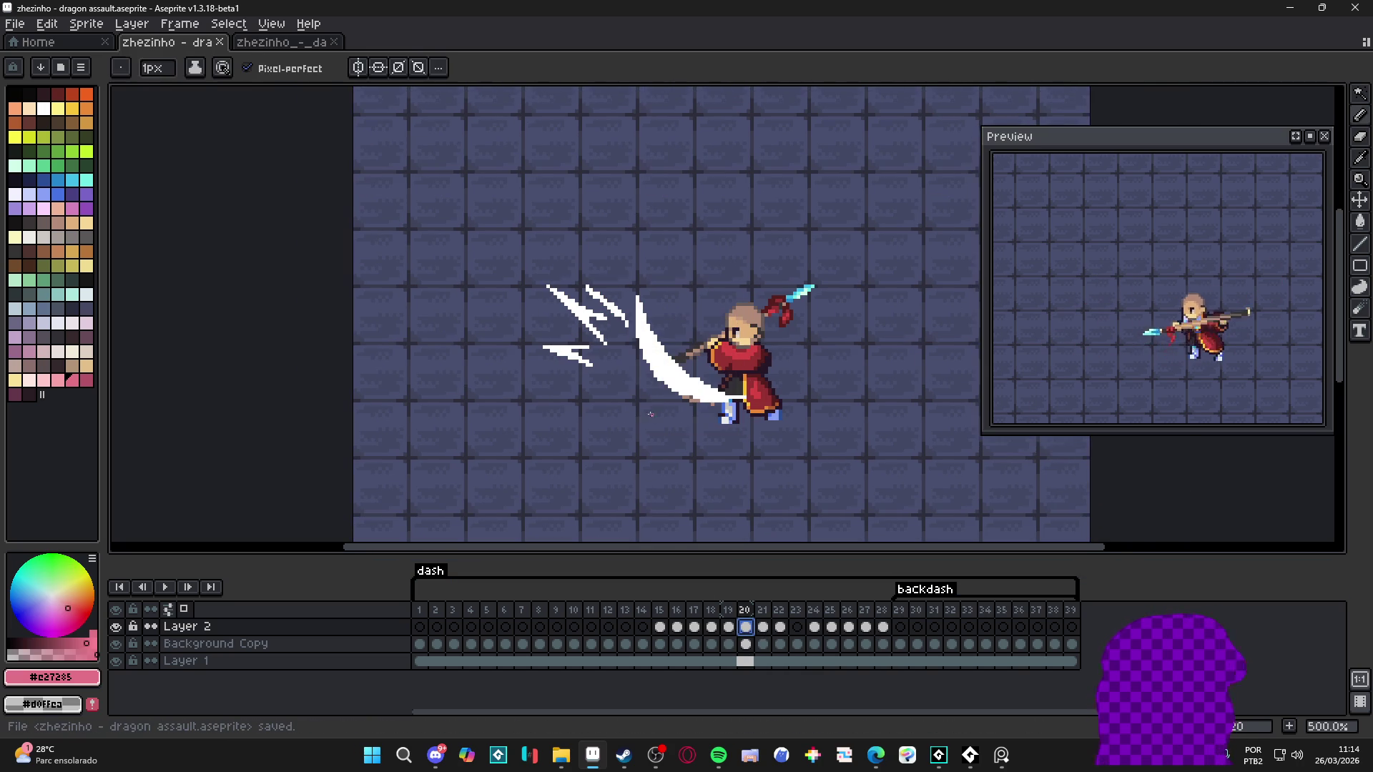
drag(668, 407, 708, 376)
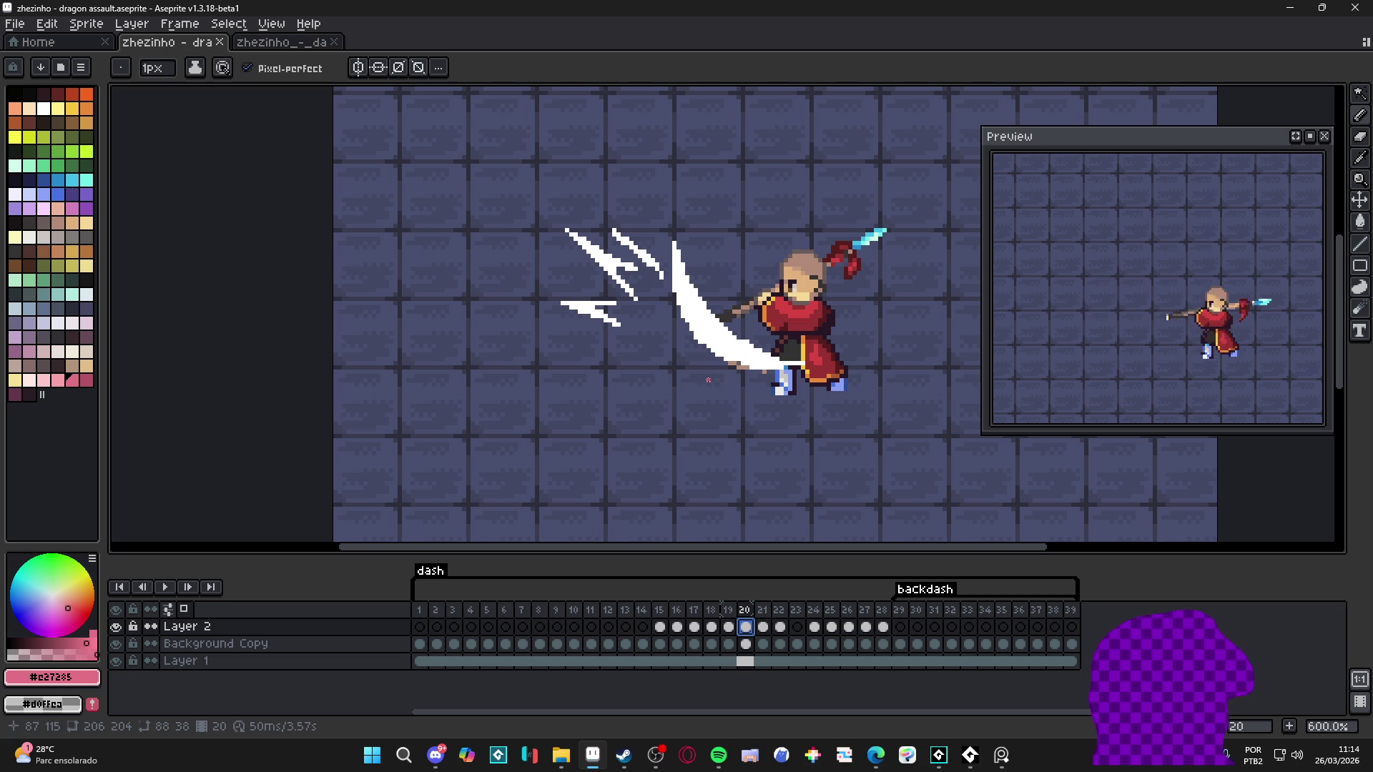
scroll(730, 385, up, 1)
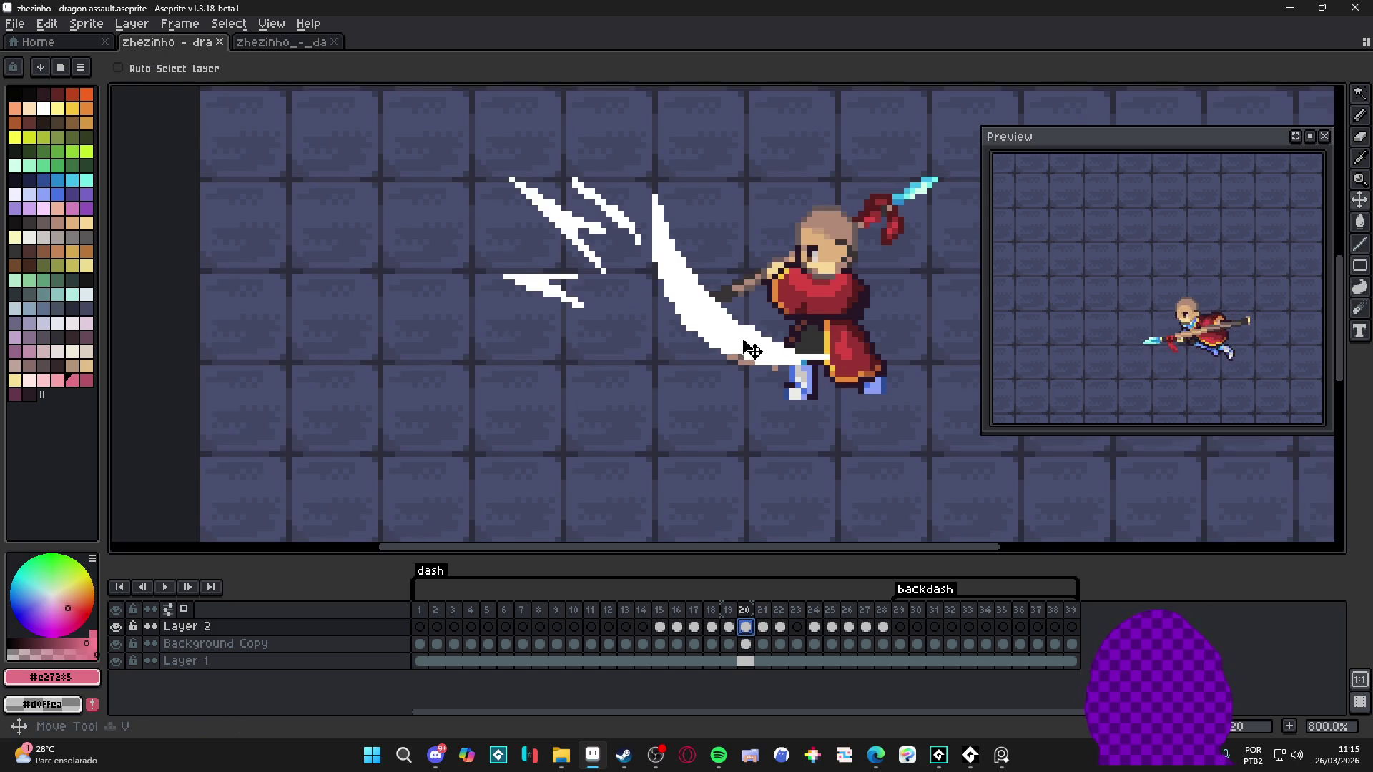
Step: Select frame 20's white crescent slash and repaint it pink with pencil and fill
key(w)
click(740, 346)
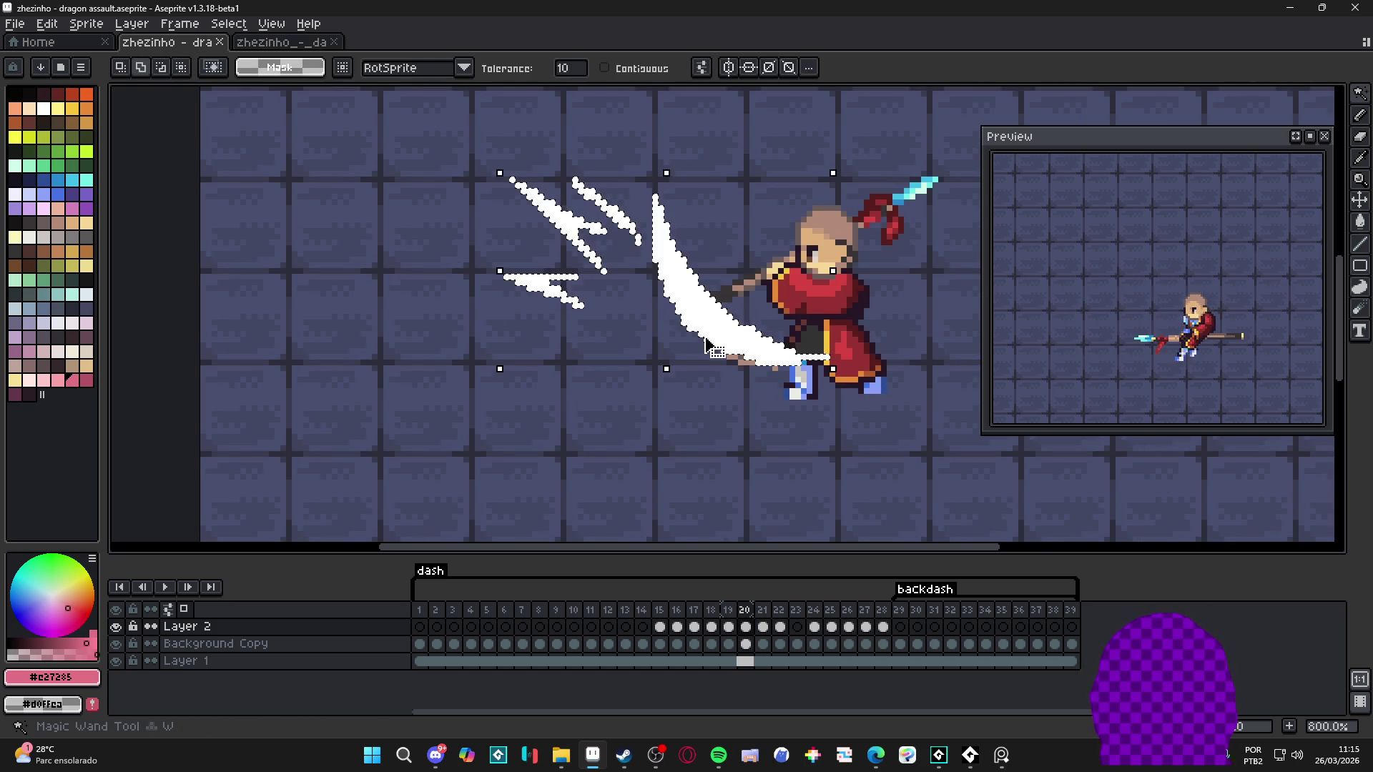
key(v)
key(b)
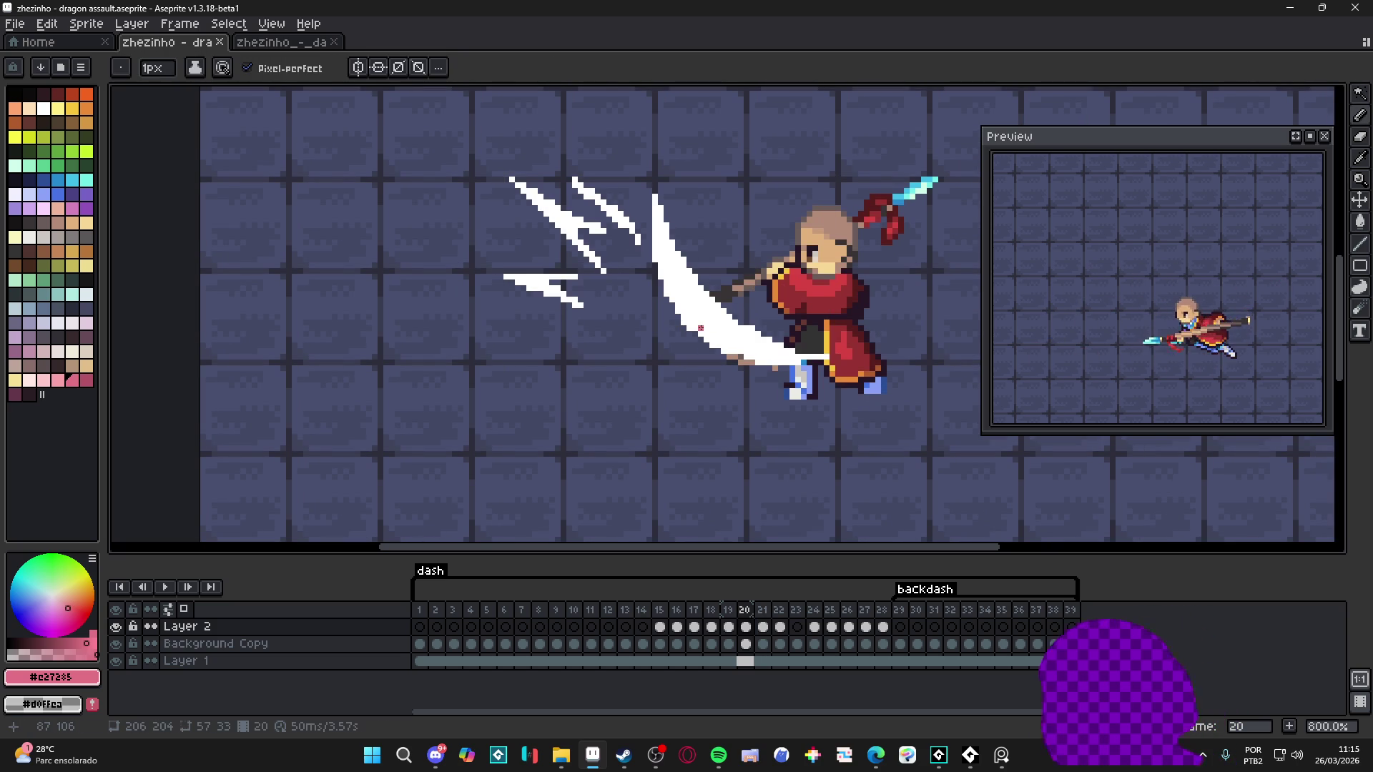
drag(665, 286, 732, 334)
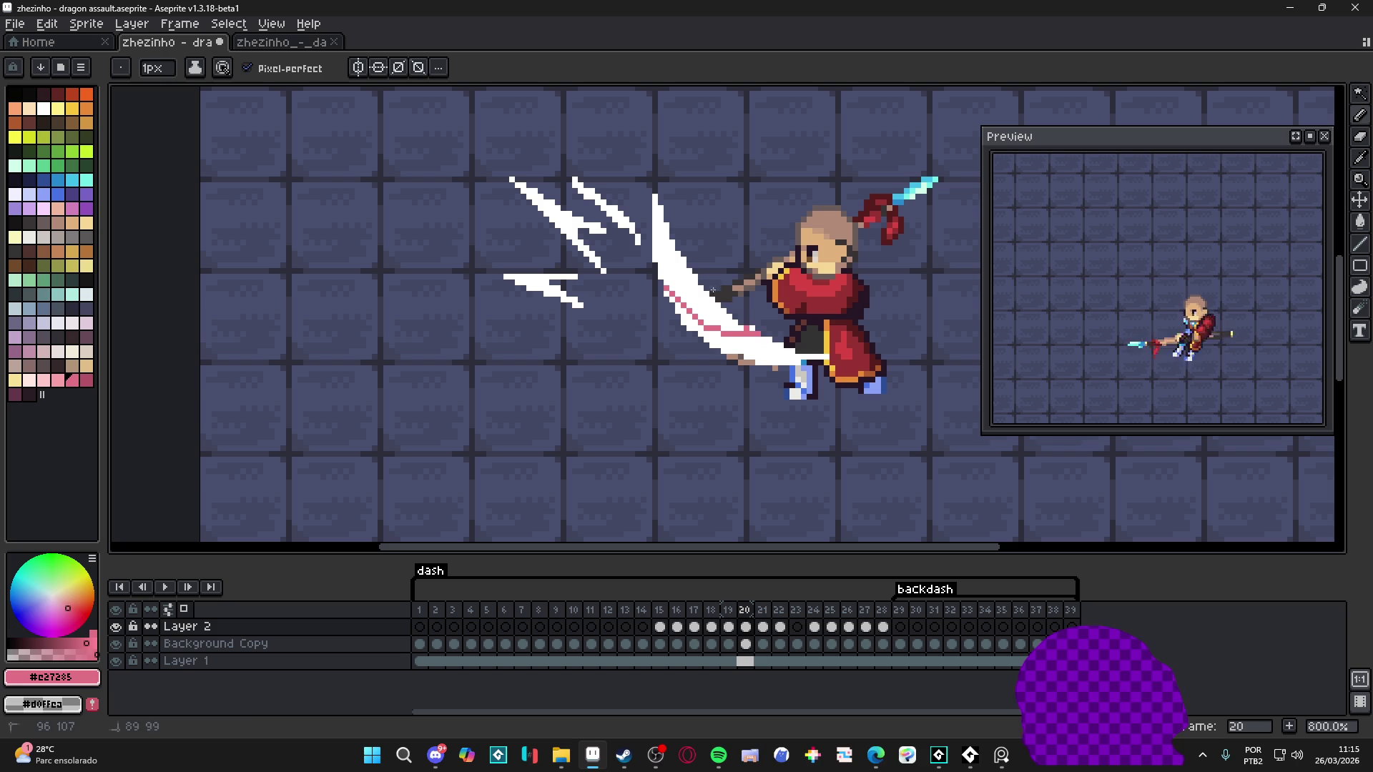
key(g)
click(758, 344)
key(b)
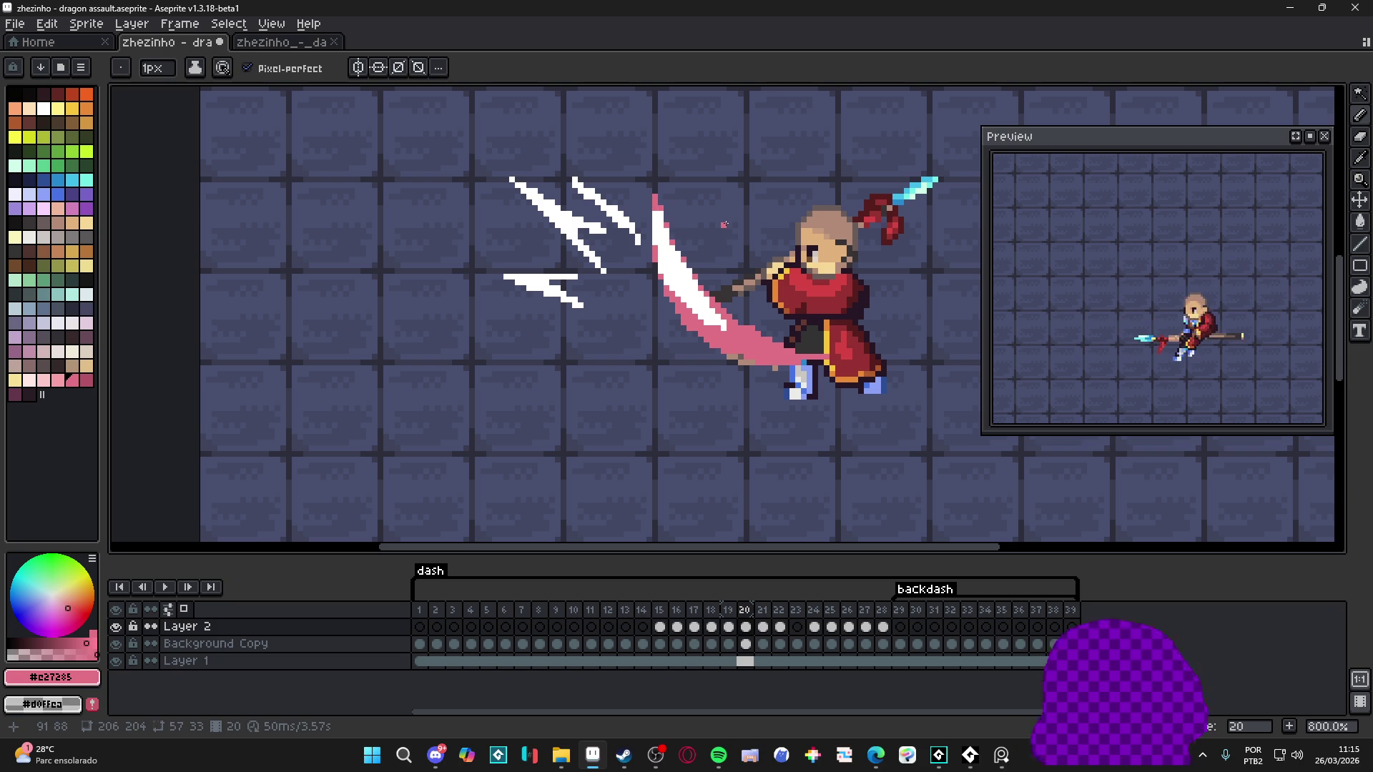
Step: Select the remaining white slash strokes with the Magic Wand
scroll(607, 357, down, 3)
scroll(608, 357, up, 4)
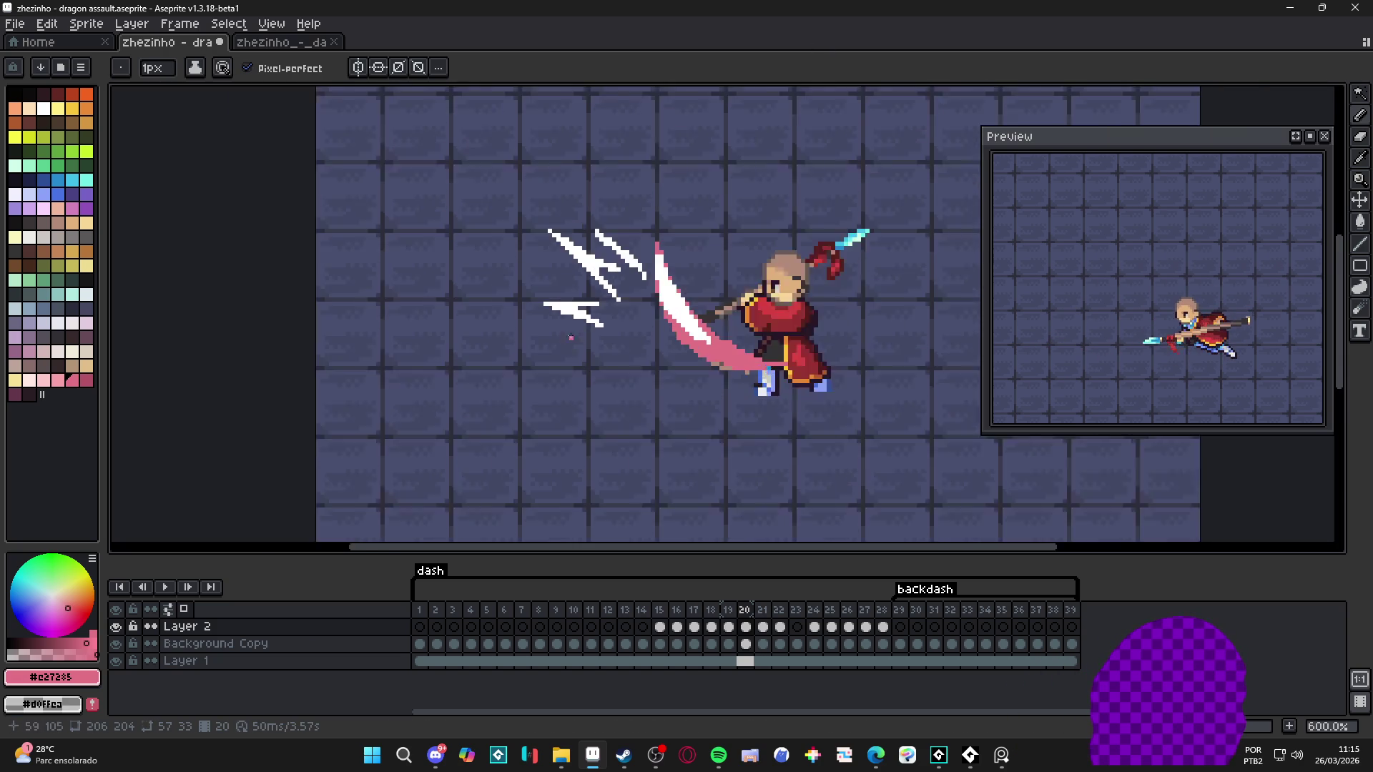
key(w)
click(591, 323)
Step: Deselect, recolour the white slash tail and streaks pink, and add a pink upper-right edge
key(ctrl+d)
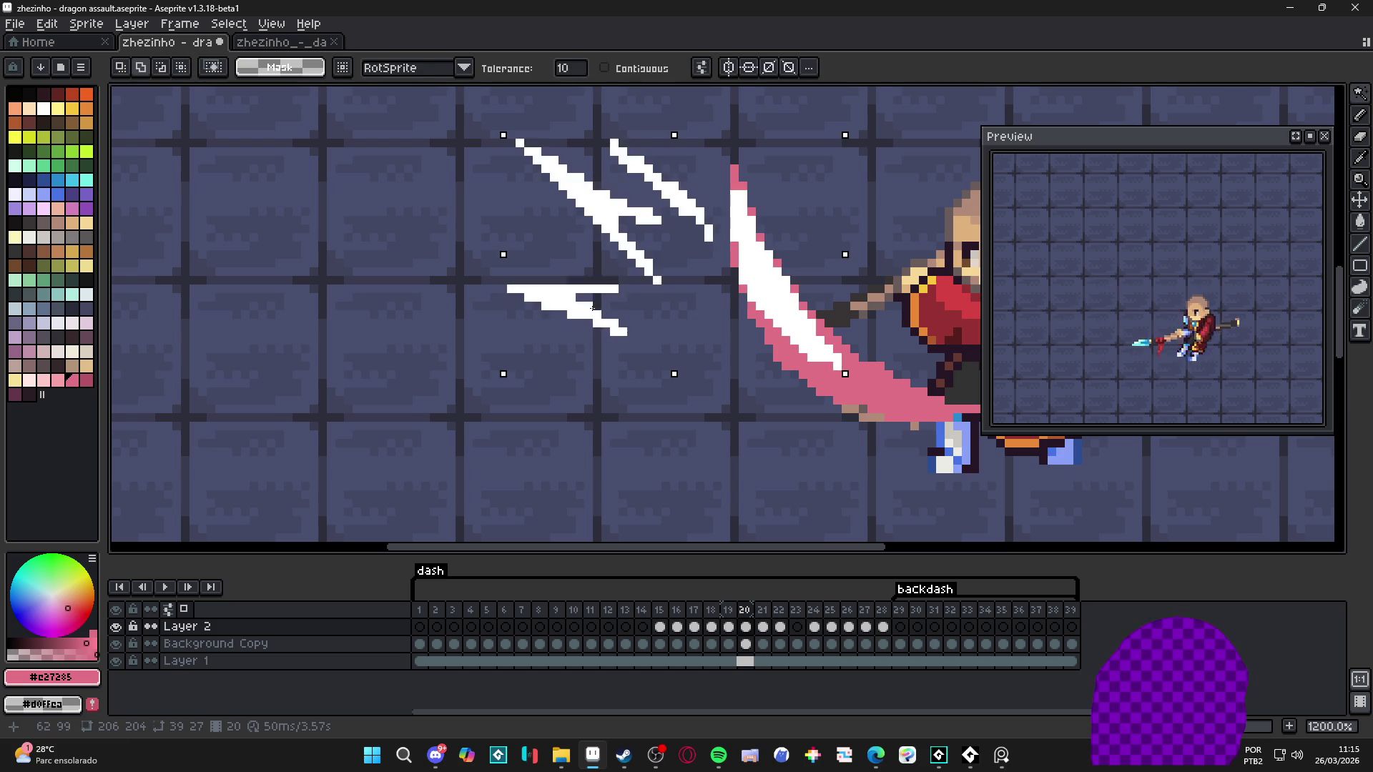
key(b)
drag(622, 331, 517, 299)
drag(604, 289, 619, 289)
click(657, 281)
click(646, 255)
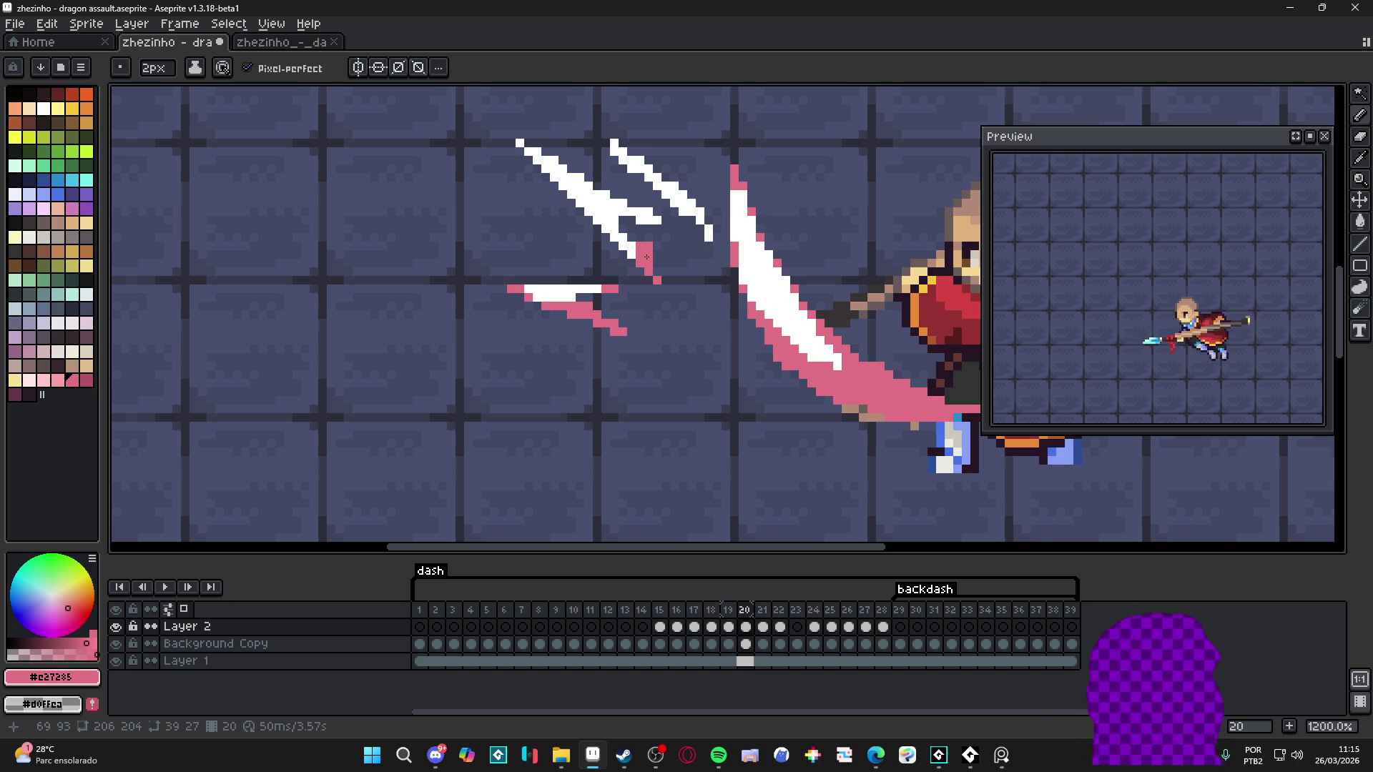
click(754, 286)
scroll(724, 271, up, 1)
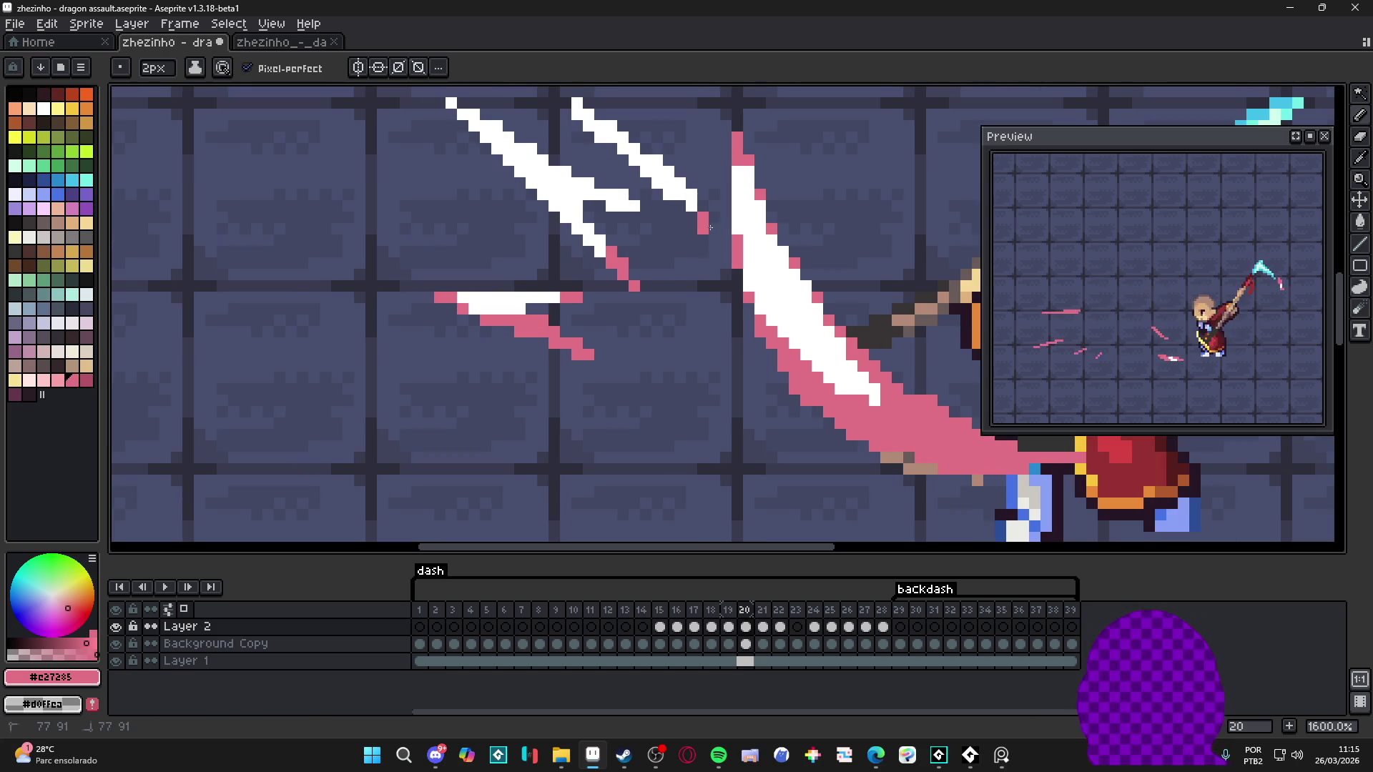
scroll(724, 272, up, 1)
mouse_move(736, 257)
mouse_down()
mouse_move(611, 186)
mouse_move(708, 293)
mouse_move(644, 314)
mouse_move(567, 250)
mouse_move(538, 249)
mouse_up()
Step: Undo, shrink the brush to 1px and repaint the white diagonal pixels pink
key(ctrl+z)
key(minus)
click(623, 382)
drag(615, 369, 575, 334)
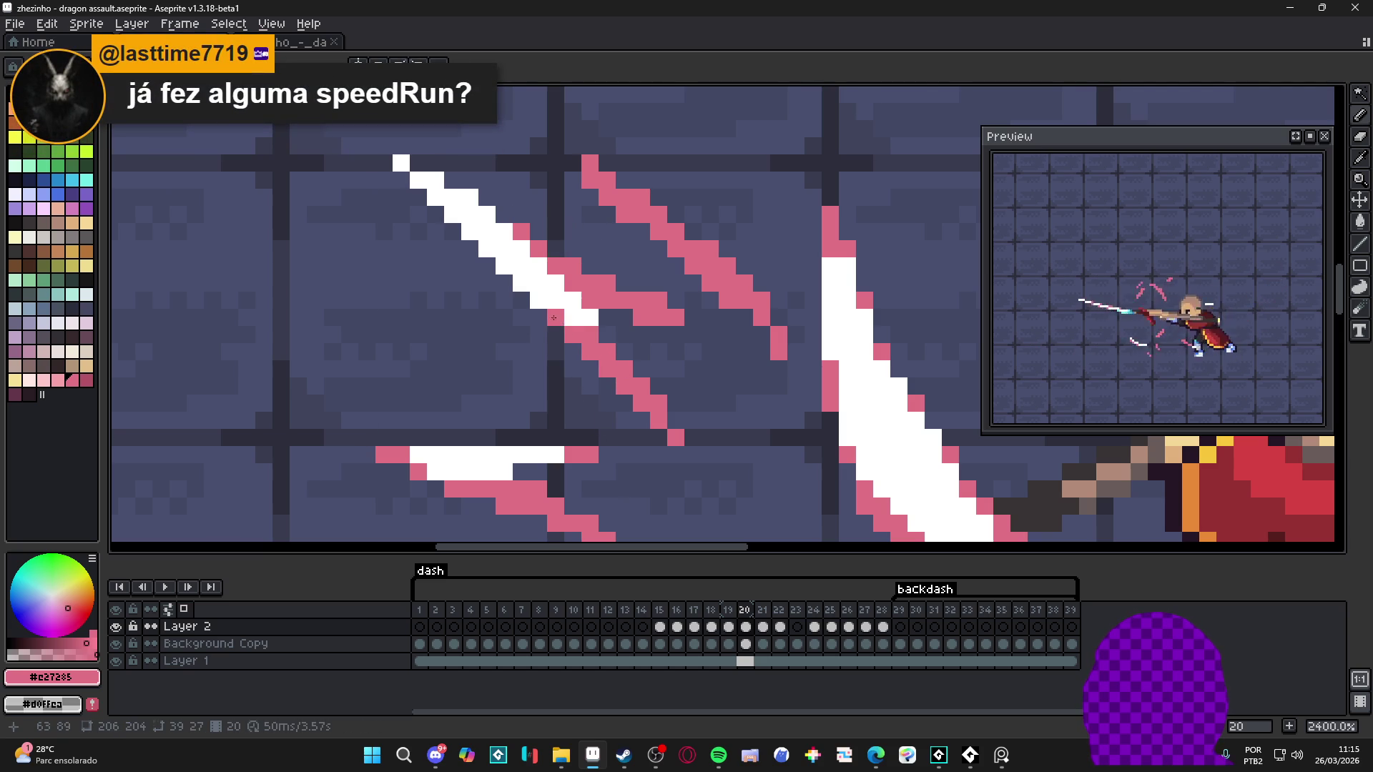
scroll(597, 360, down, 6)
scroll(622, 355, up, 4)
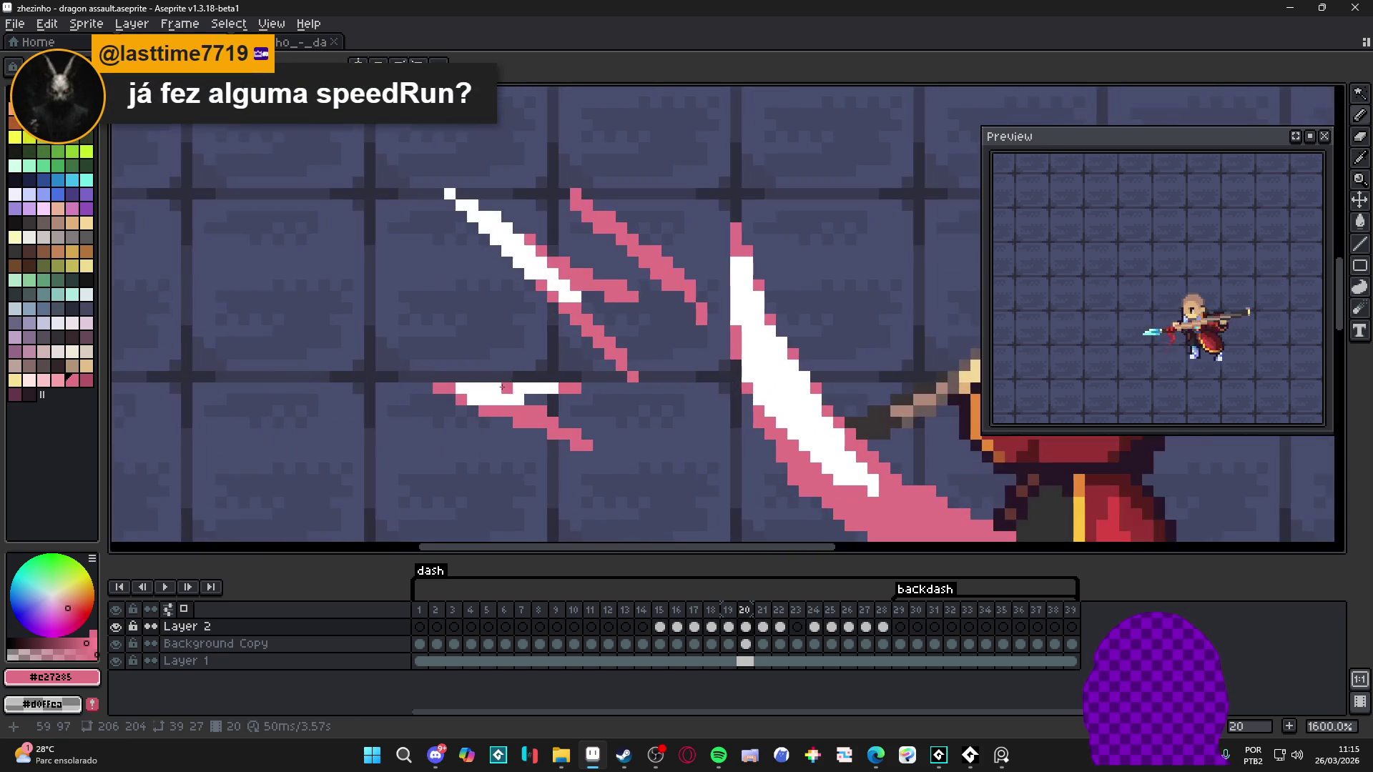
scroll(476, 395, down, 2)
scroll(465, 393, up, 3)
Step: Eyedrop the slash's white and add two white pixels to the slash stroke
alt+click(456, 392)
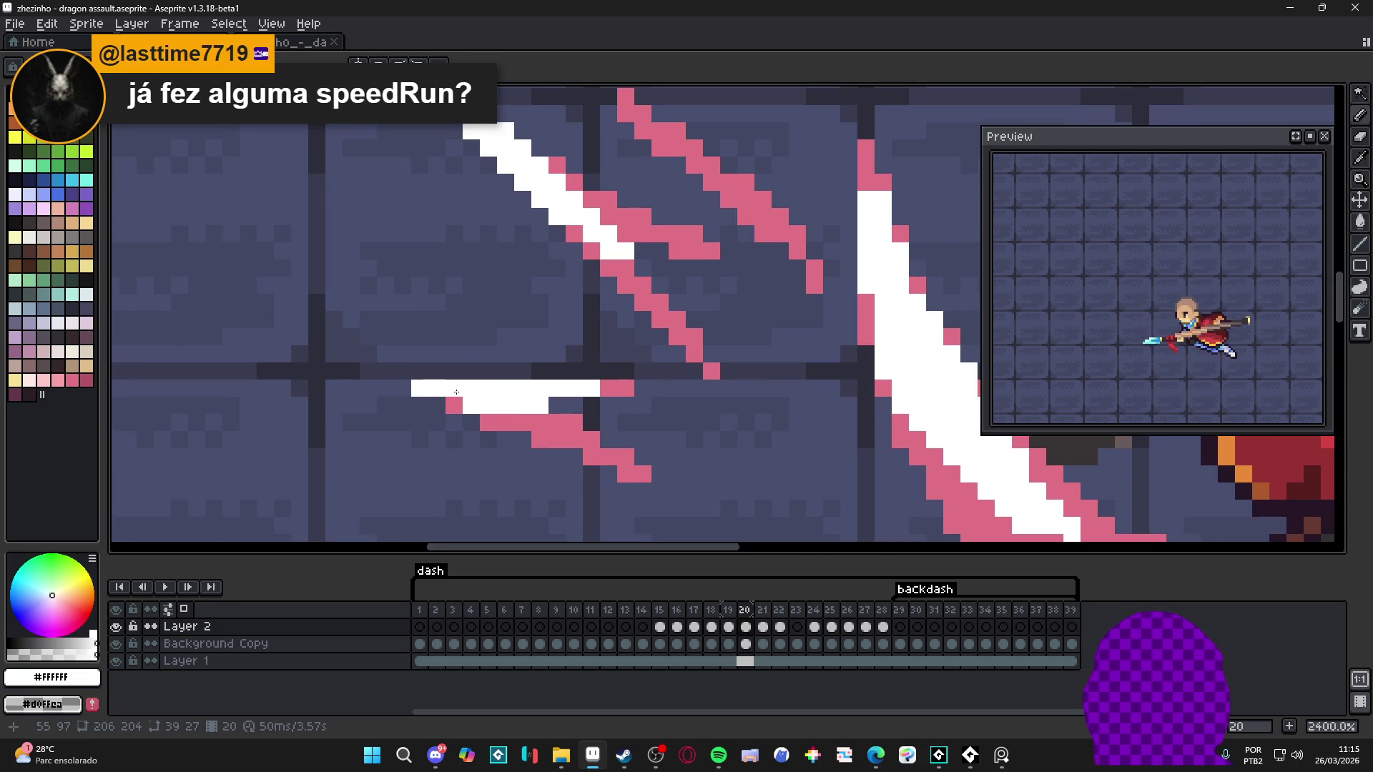
scroll(457, 392, down, 5)
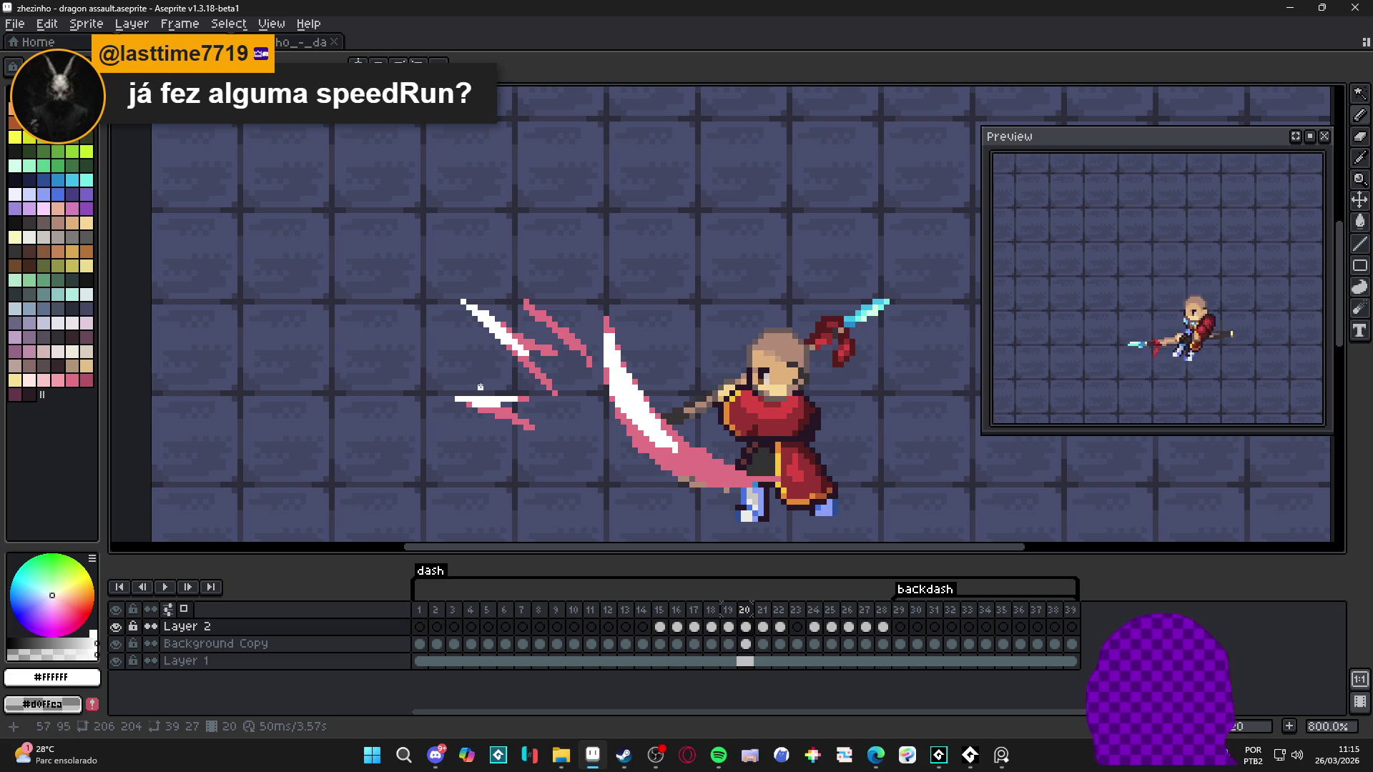
scroll(503, 358, up, 4)
alt+click(532, 346)
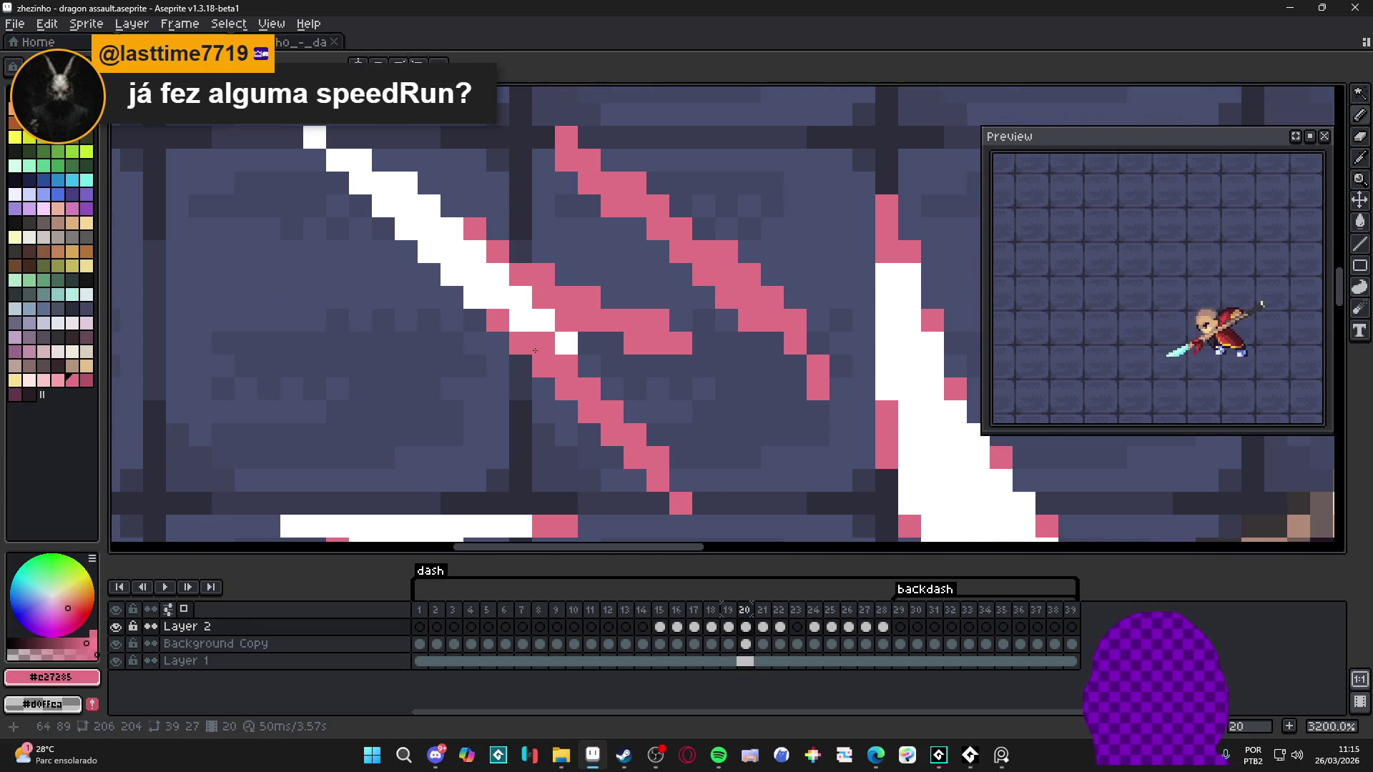
scroll(526, 329, down, 4)
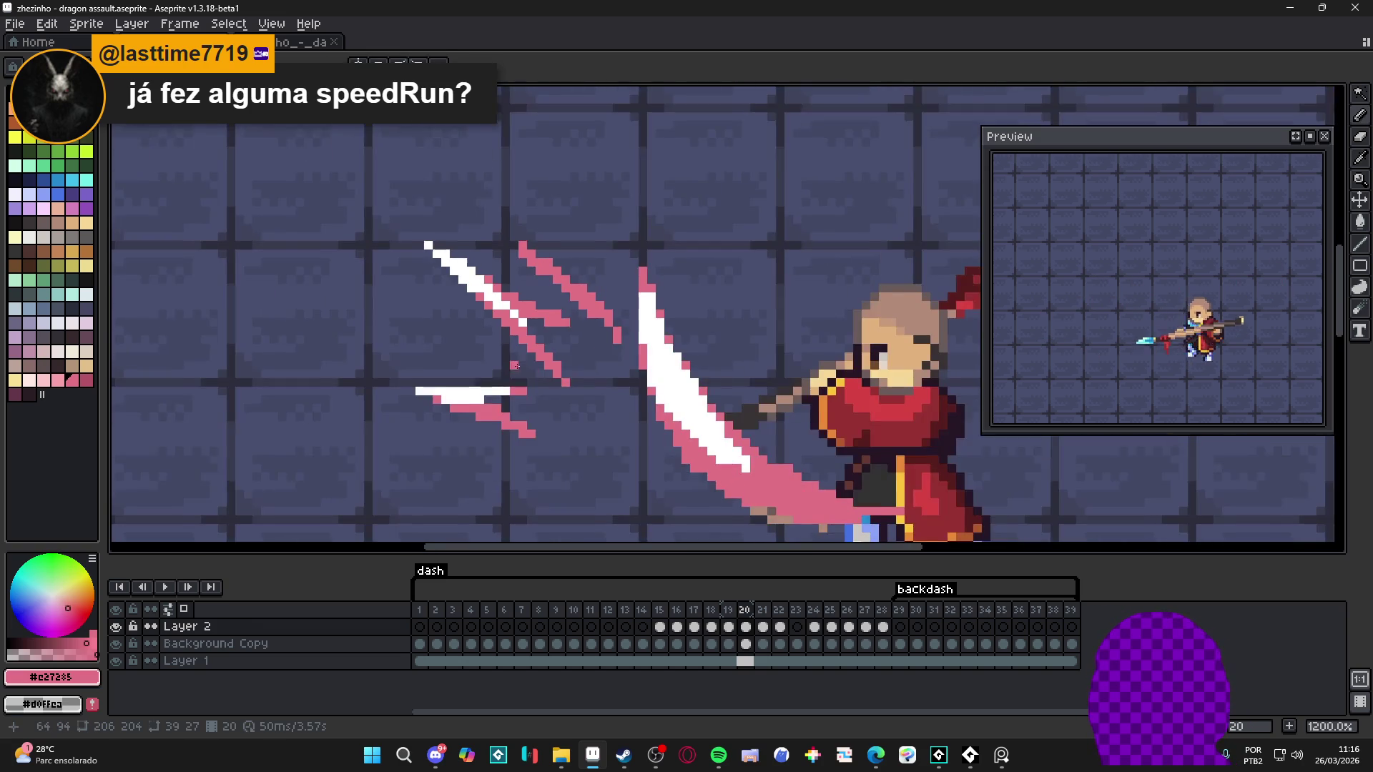
scroll(536, 327, down, 2)
scroll(597, 354, up, 2)
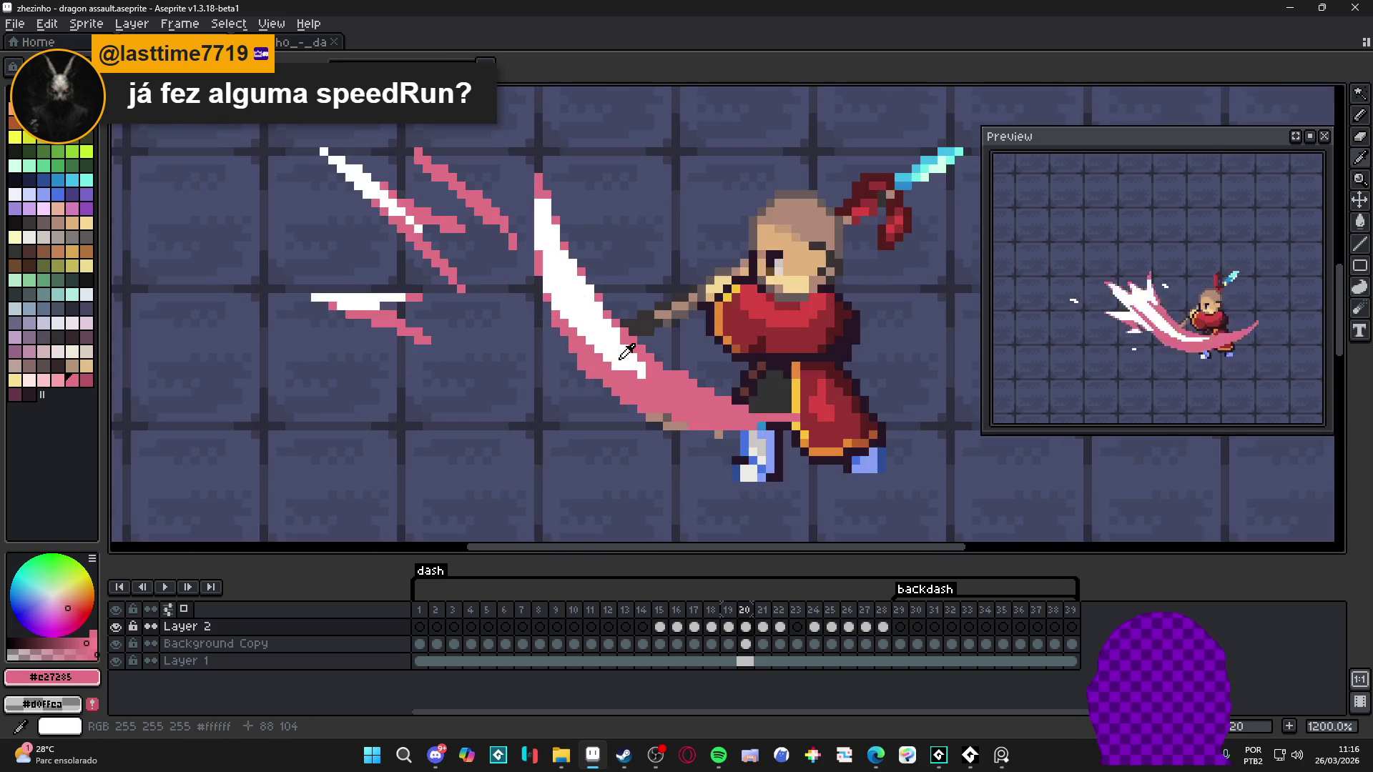
alt+click(627, 361)
scroll(632, 373, up, 2)
click(664, 394)
click(652, 393)
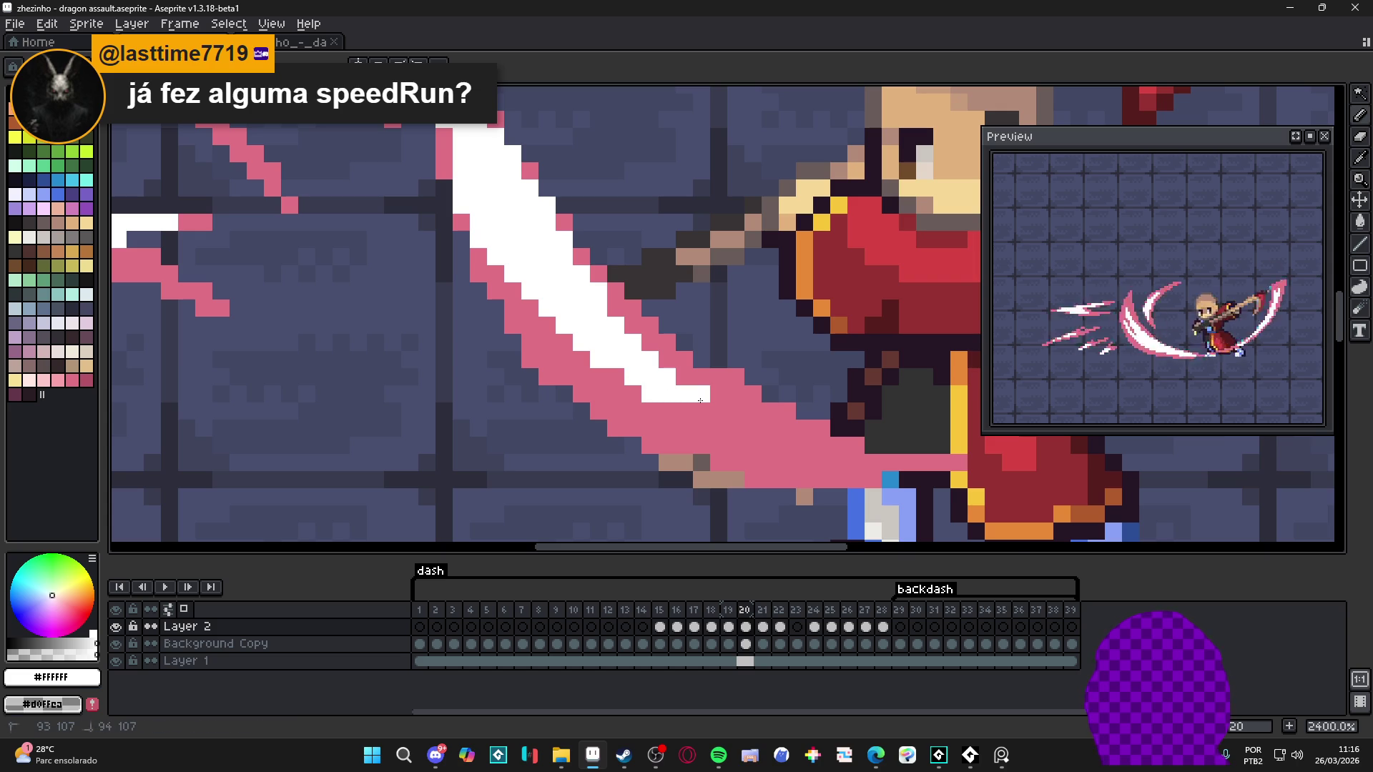
Step: Save the sprite and move on to frame 21
scroll(616, 364, down, 5)
scroll(616, 364, up, 2)
scroll(658, 392, down, 2)
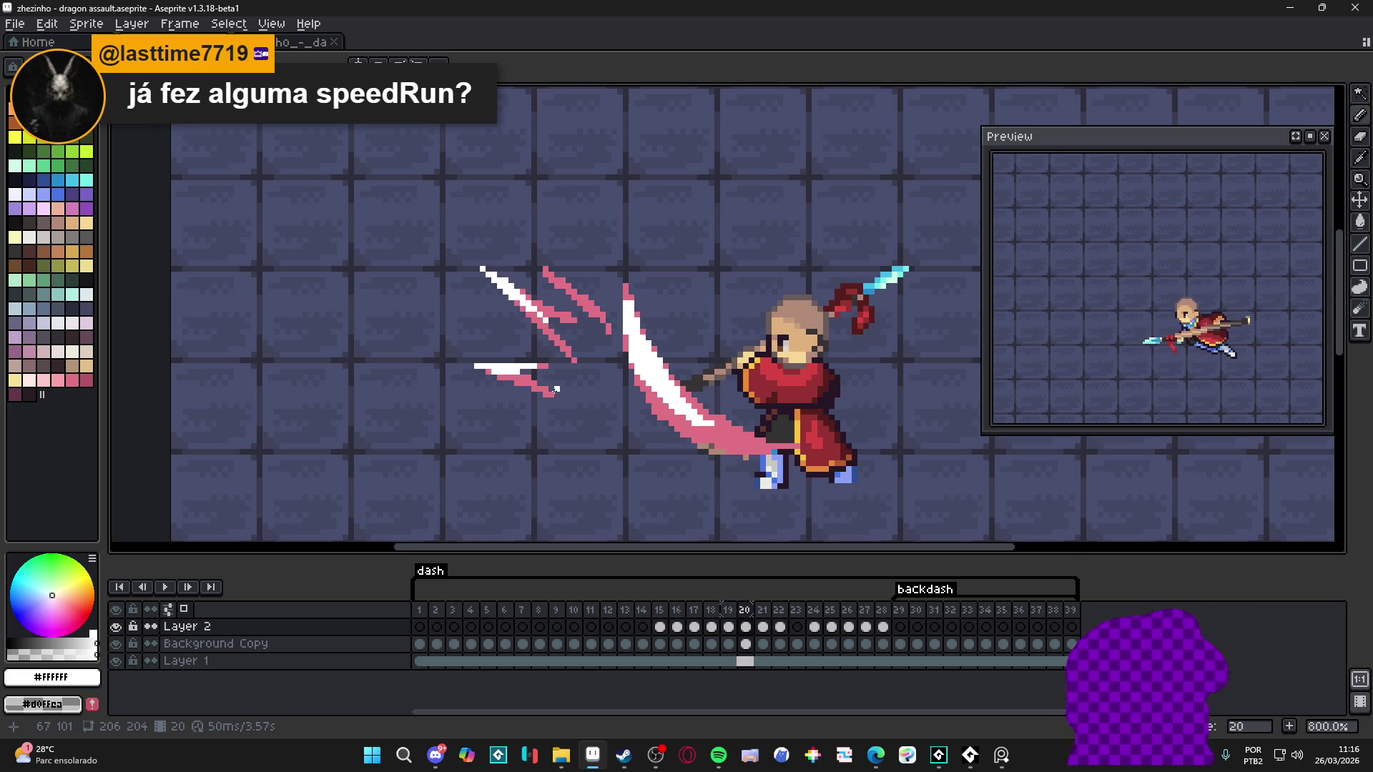
scroll(515, 331, down, 2)
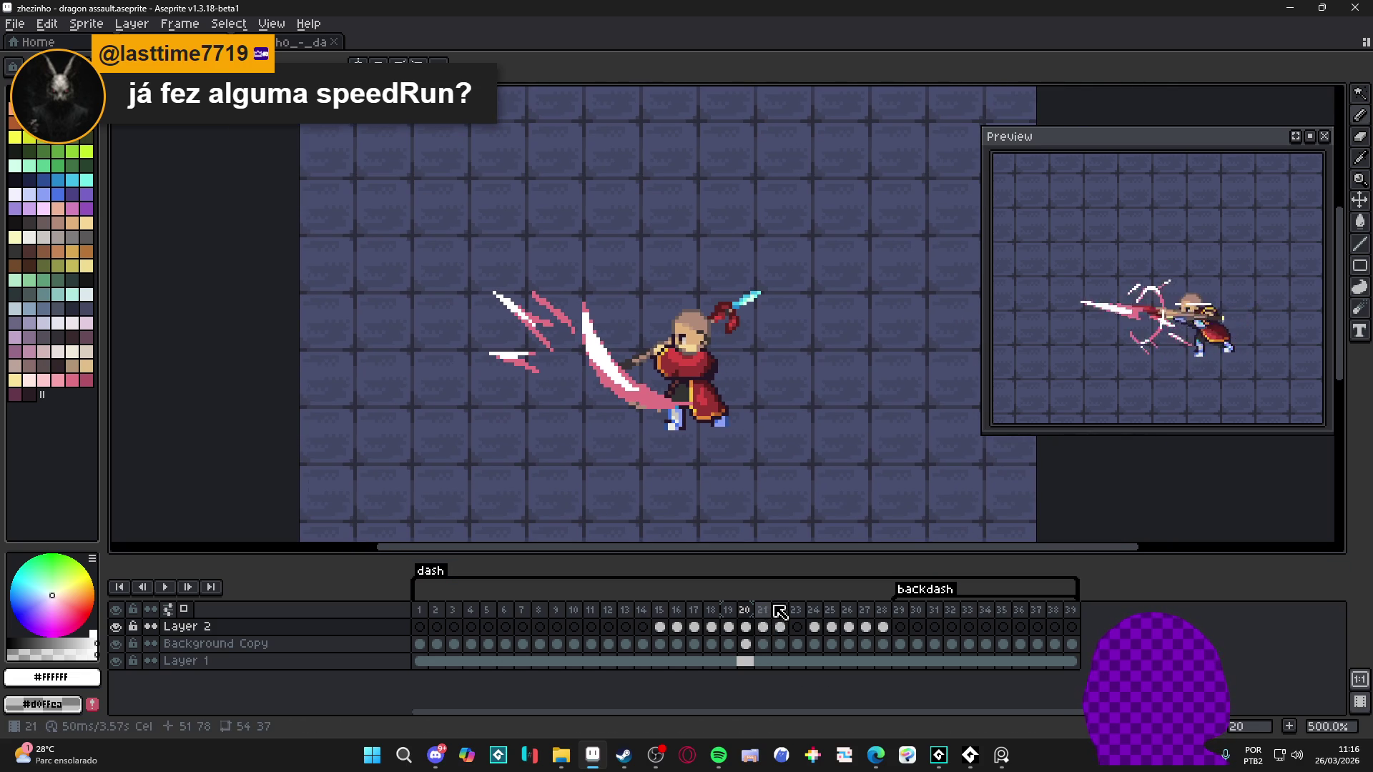
key(ctrl+s)
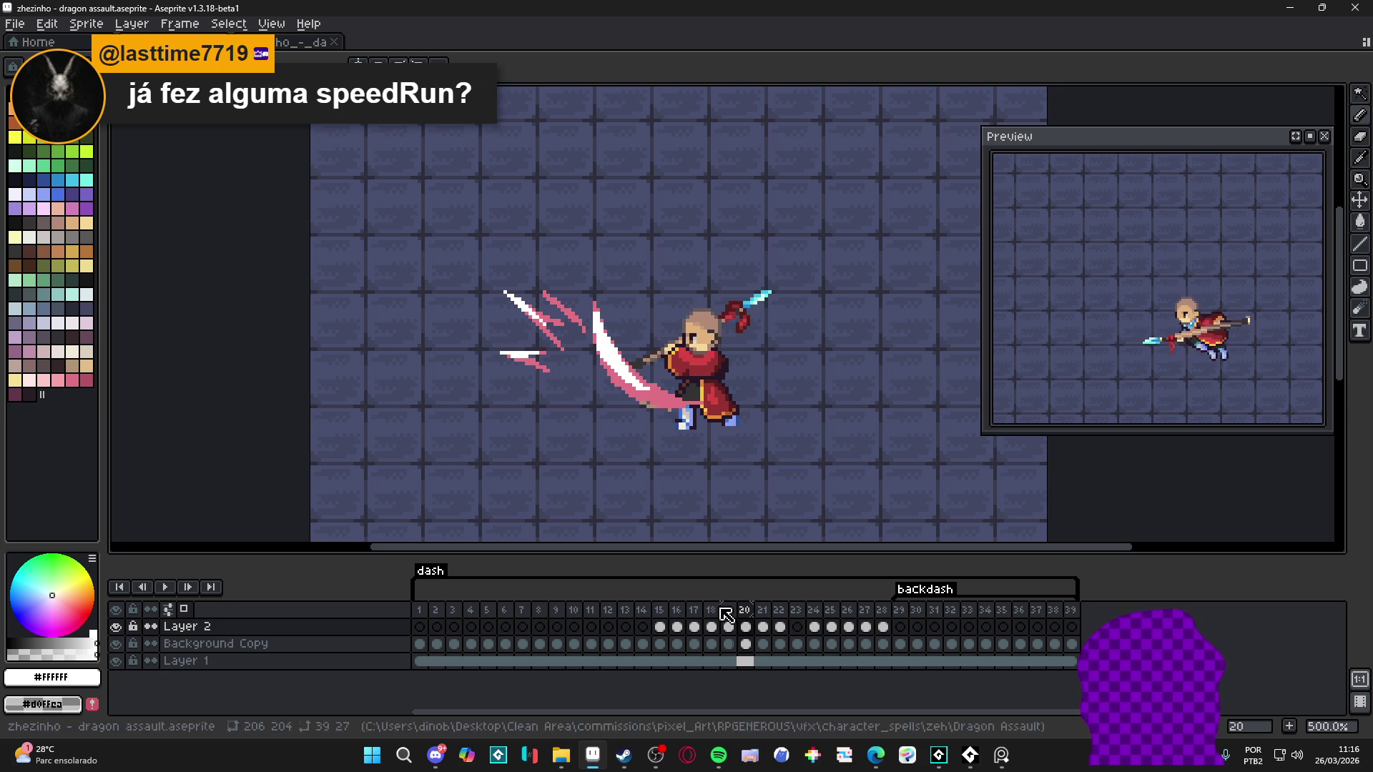
click(762, 626)
Step: On frame 21, sample the slash's pink and fill the bottom and upper white streaks with it
scroll(697, 406, up, 6)
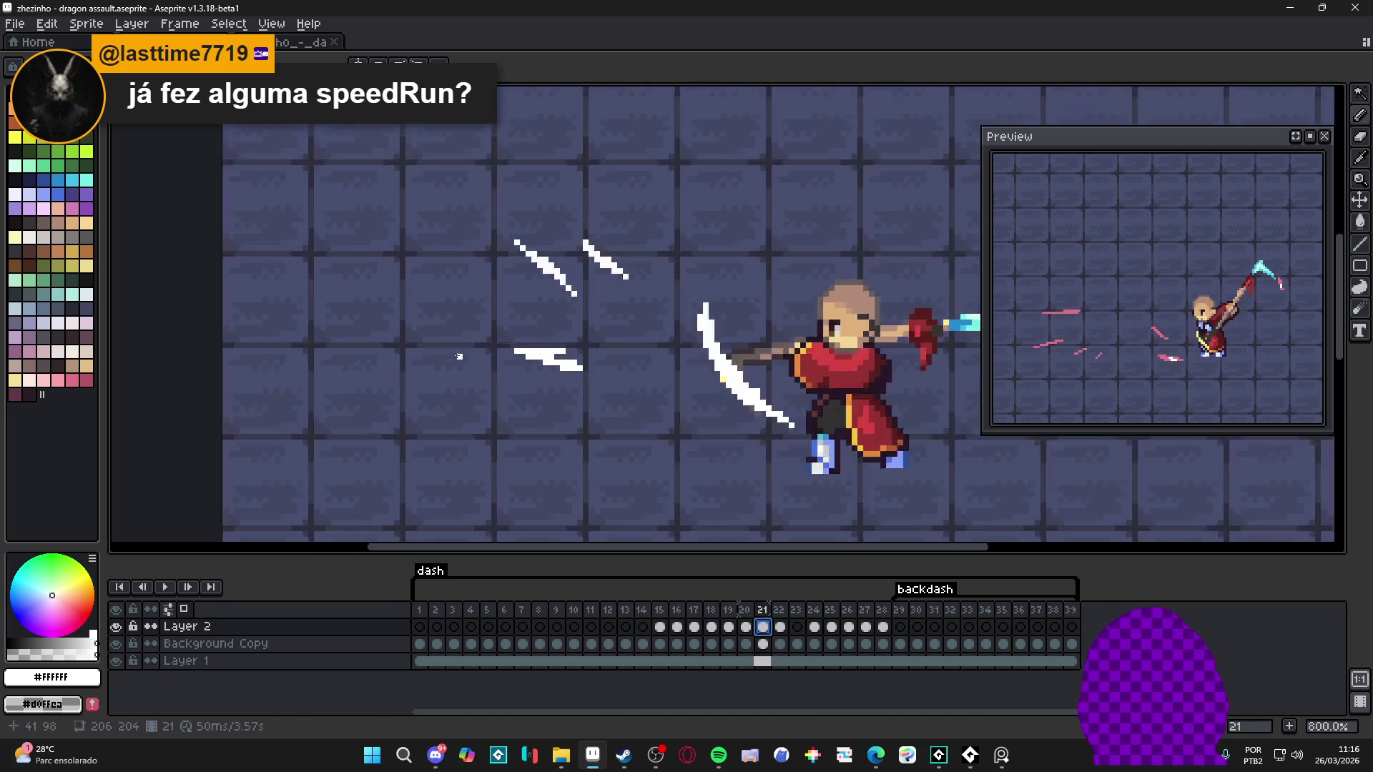
key(Left)
alt+click(672, 371)
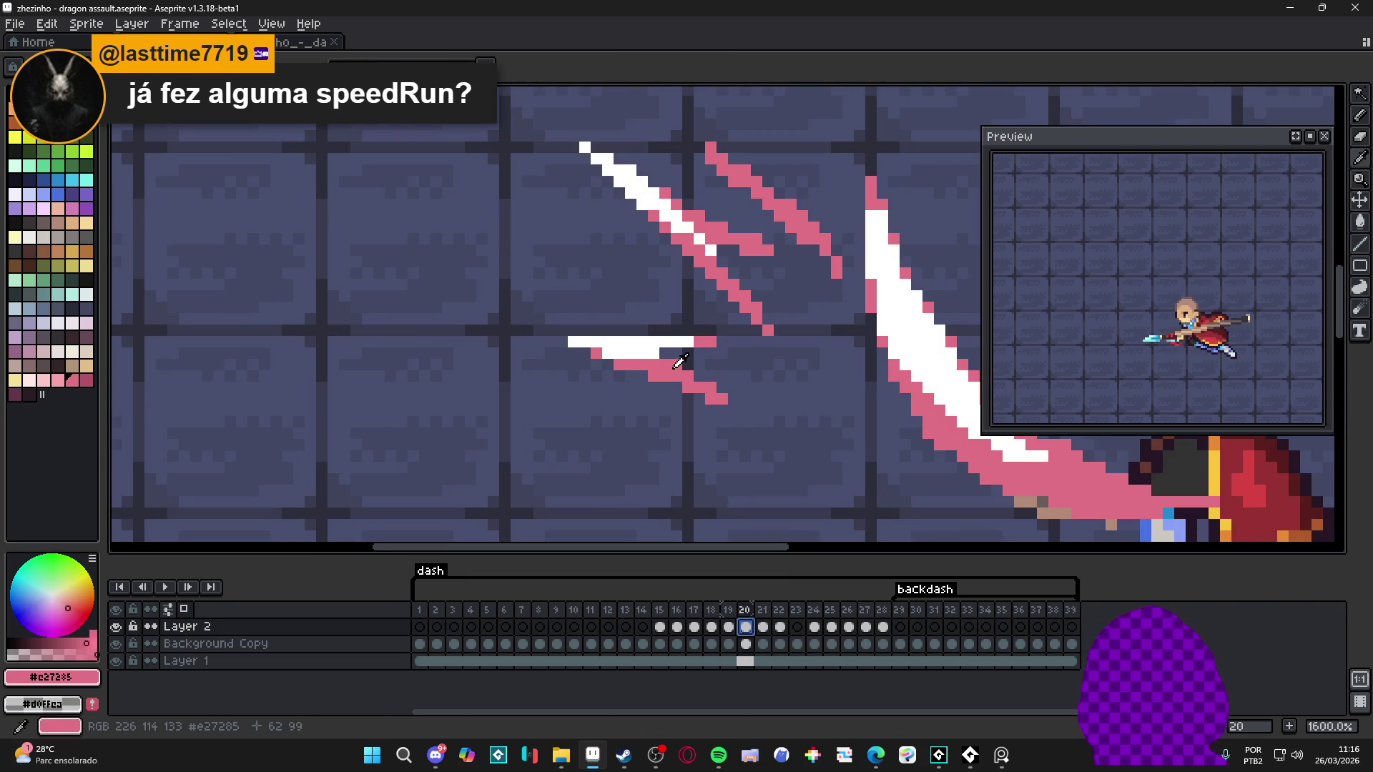
key(Right)
click(664, 377)
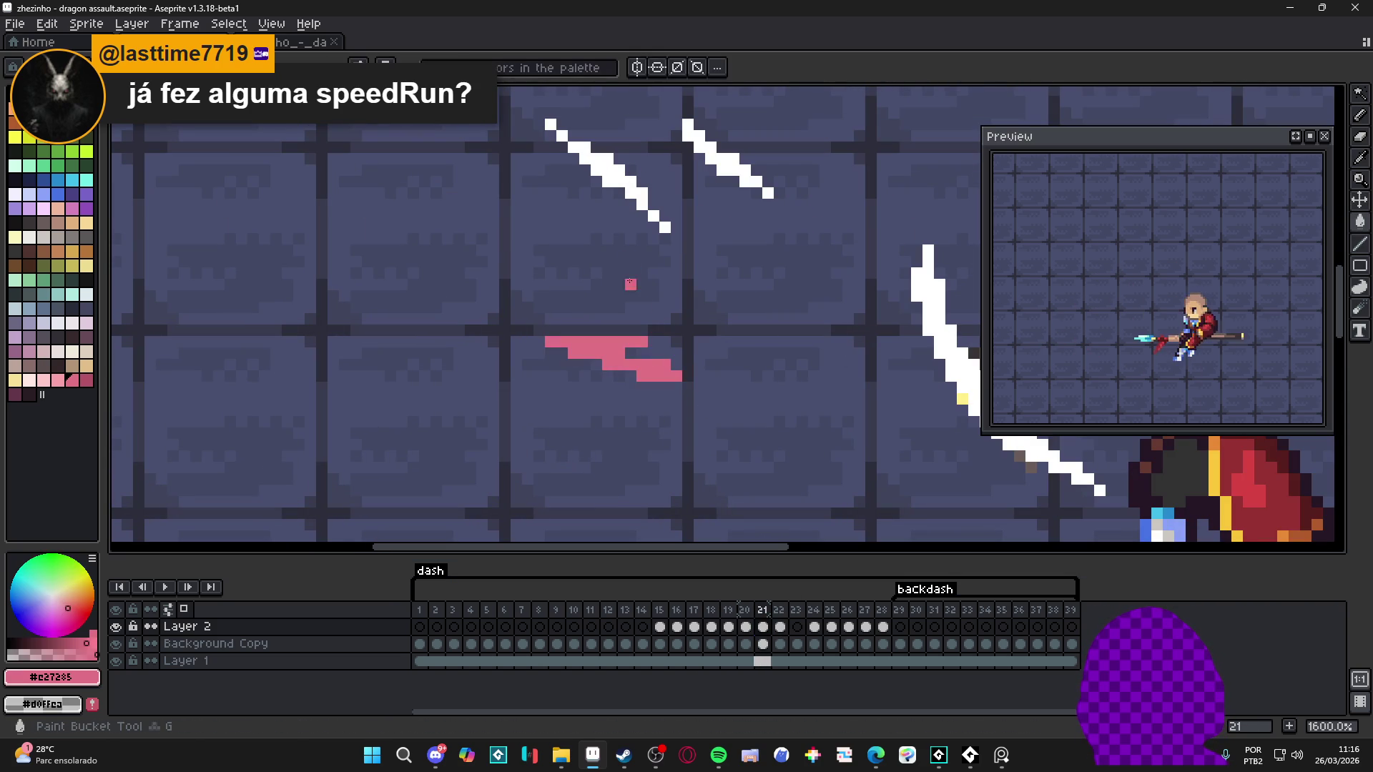
click(619, 172)
click(652, 226)
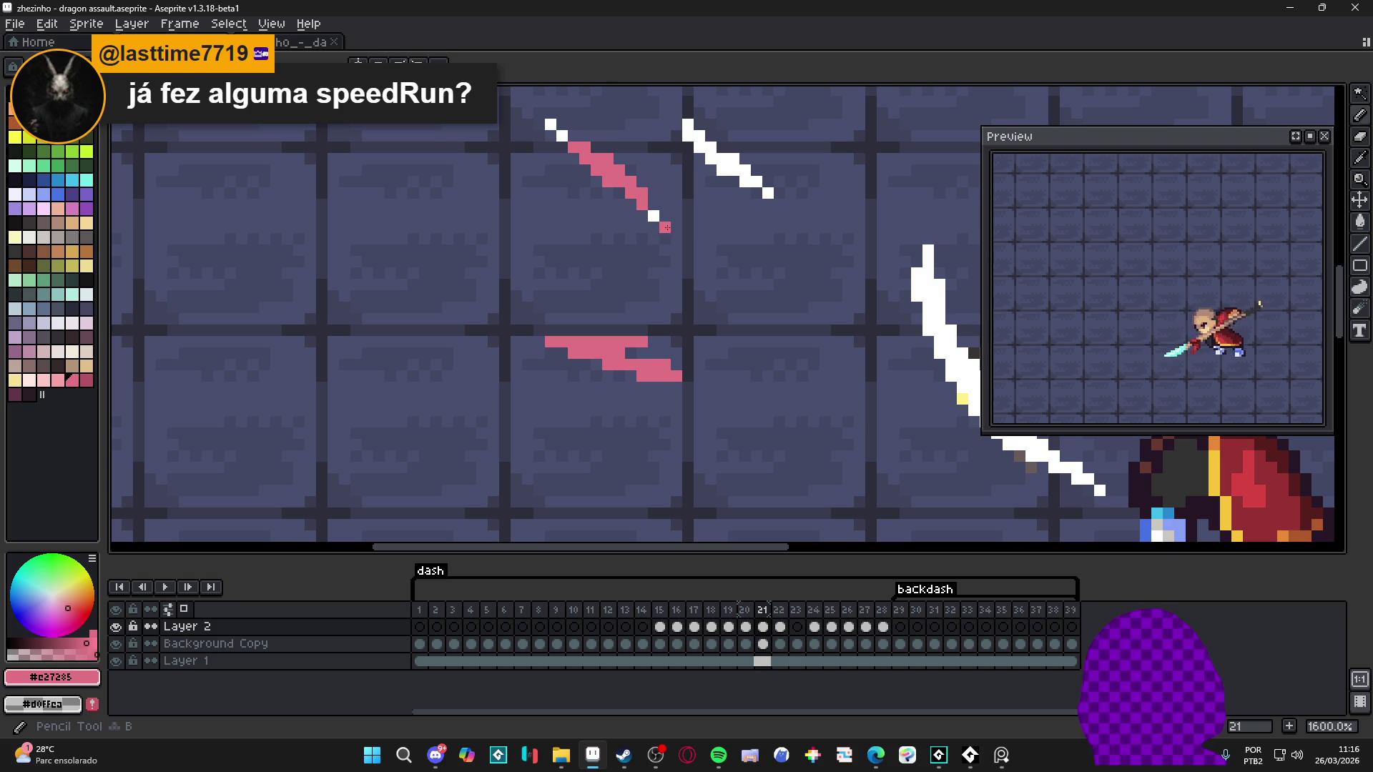
click(556, 130)
click(722, 170)
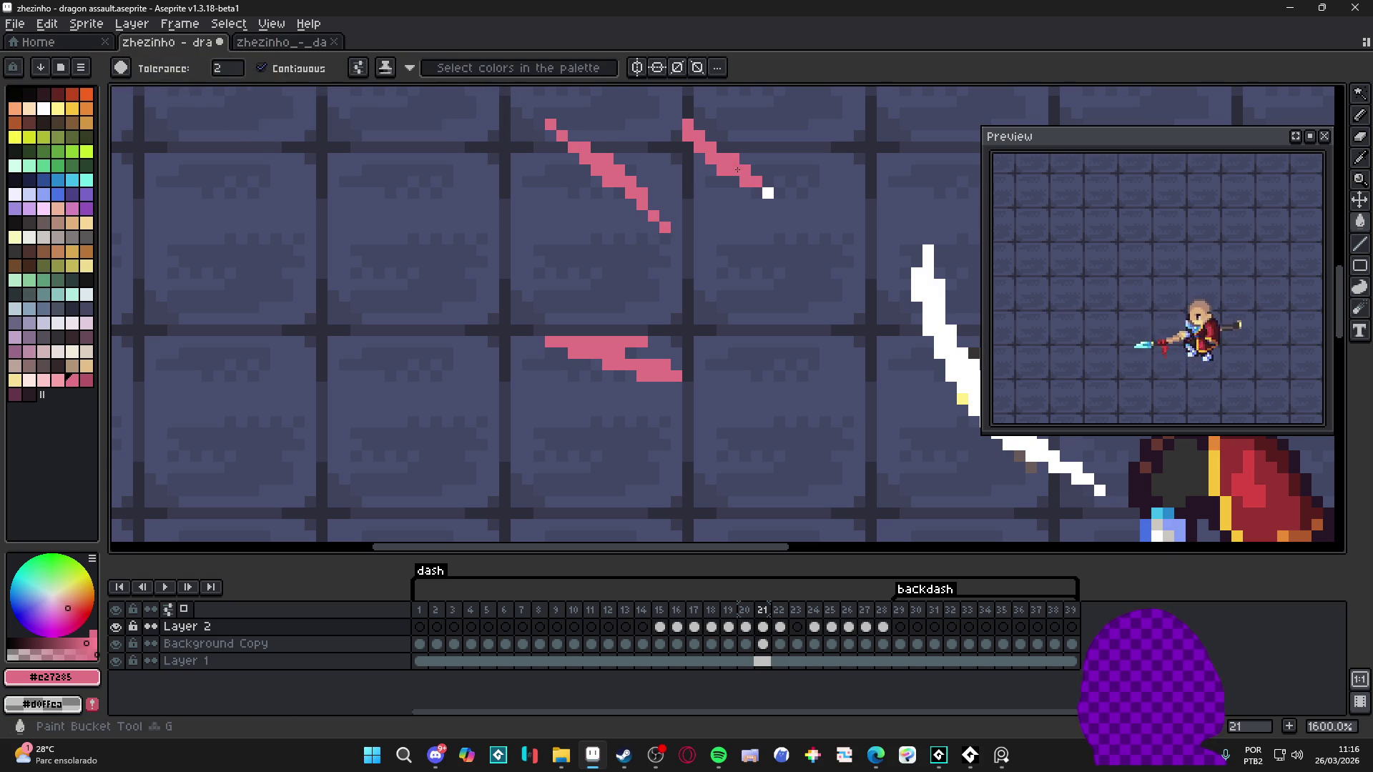
Step: Paint pink over frame 21's lower sword stroke with a 4px brush, fix edge pixels, and save
scroll(813, 335, down, 2)
key(plus)
key(plus)
key(plus)
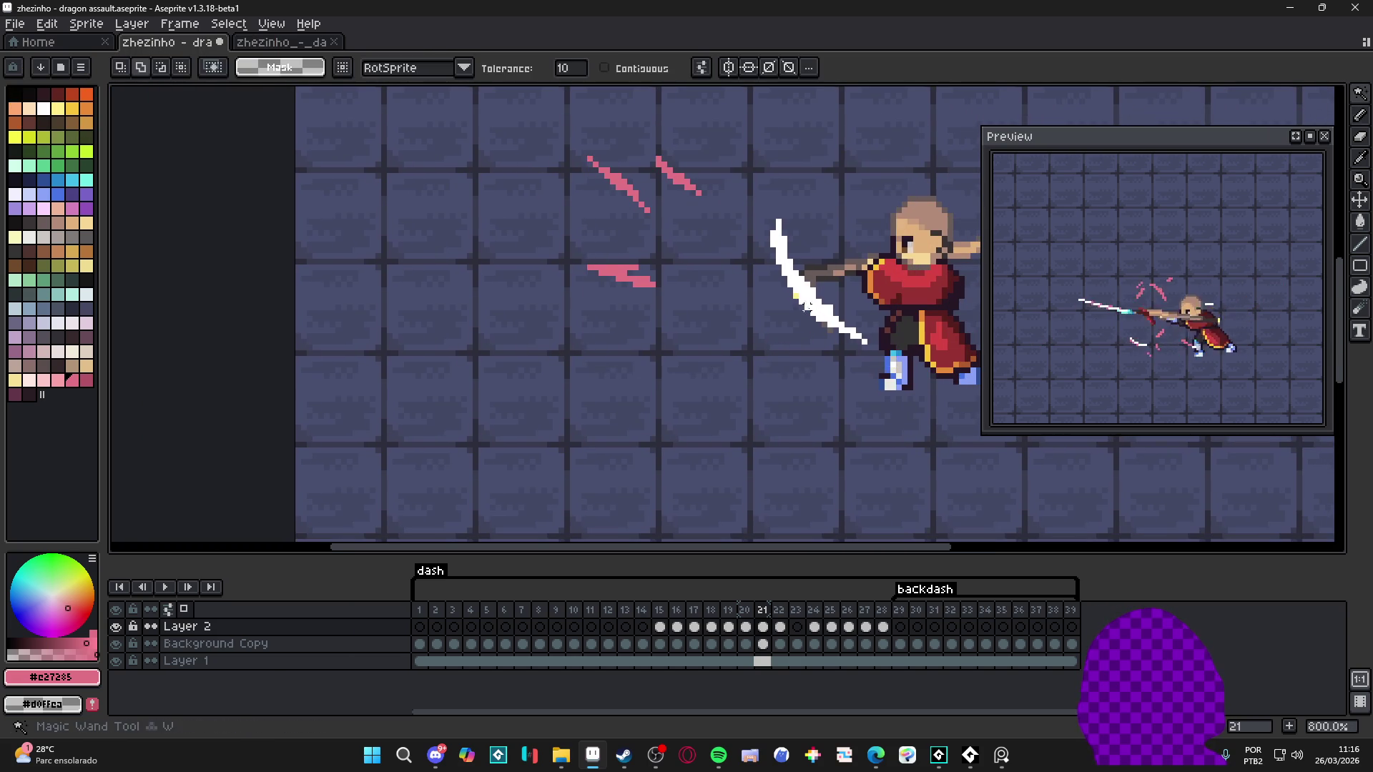
scroll(861, 329, up, 4)
mouse_move(847, 350)
mouse_down()
mouse_move(730, 279)
mouse_move(697, 286)
mouse_move(694, 307)
mouse_move(643, 226)
mouse_up()
key(minus)
key(minus)
key(minus)
drag(745, 324, 689, 254)
click(677, 221)
click(660, 152)
scroll(708, 277, down, 5)
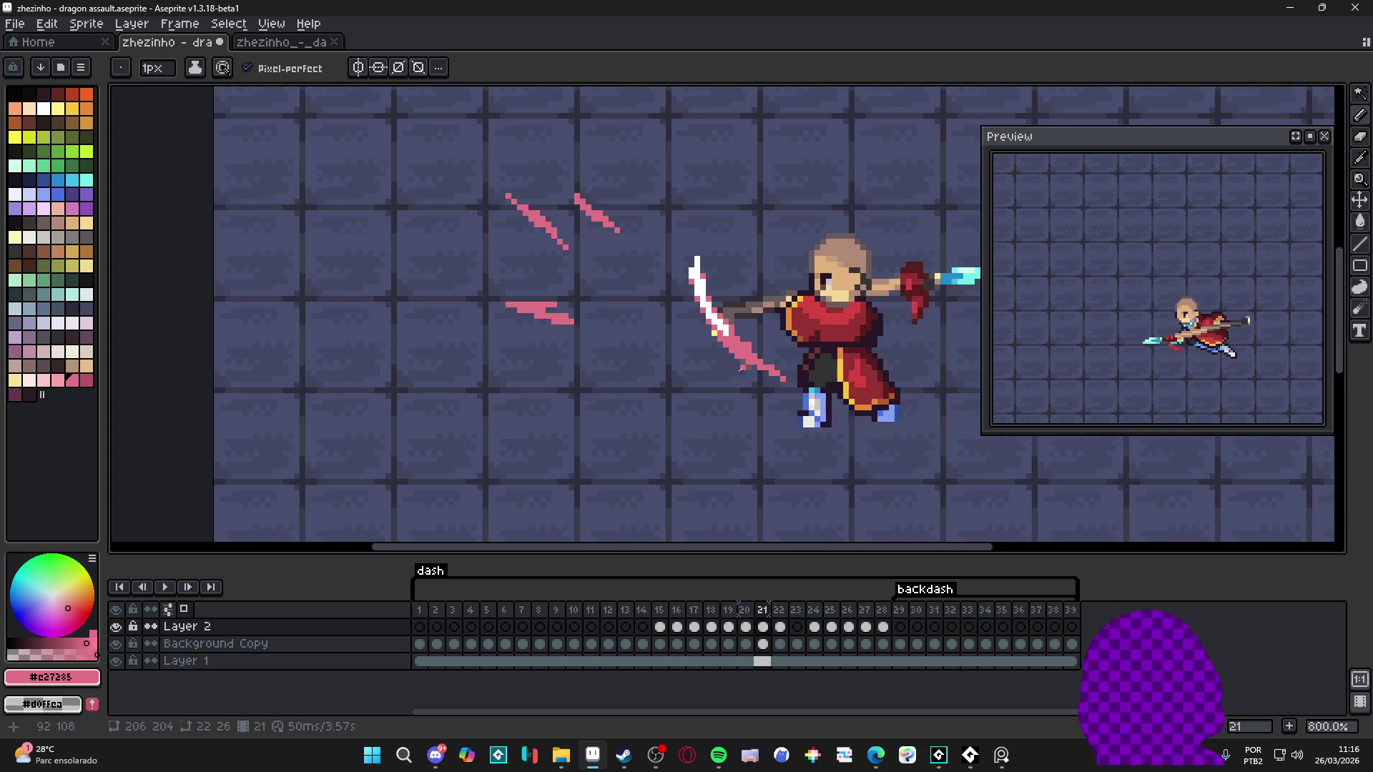
key(ctrl+s)
Step: On frame 22, try filling the spear tip pink, then undo both attempts
click(787, 629)
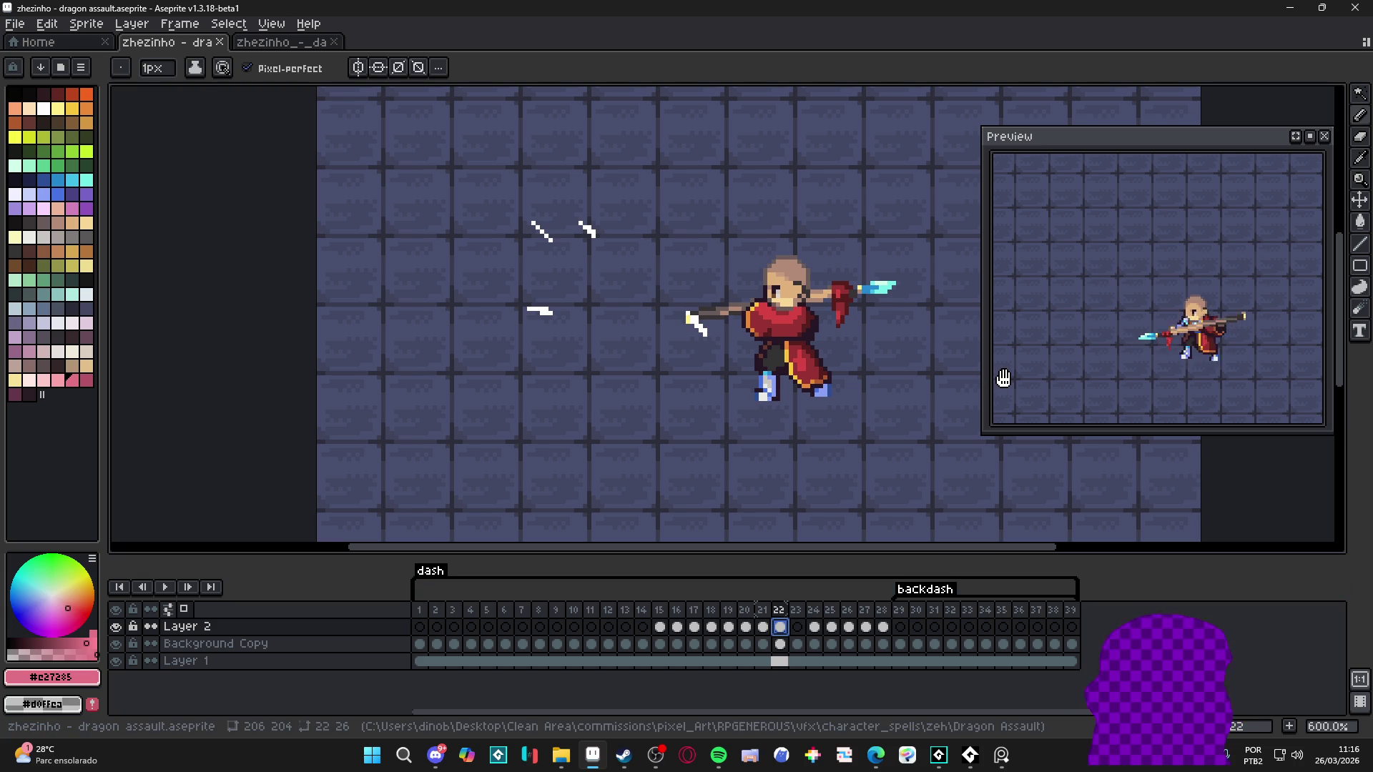
scroll(743, 326, up, 3)
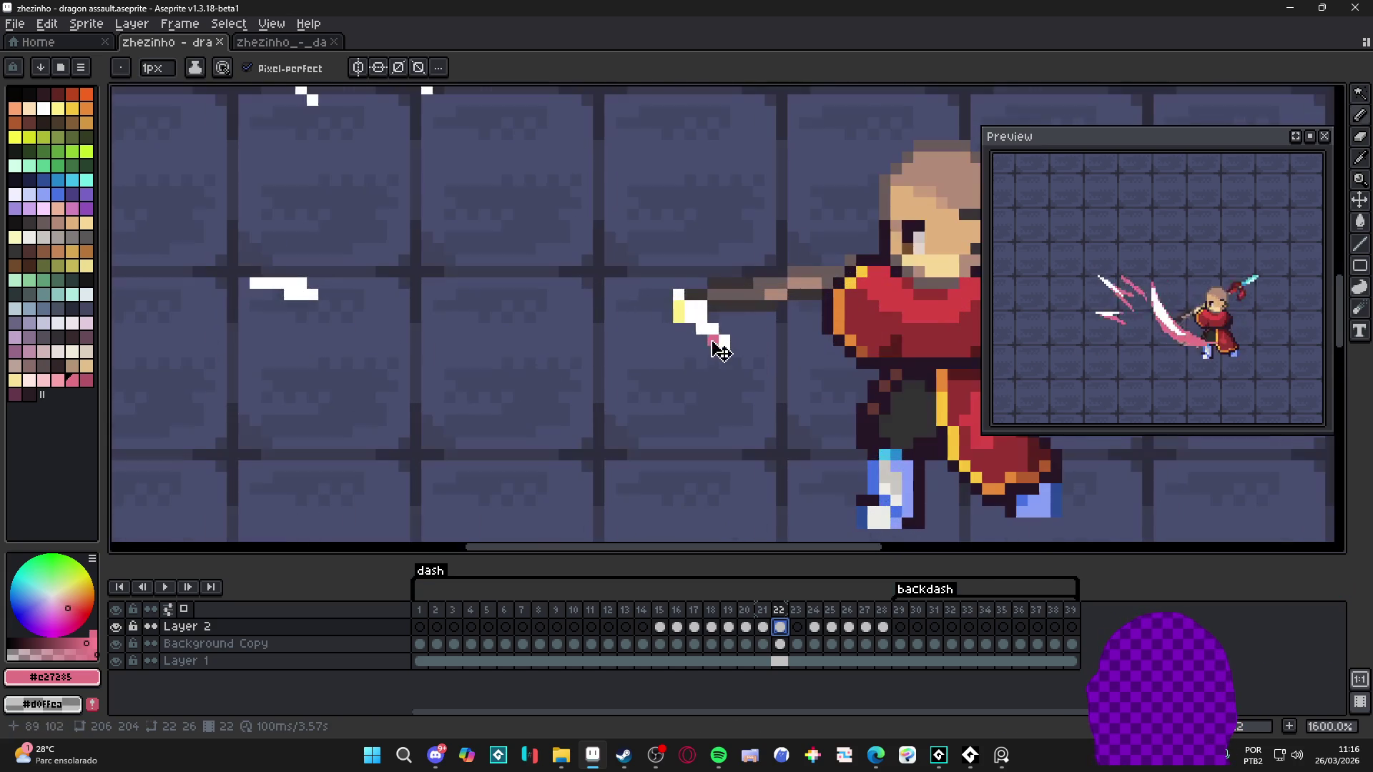
key(g)
click(722, 350)
scroll(547, 362, down, 3)
key(ctrl+z)
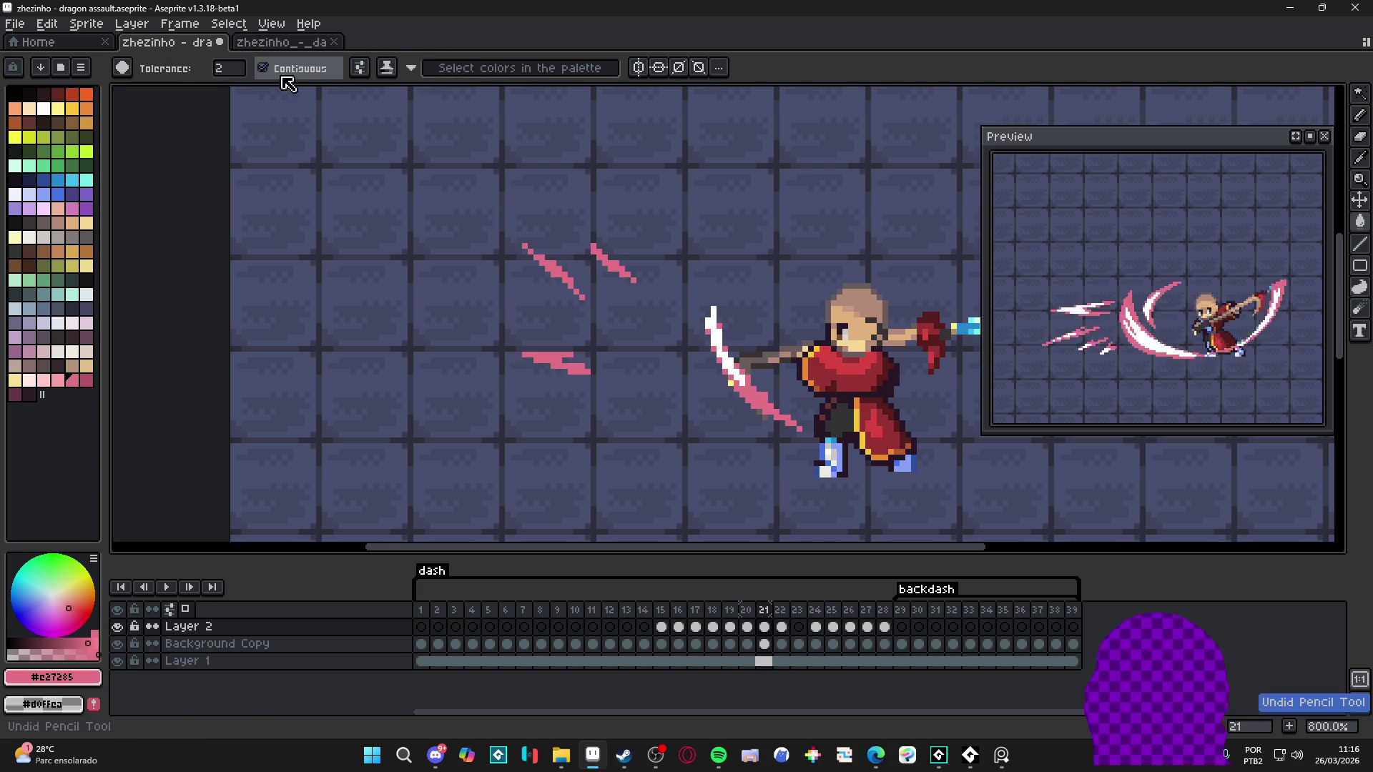
key(v)
key(g)
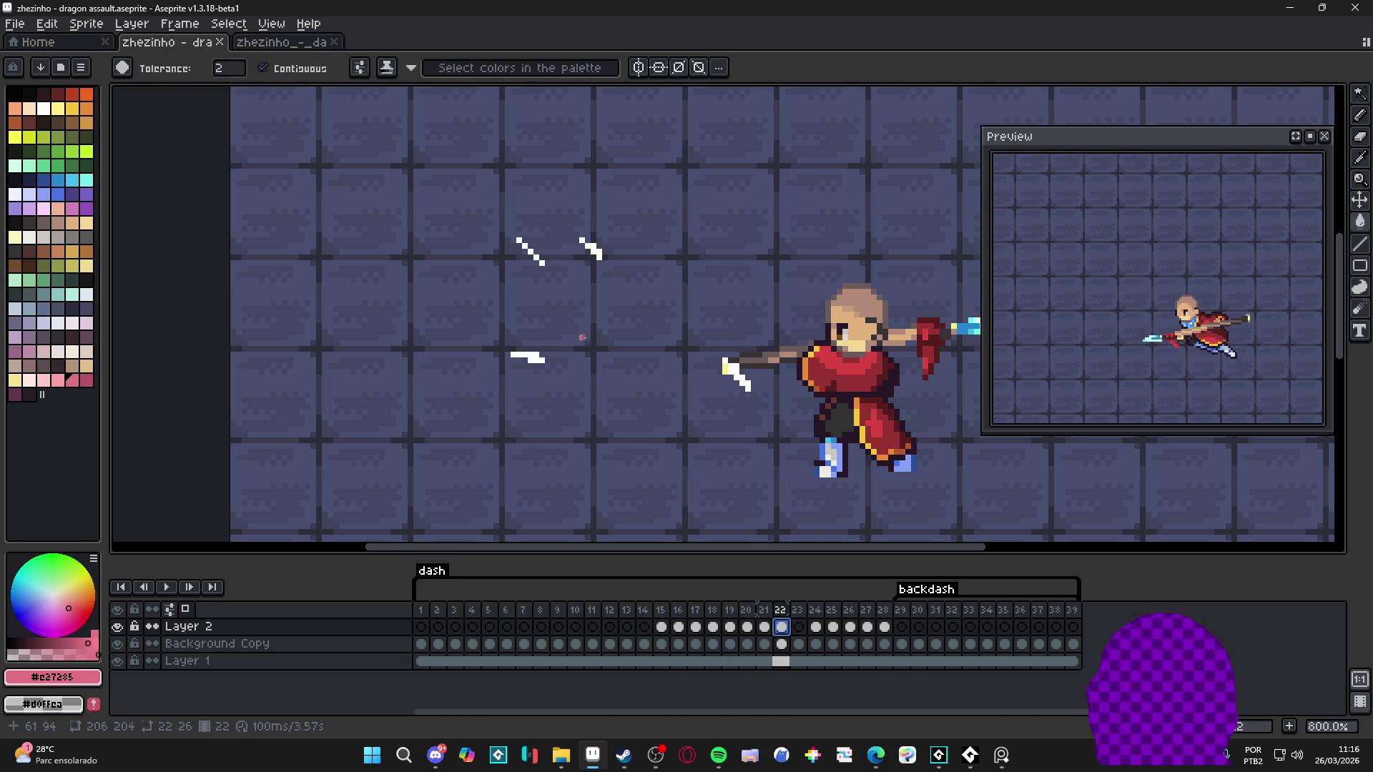
scroll(542, 259, up, 3)
click(643, 243)
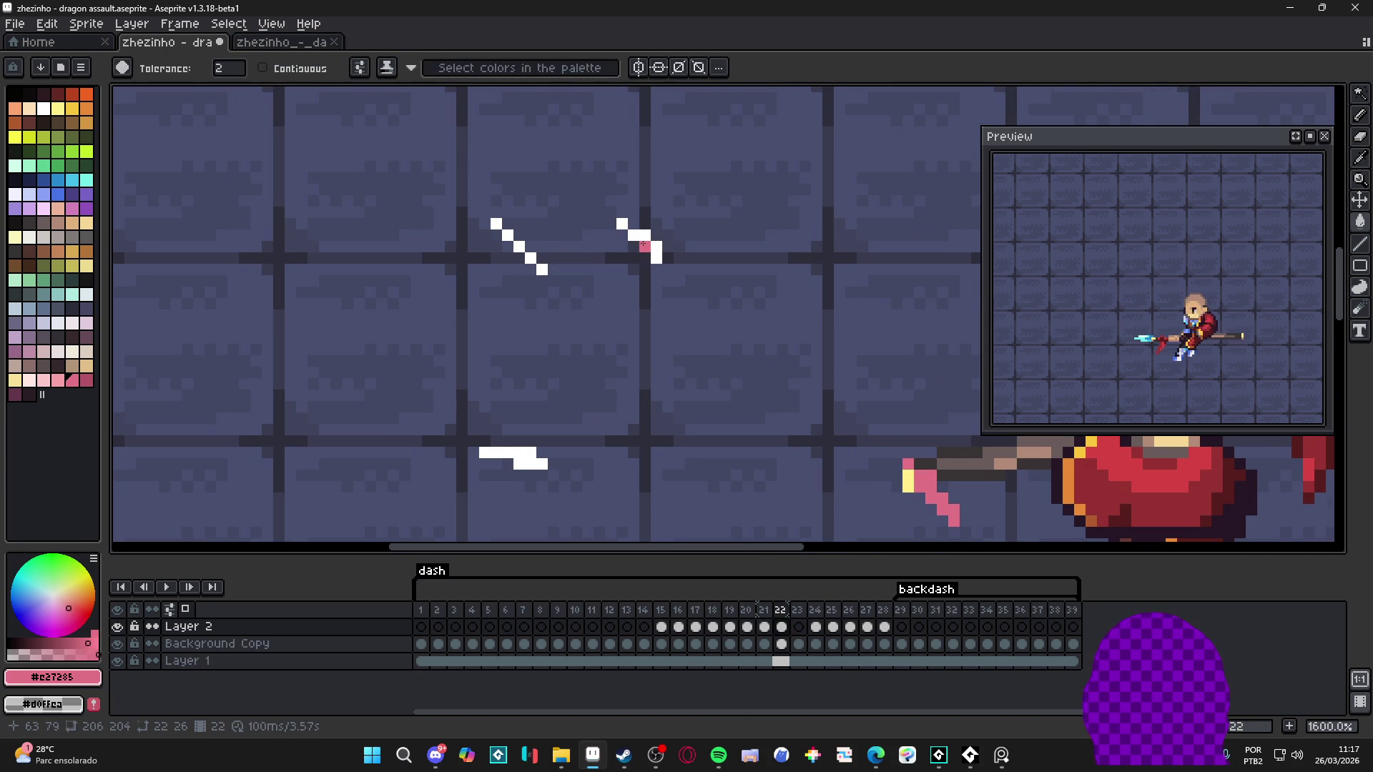
scroll(690, 315, down, 2)
key(ctrl+z)
Step: Fill frame 22's white slash streaks with pink and save, ending on frame 23
scroll(751, 354, up, 2)
key(v)
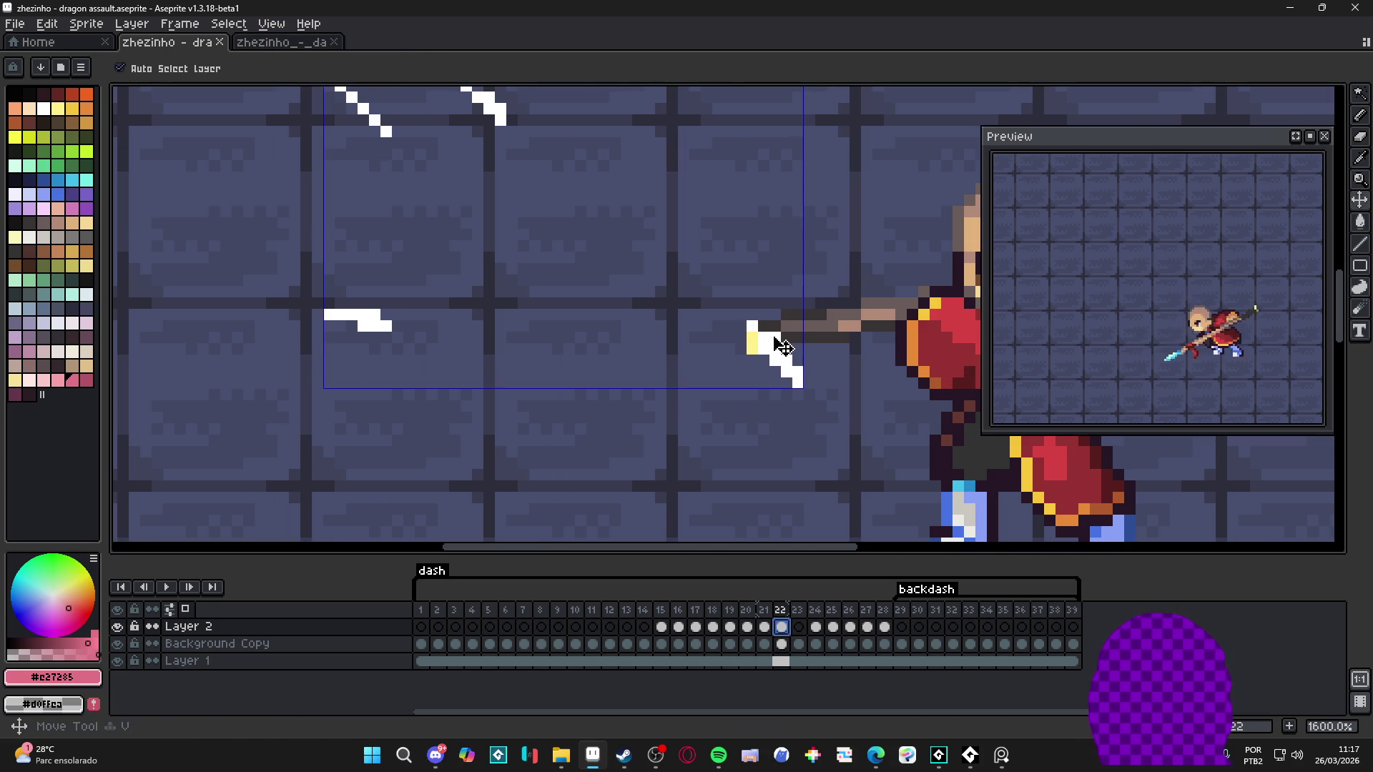
key(g)
click(785, 352)
scroll(784, 354, down, 3)
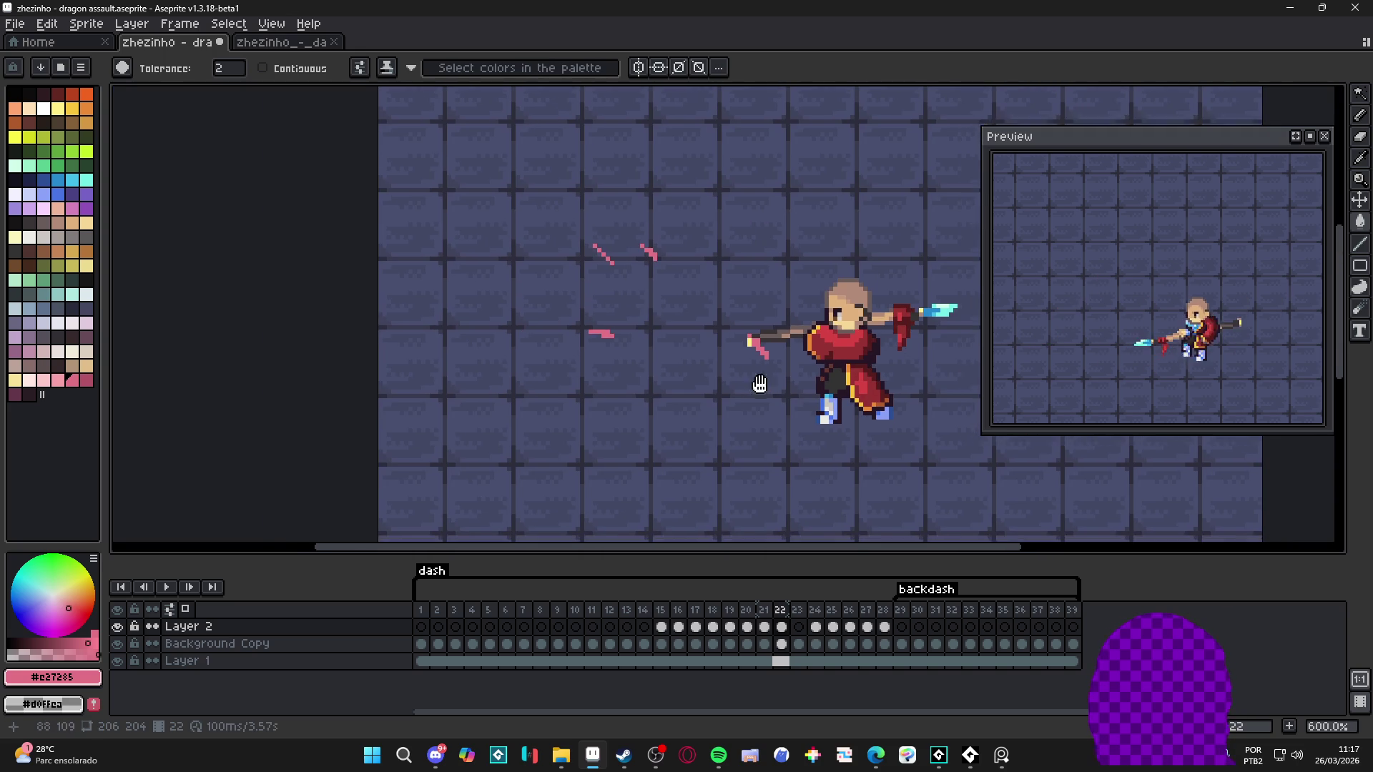
key(ctrl+s)
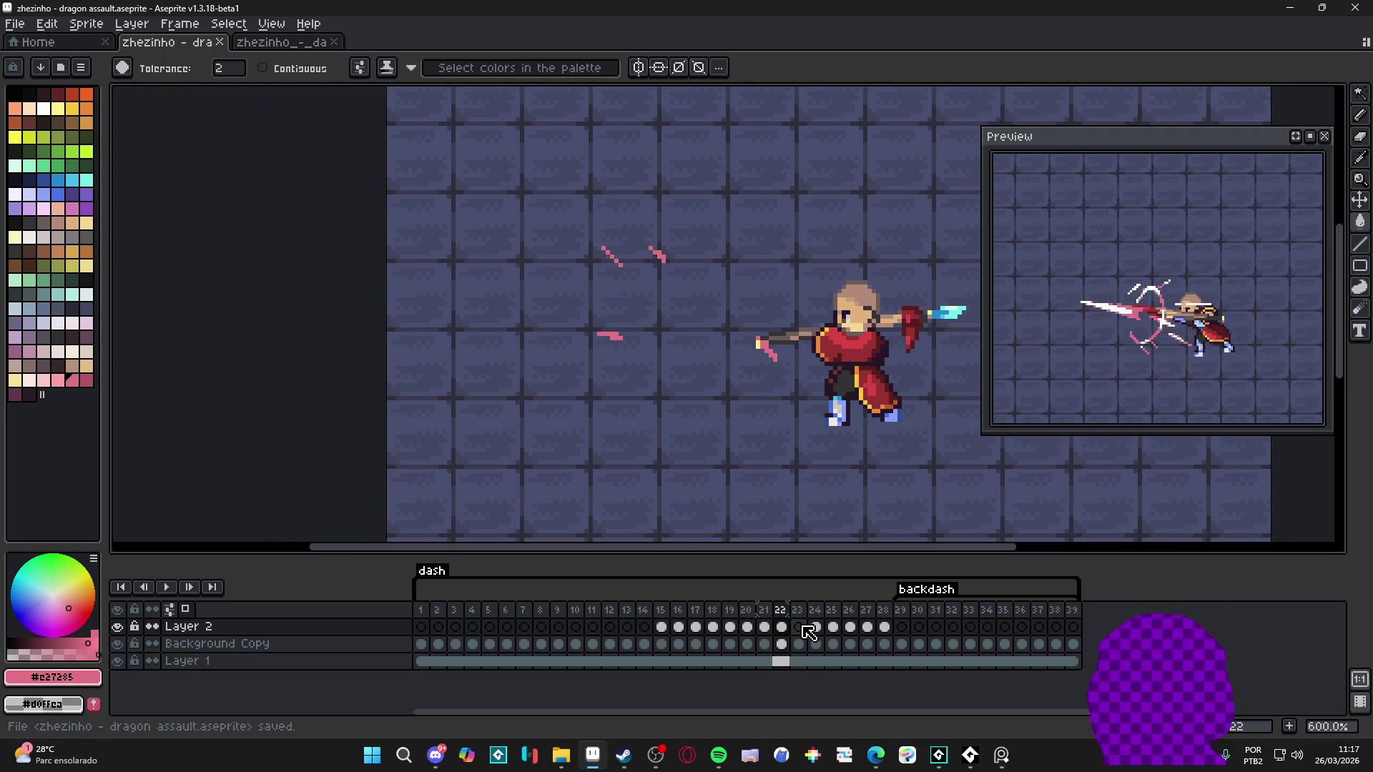
click(799, 627)
key(ctrl+s)
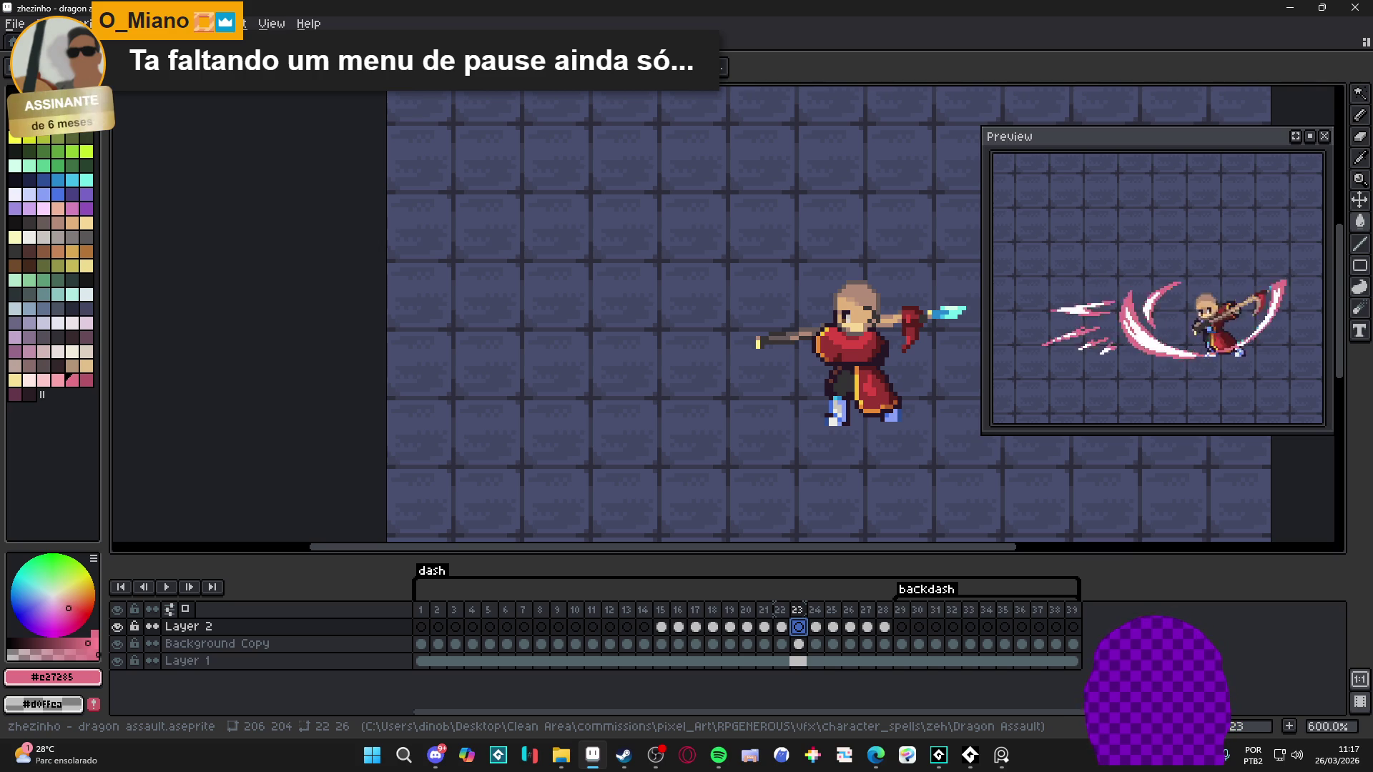
key(minus)
key(minus)
key(minus)
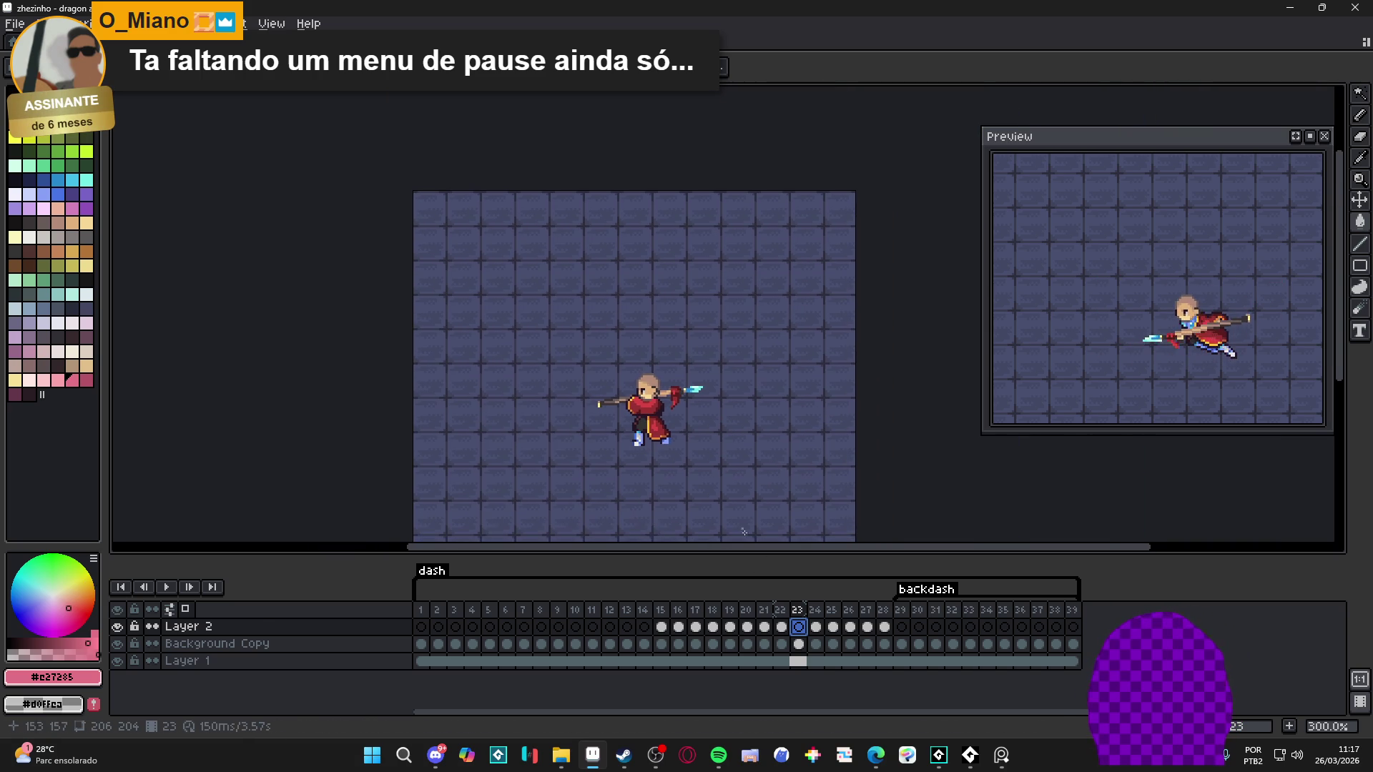
click(815, 627)
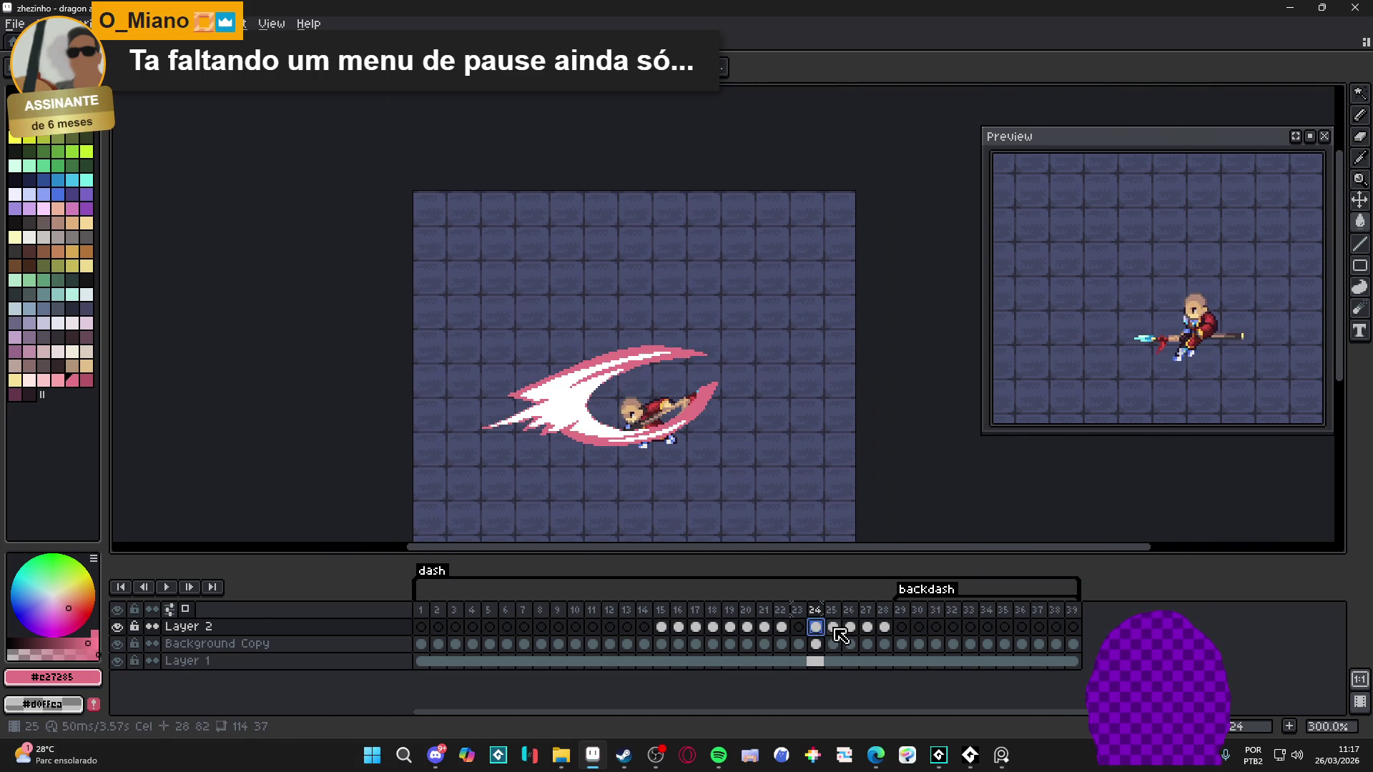
click(833, 628)
click(856, 628)
click(866, 627)
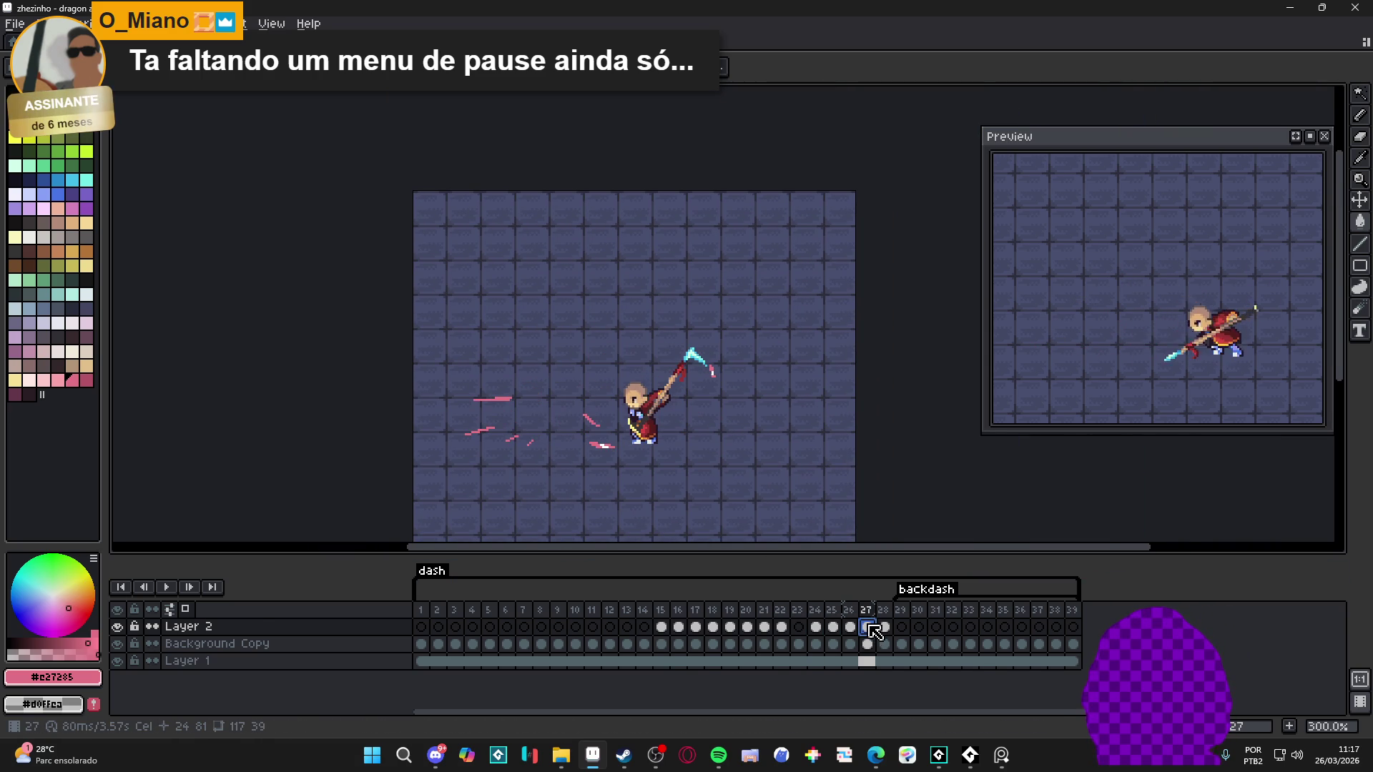
click(884, 628)
click(901, 628)
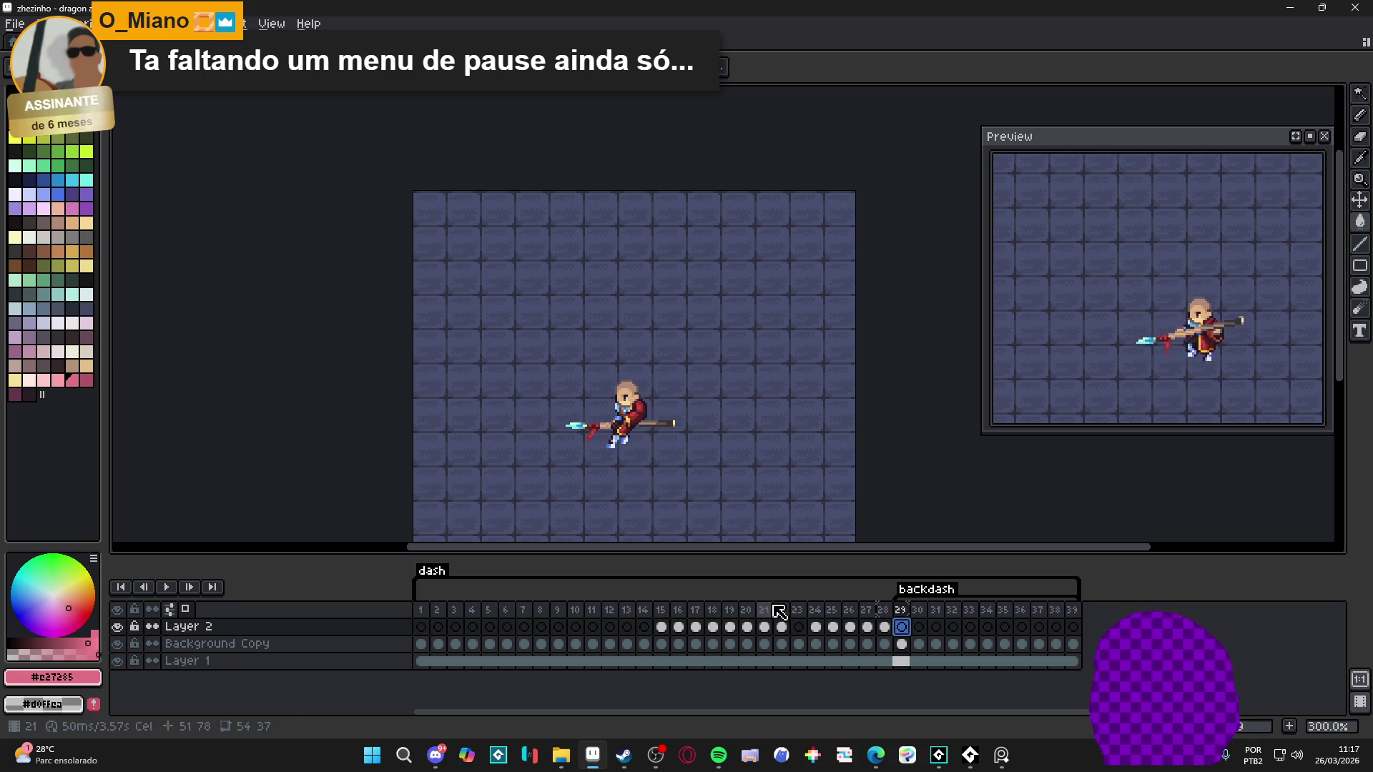
click(816, 627)
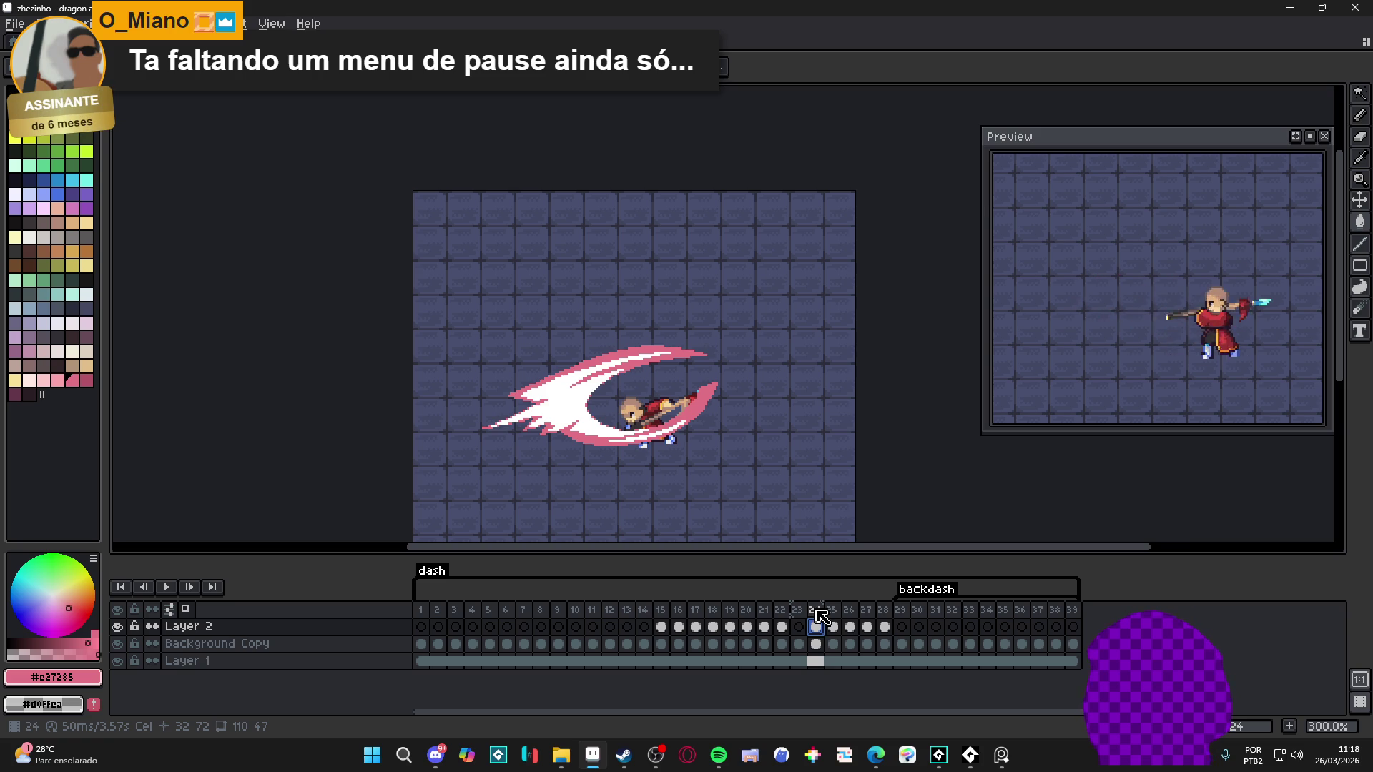
click(885, 629)
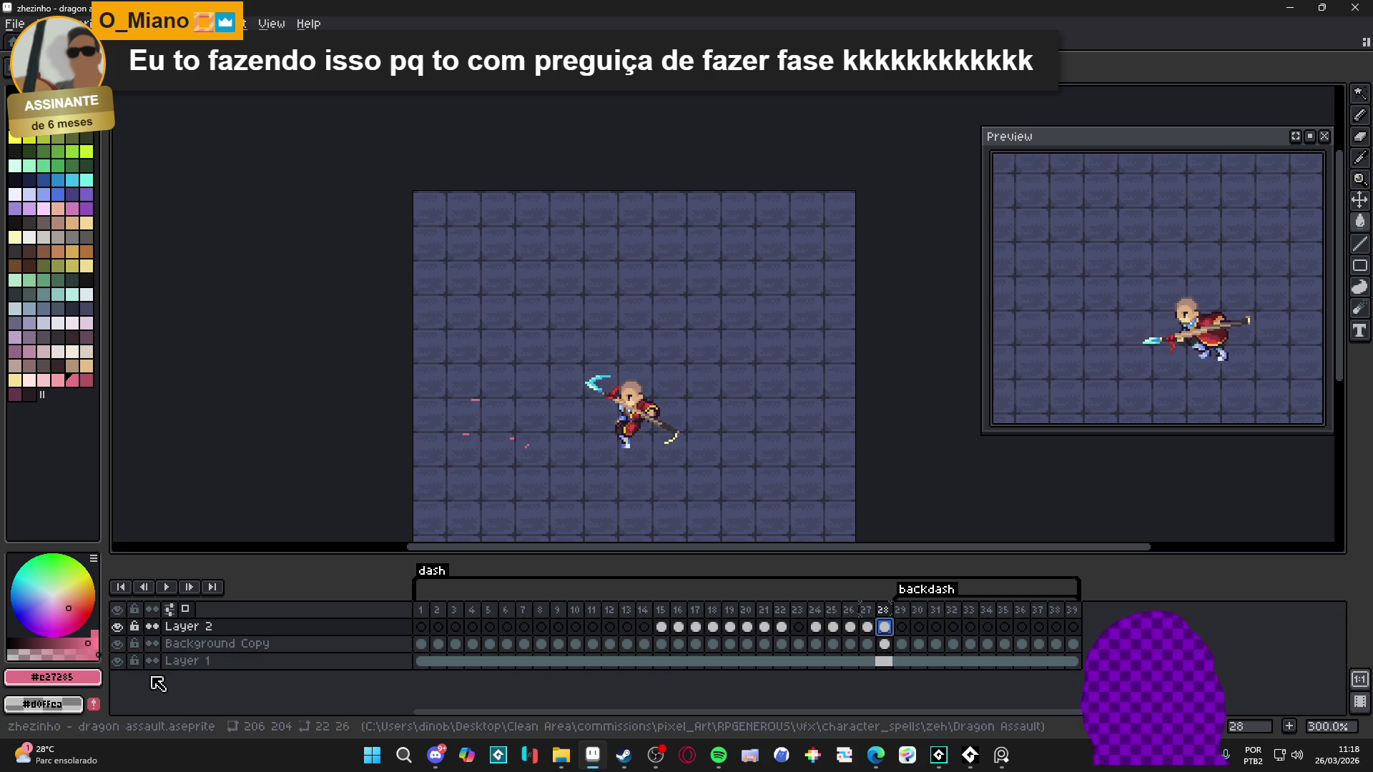
click(118, 661)
click(119, 662)
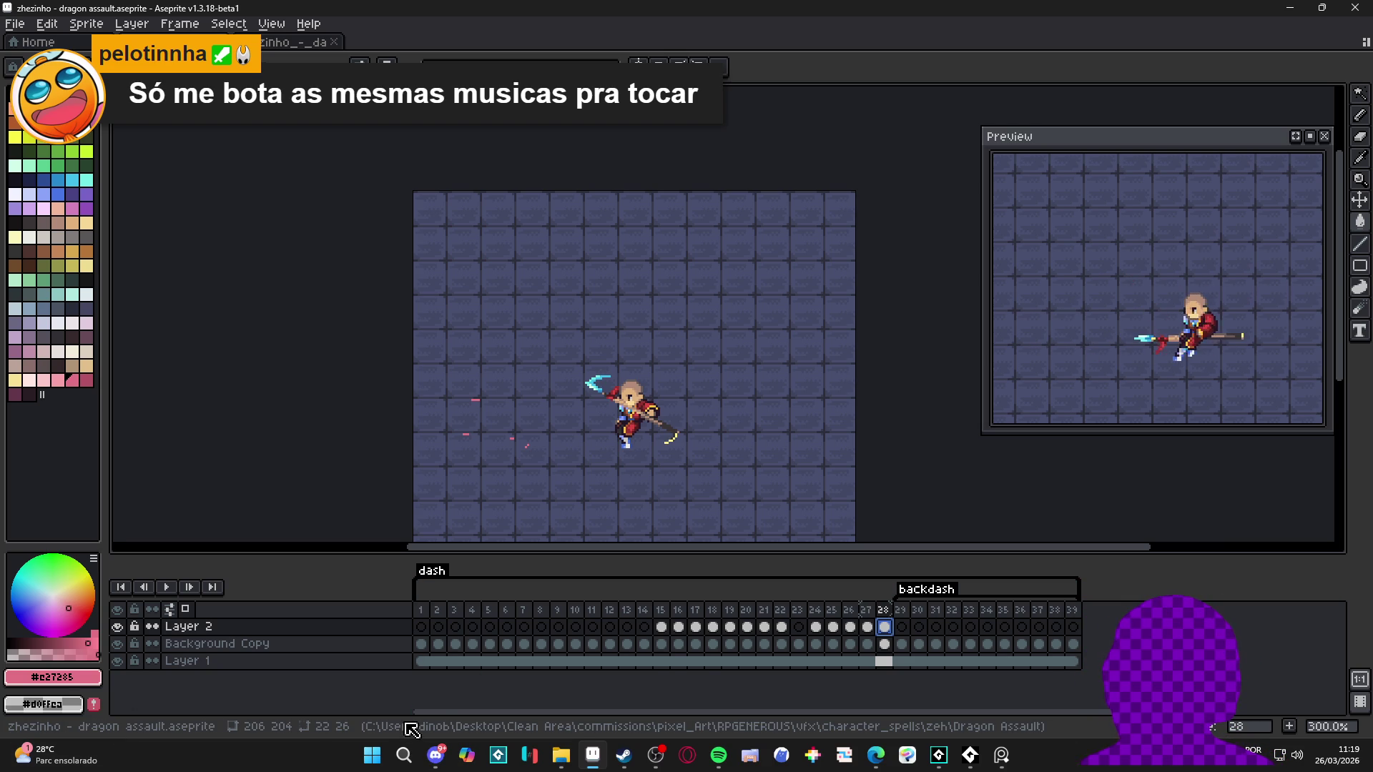
Step: Hide the cave floor and character layers, go to frame 15, and pick semi-transparent orange
click(116, 660)
click(118, 643)
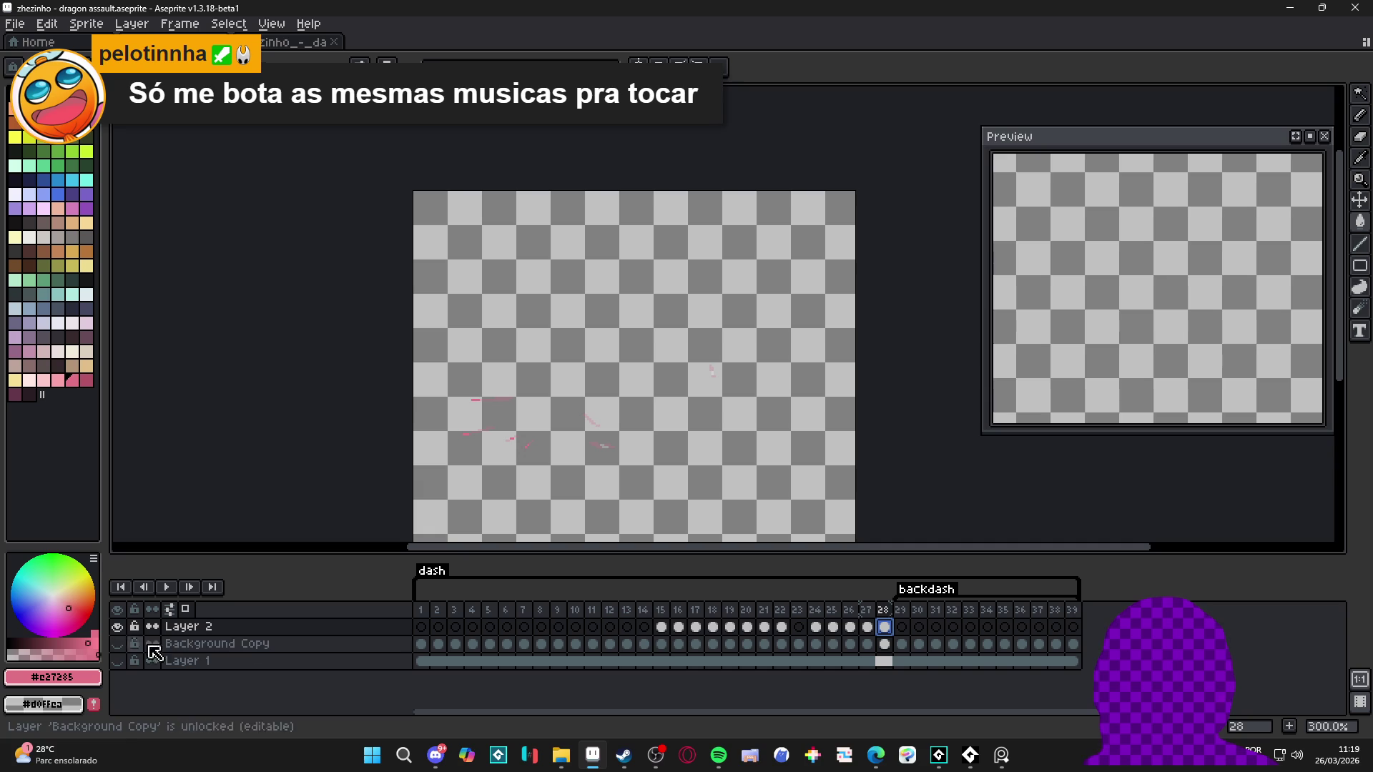
click(661, 627)
scroll(586, 392, up, 4)
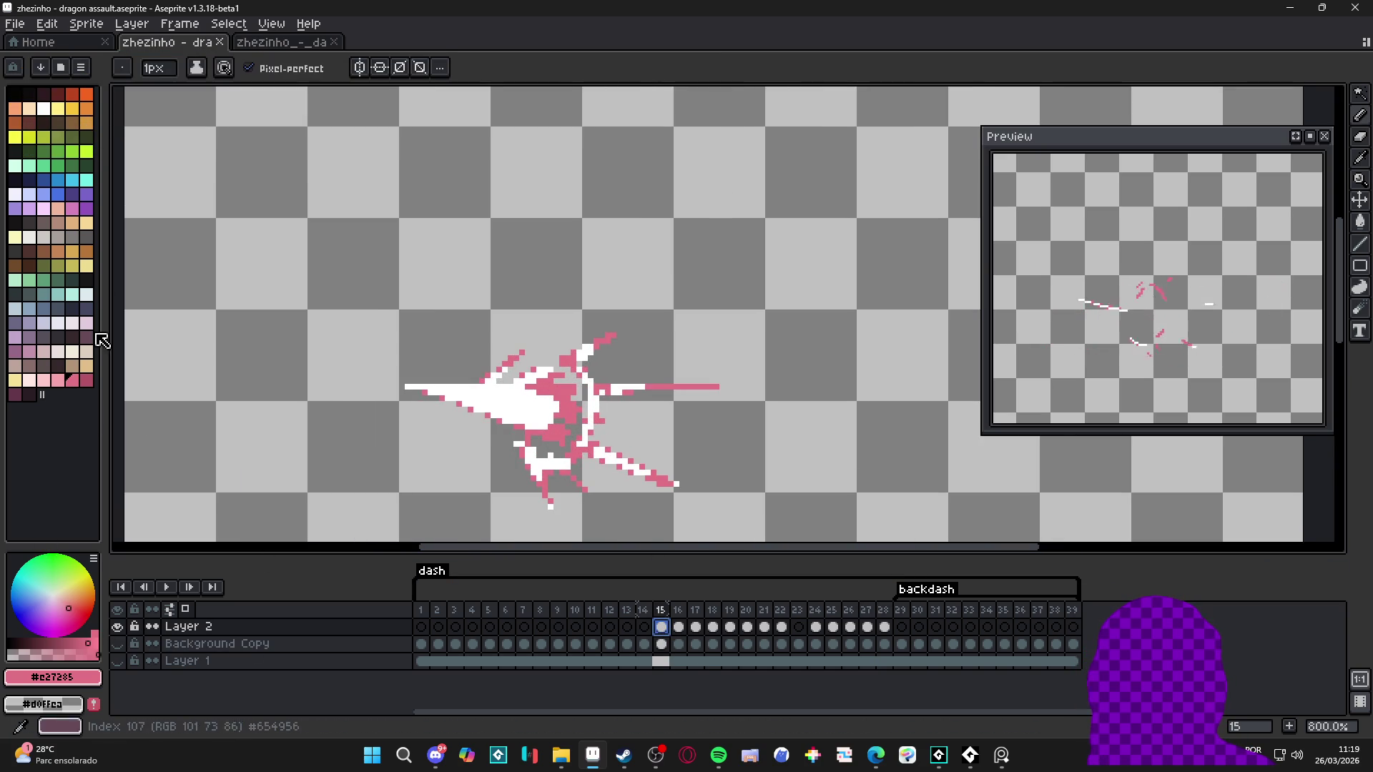
click(86, 94)
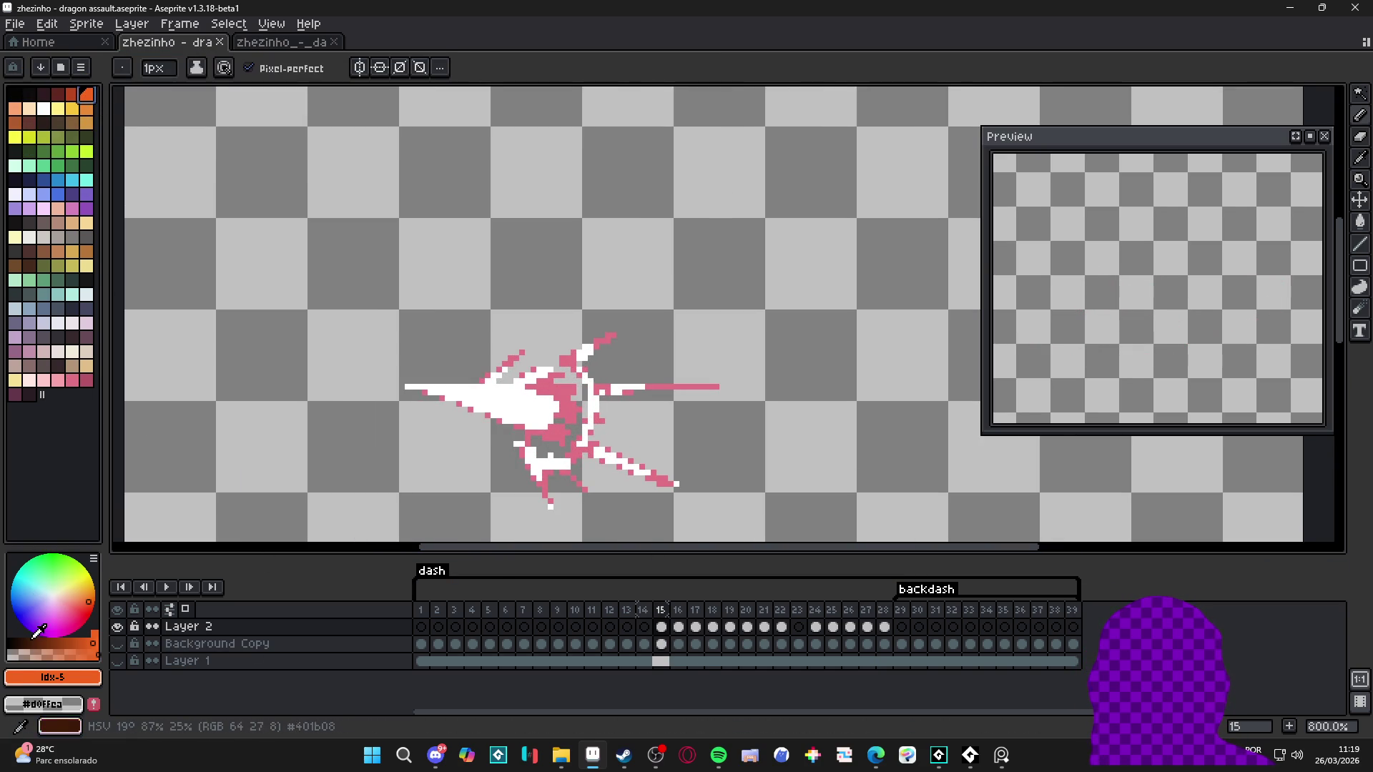
click(22, 652)
Step: Apply the orange Outline effect to the dash burst, then restore the cave floor and character layers
key(shift+o)
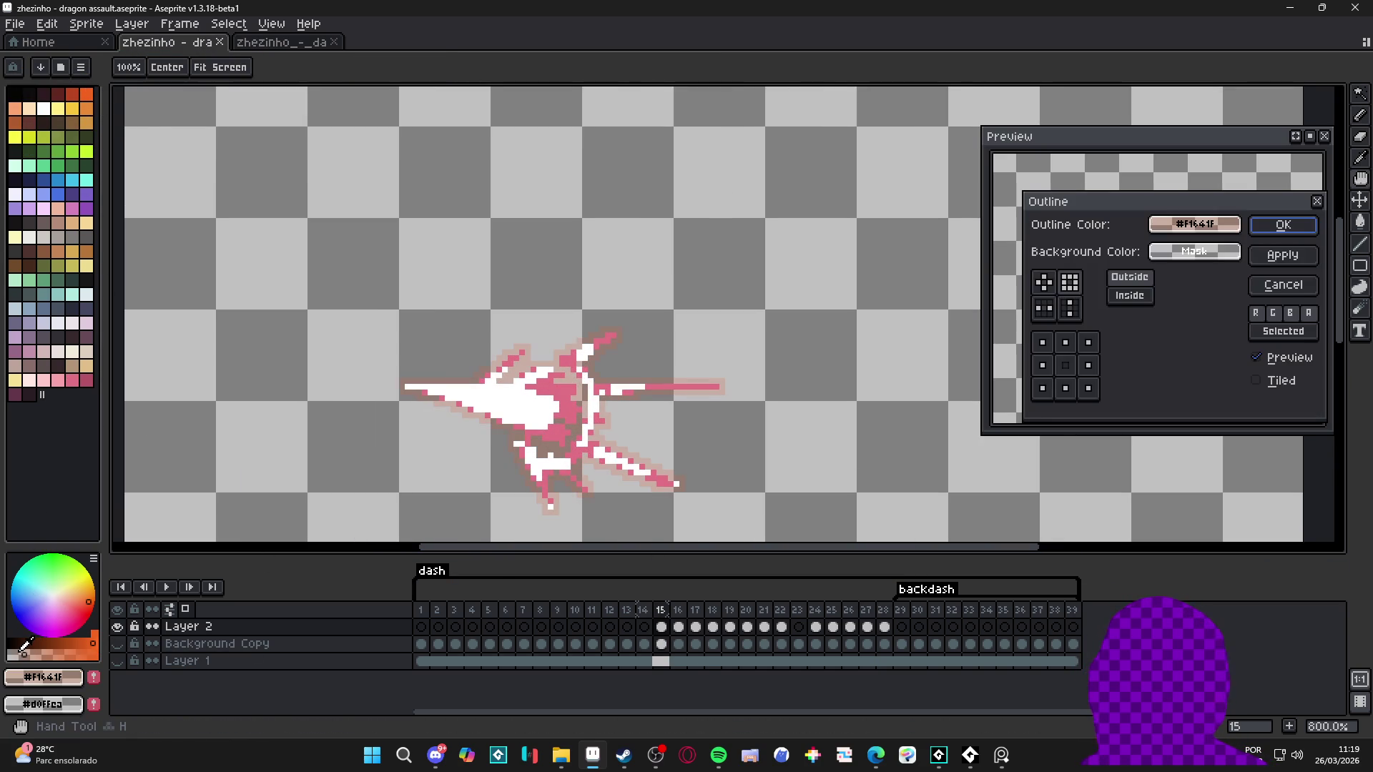
click(1283, 225)
click(118, 660)
click(118, 644)
scroll(499, 417, down, 3)
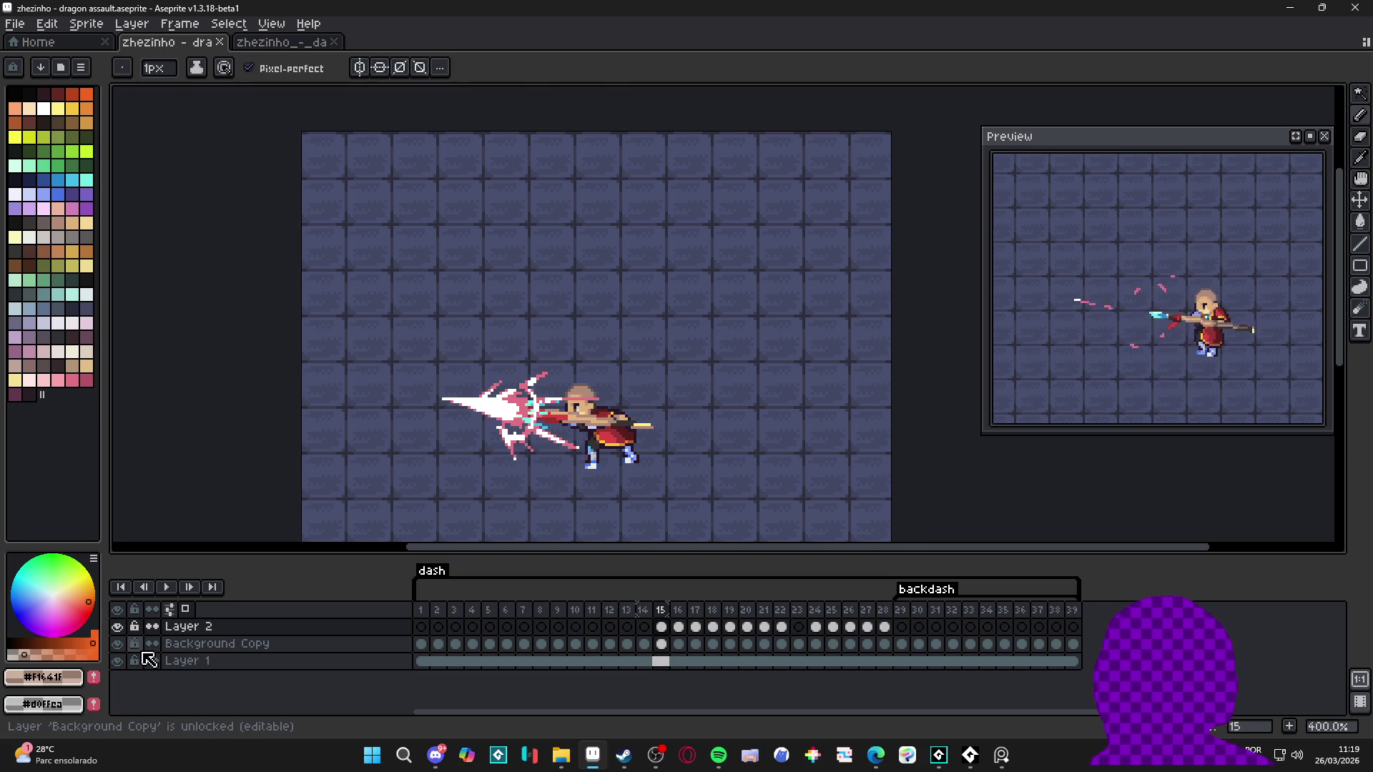
click(121, 665)
Step: Zoom out the canvas and open Aseprite's File menu
scroll(494, 347, down, 1)
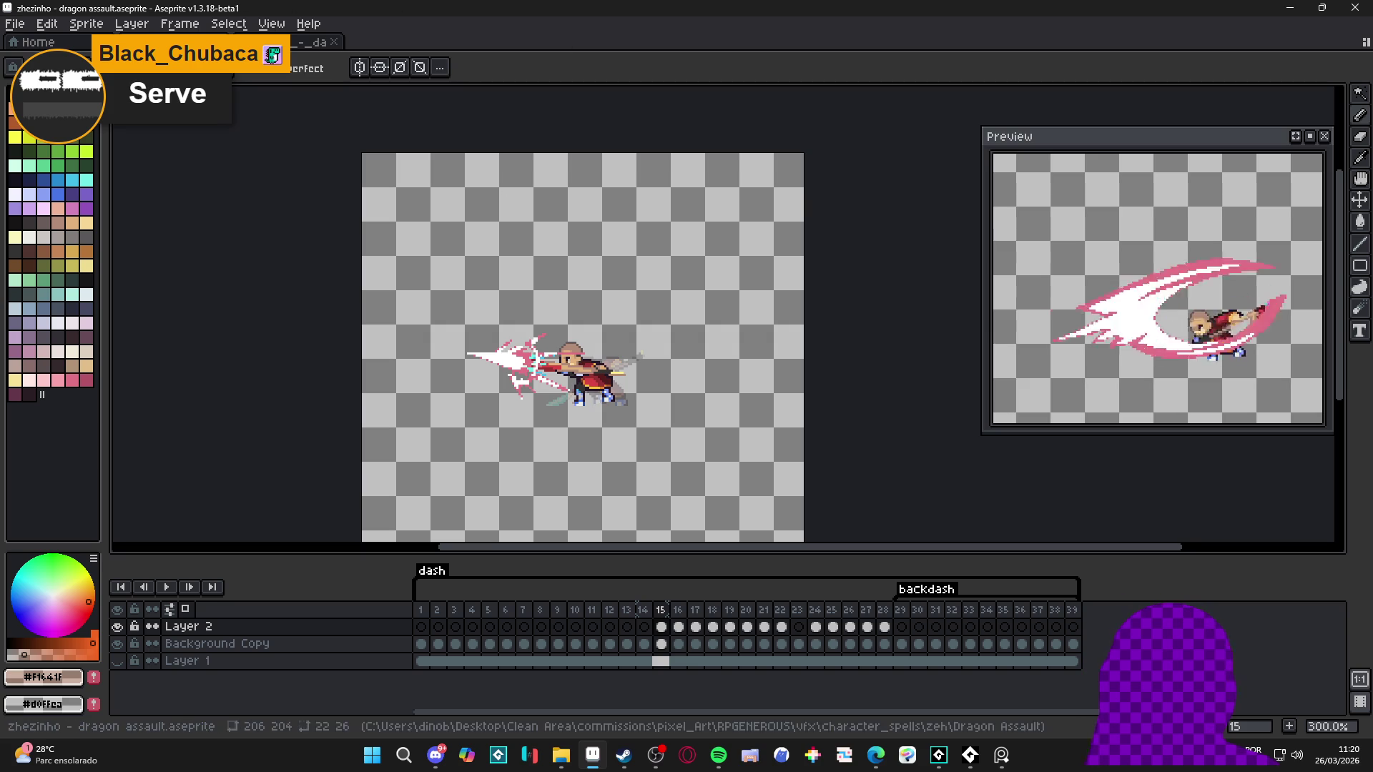
click(15, 23)
Step: Save As with the gif file type, then back out at the overwrite prompt
click(43, 108)
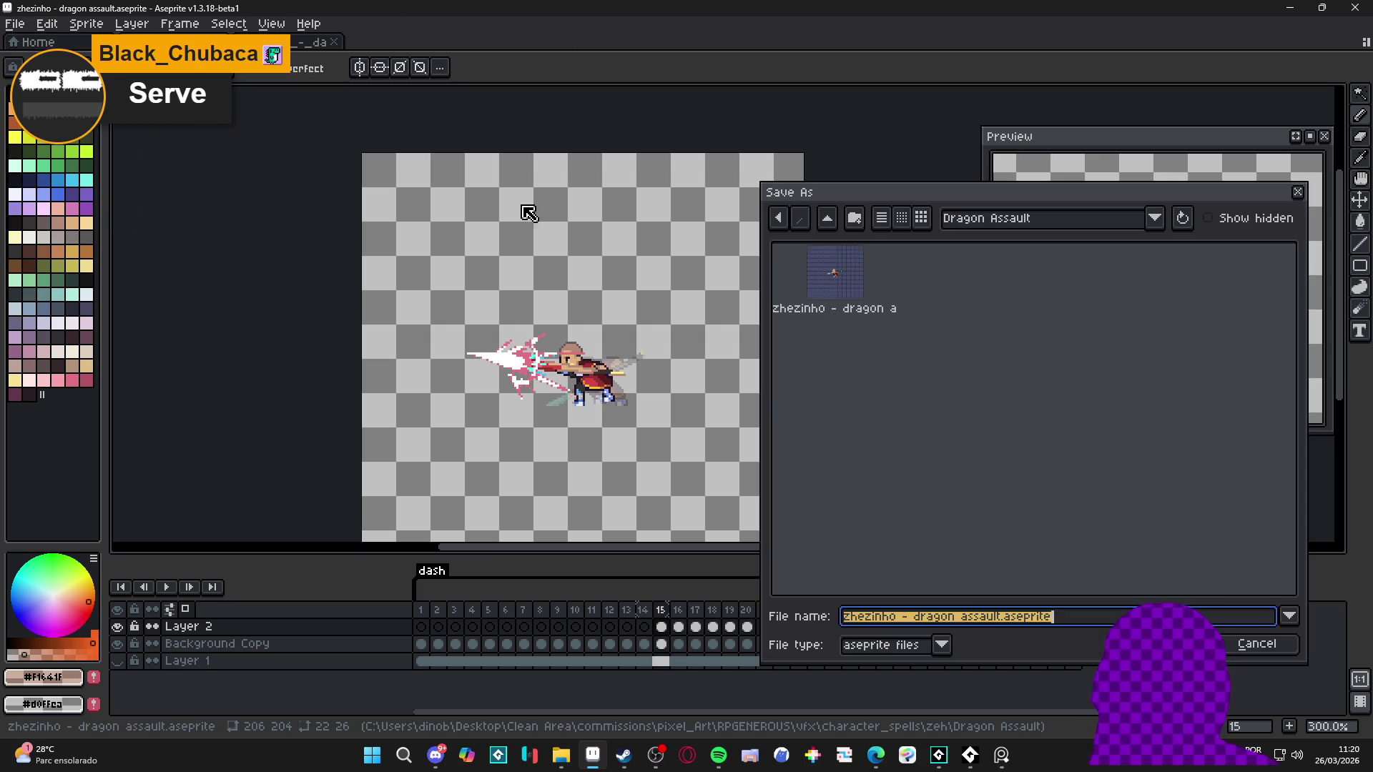
click(910, 653)
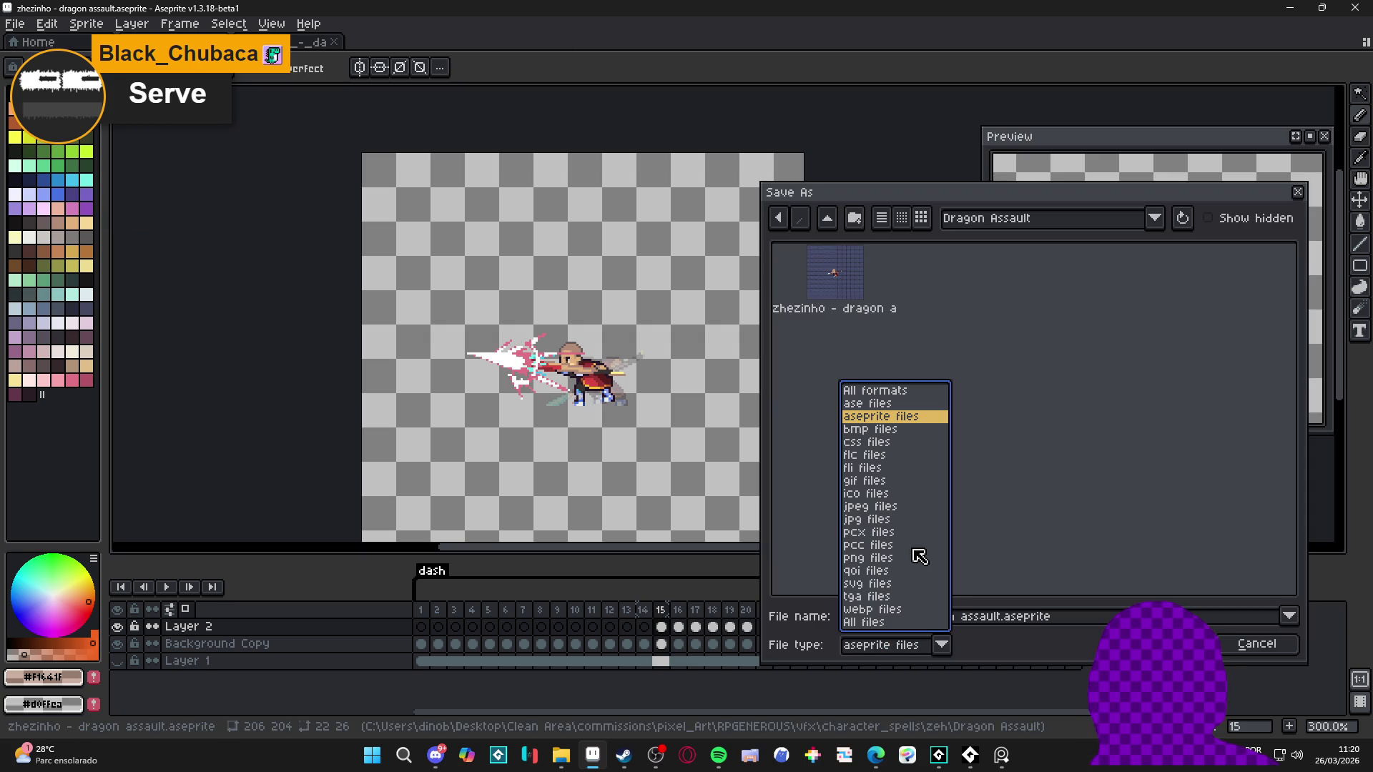
click(887, 487)
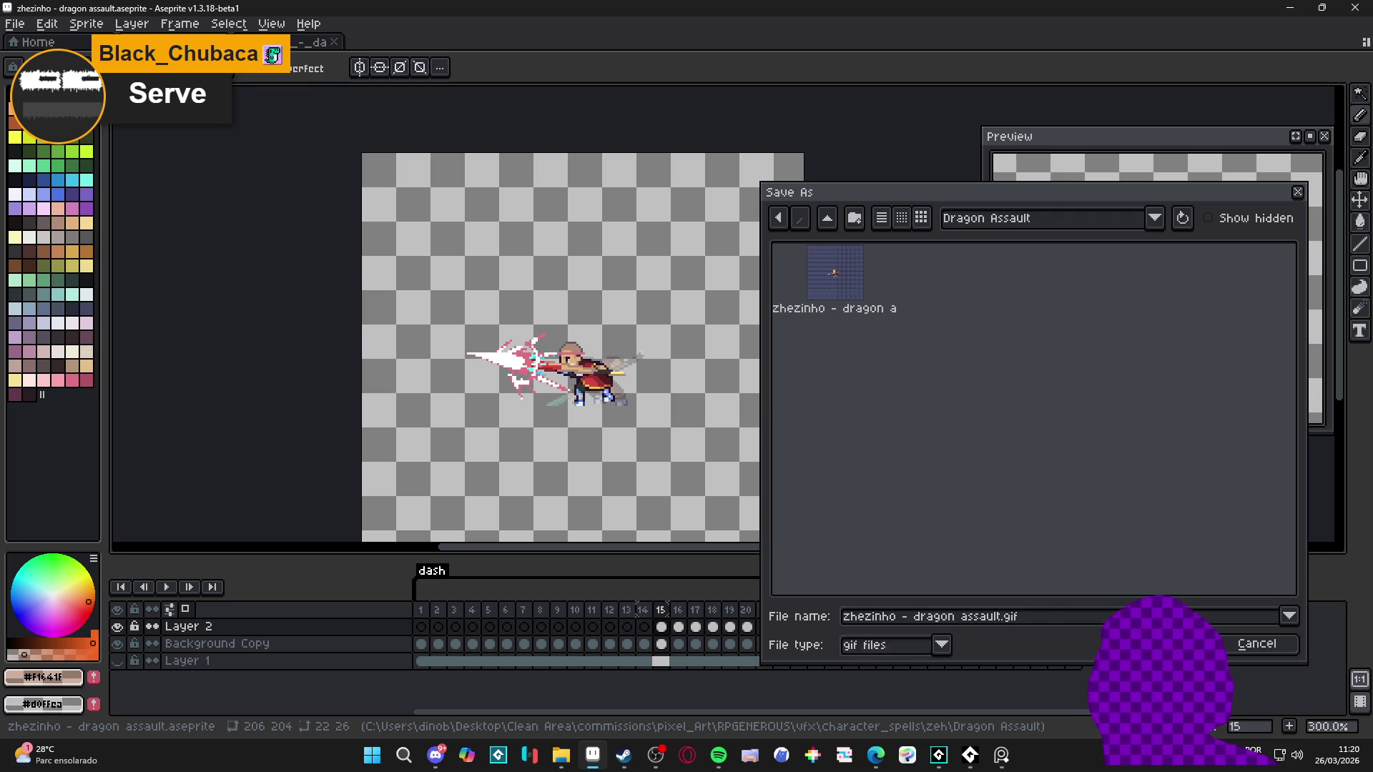
key(Return)
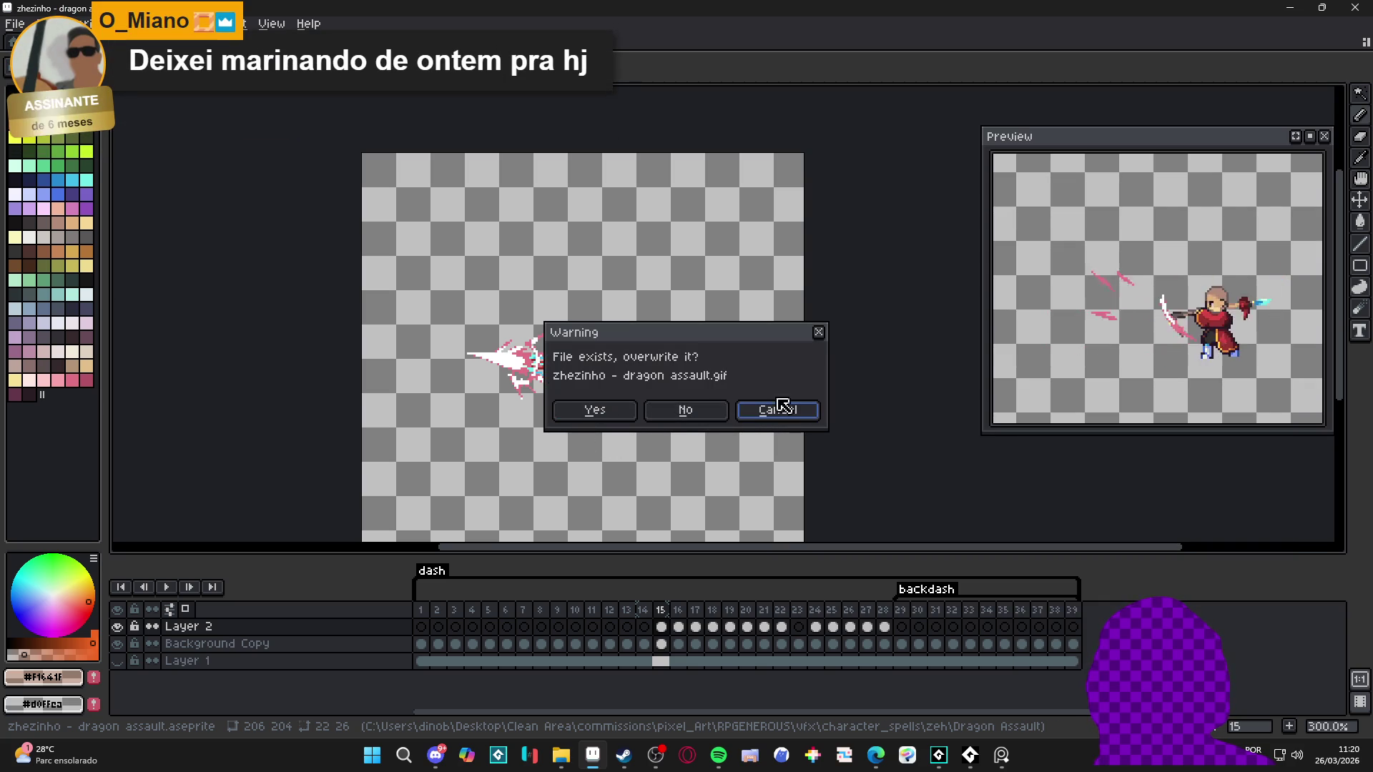
click(772, 408)
Step: Save As gif again and confirm overwriting zhezinho - dragon assault.gif
click(17, 24)
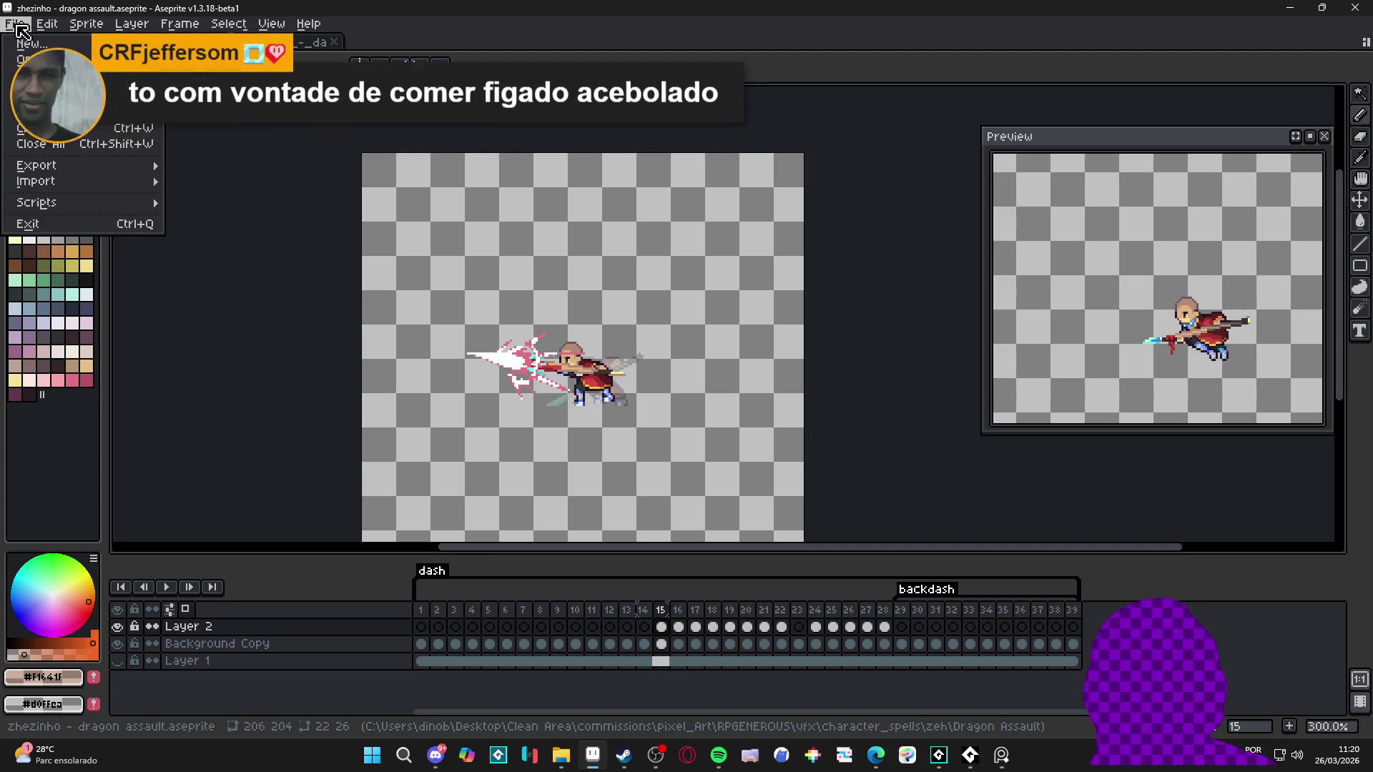
click(36, 109)
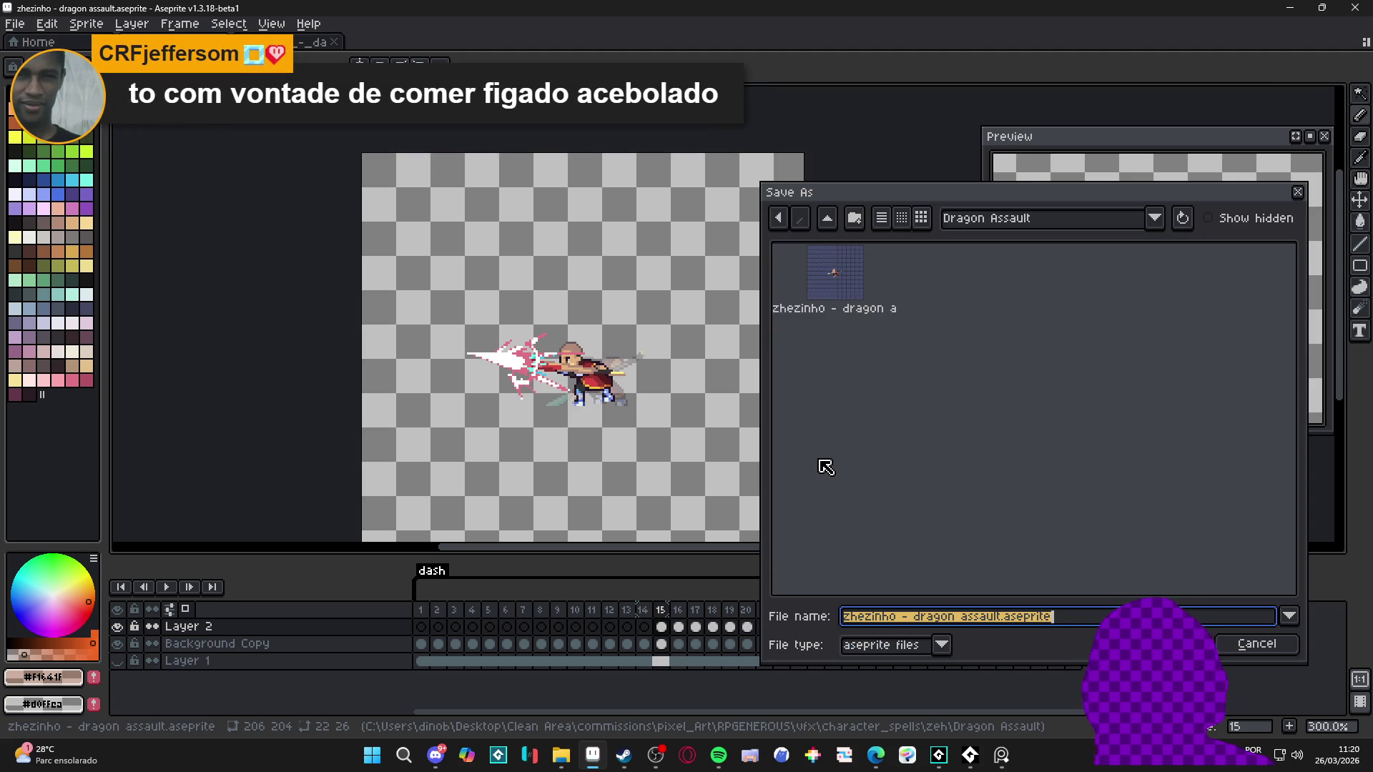
click(887, 645)
click(884, 481)
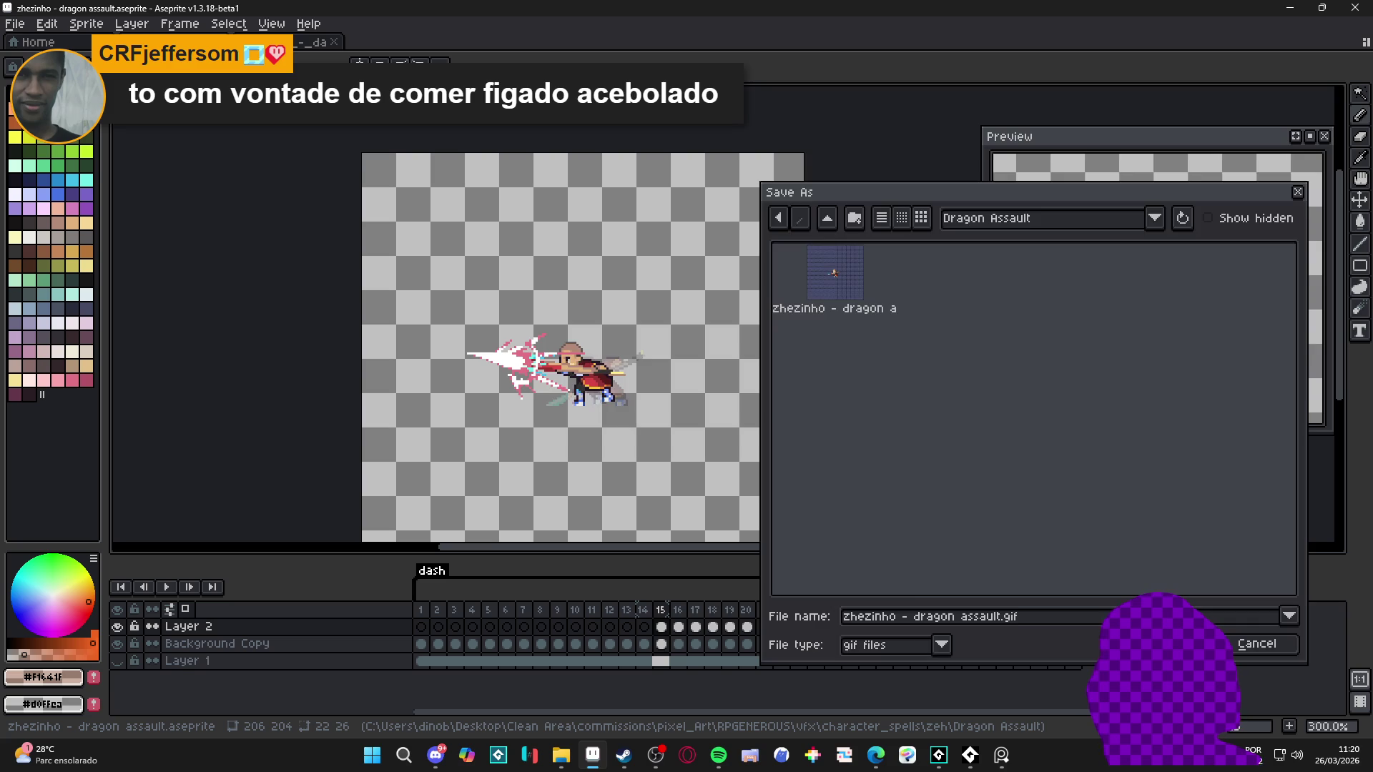
key(Return)
click(606, 407)
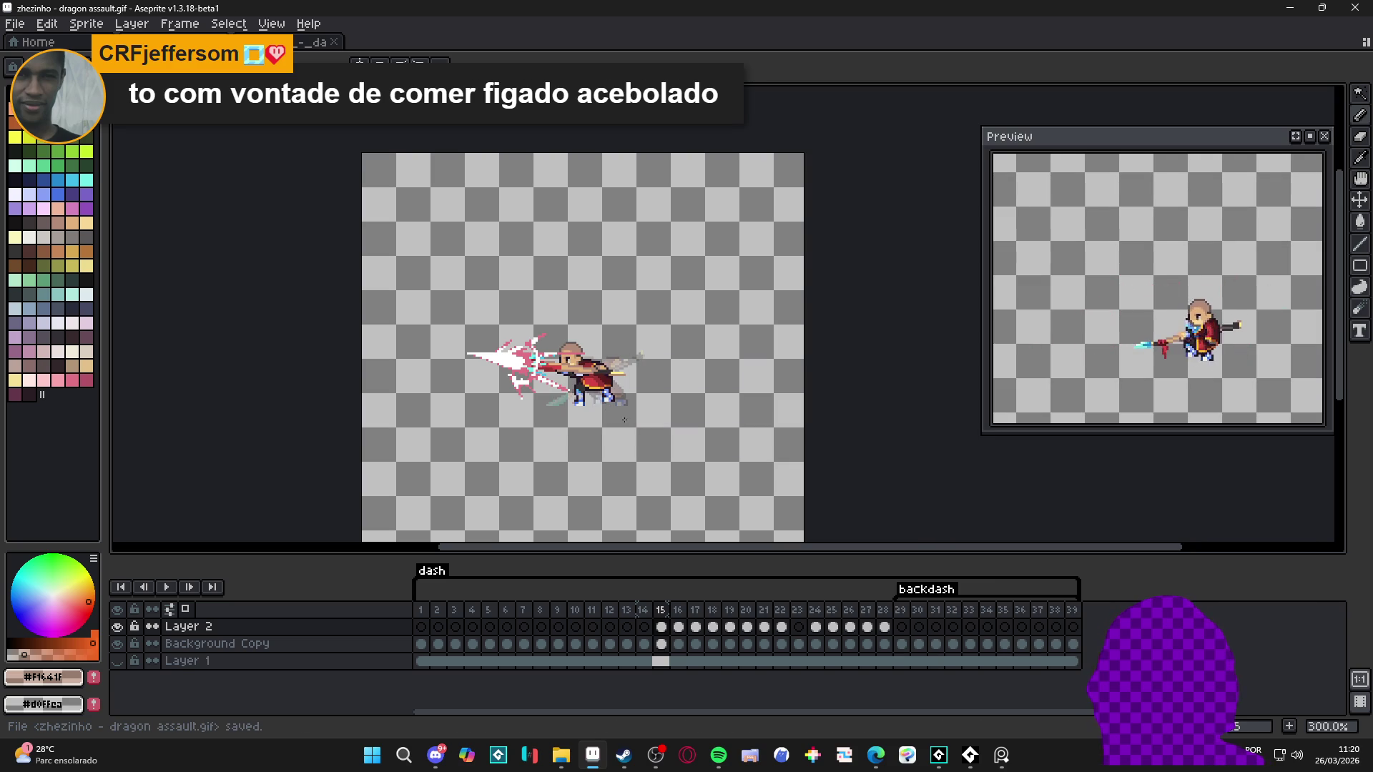
click(941, 759)
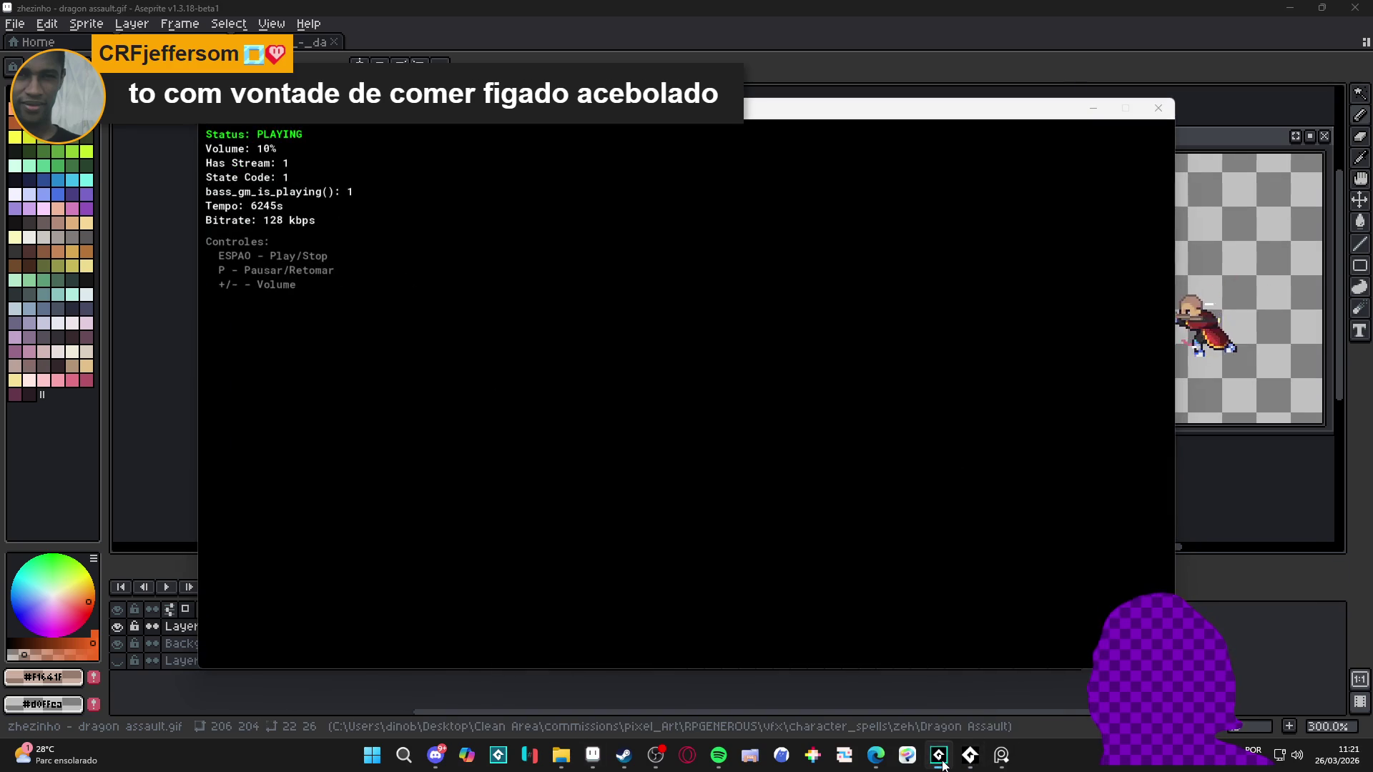
Step: In GameMaker, expand Sprites > Battle > Party > Abilities > Char 2 in the Asset Browser
click(941, 763)
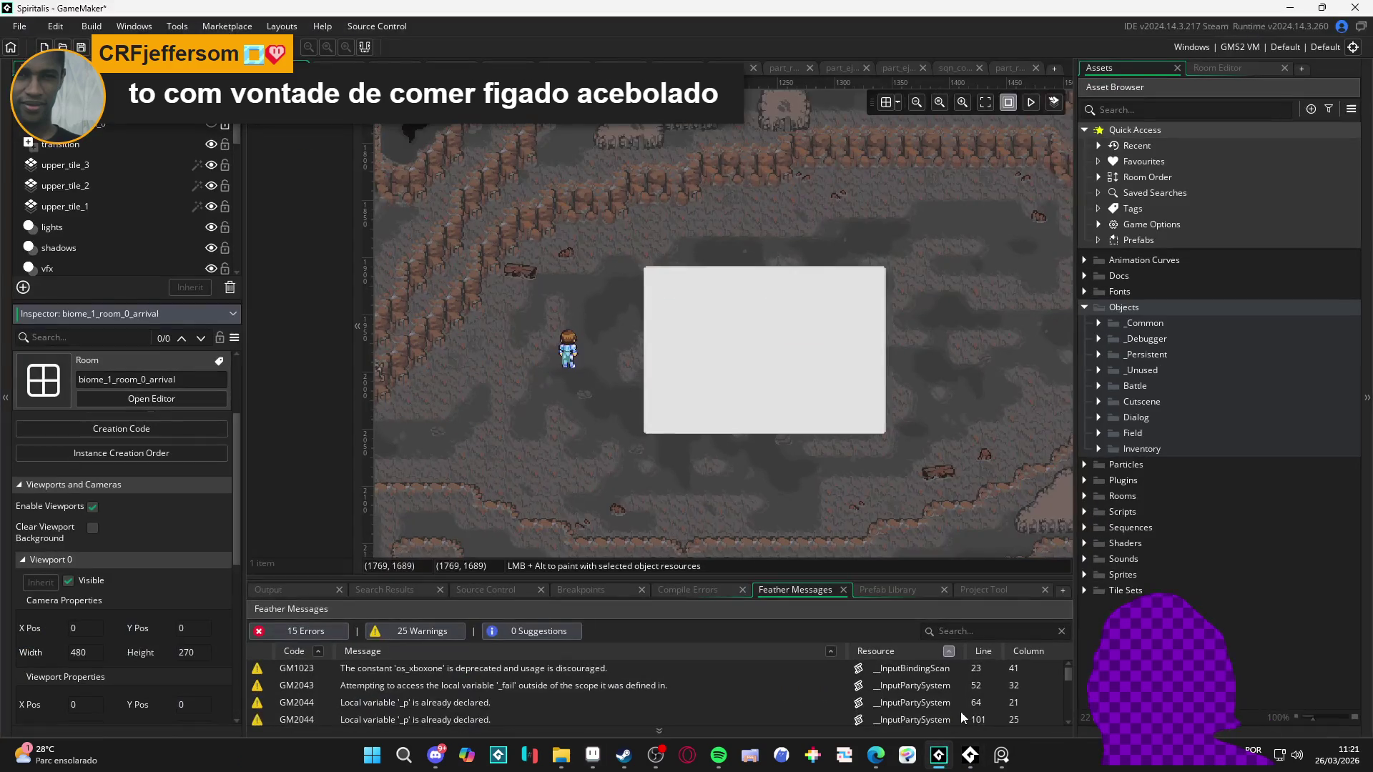
click(1085, 575)
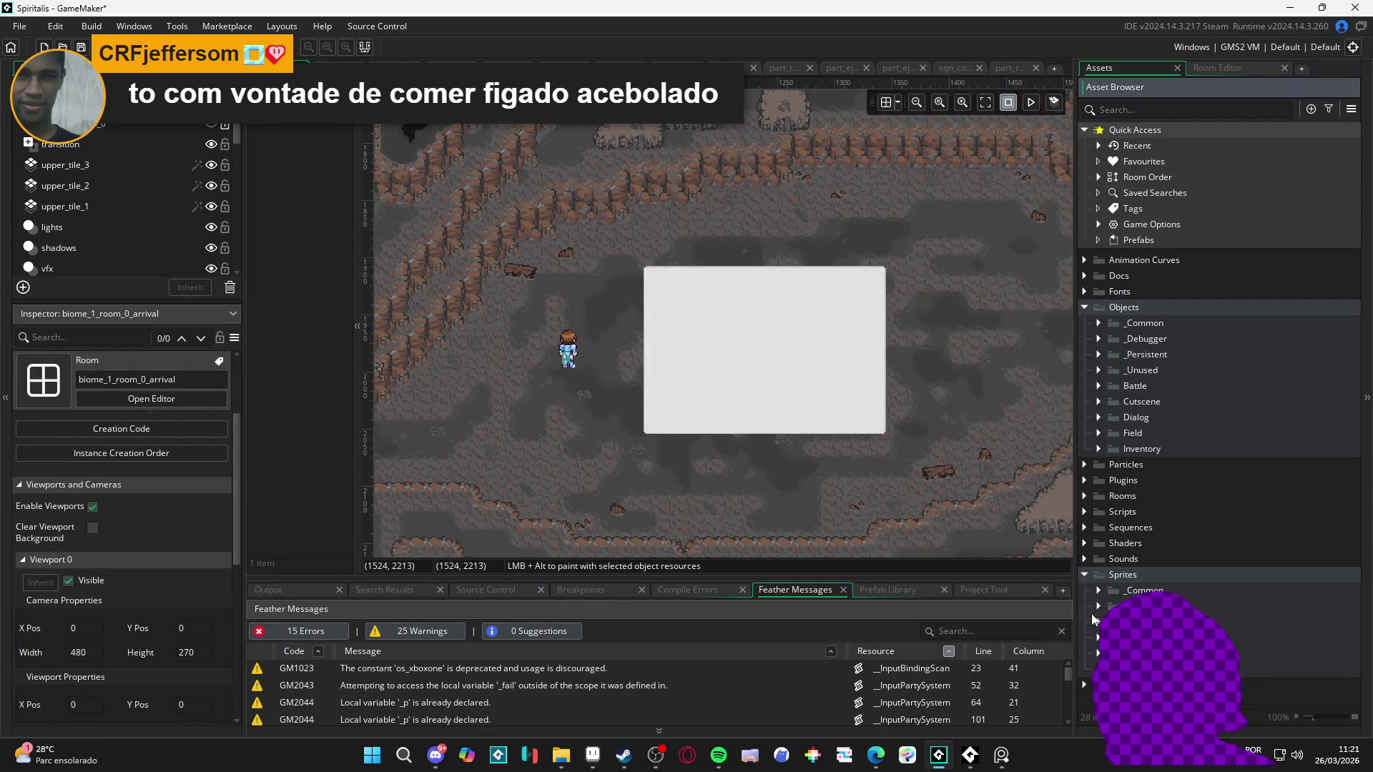
click(1098, 607)
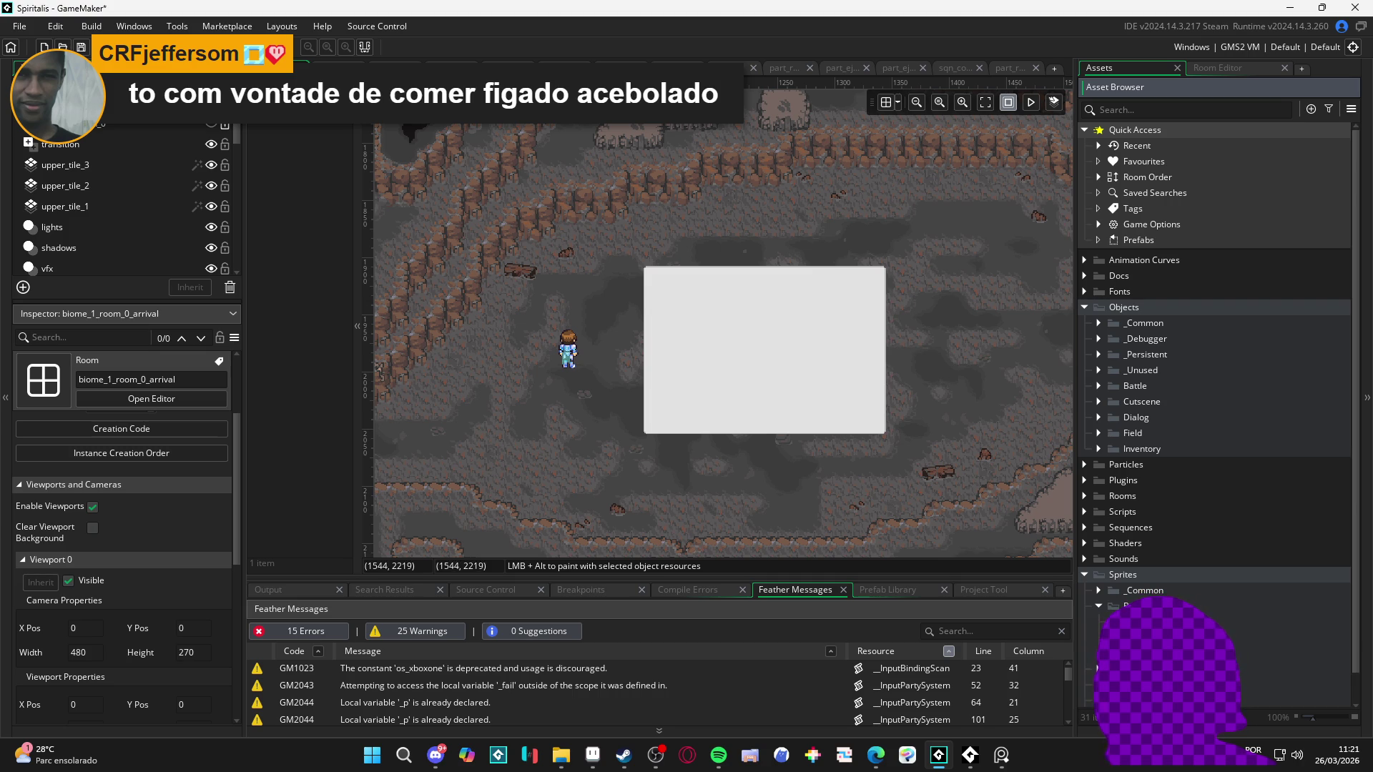
click(1113, 638)
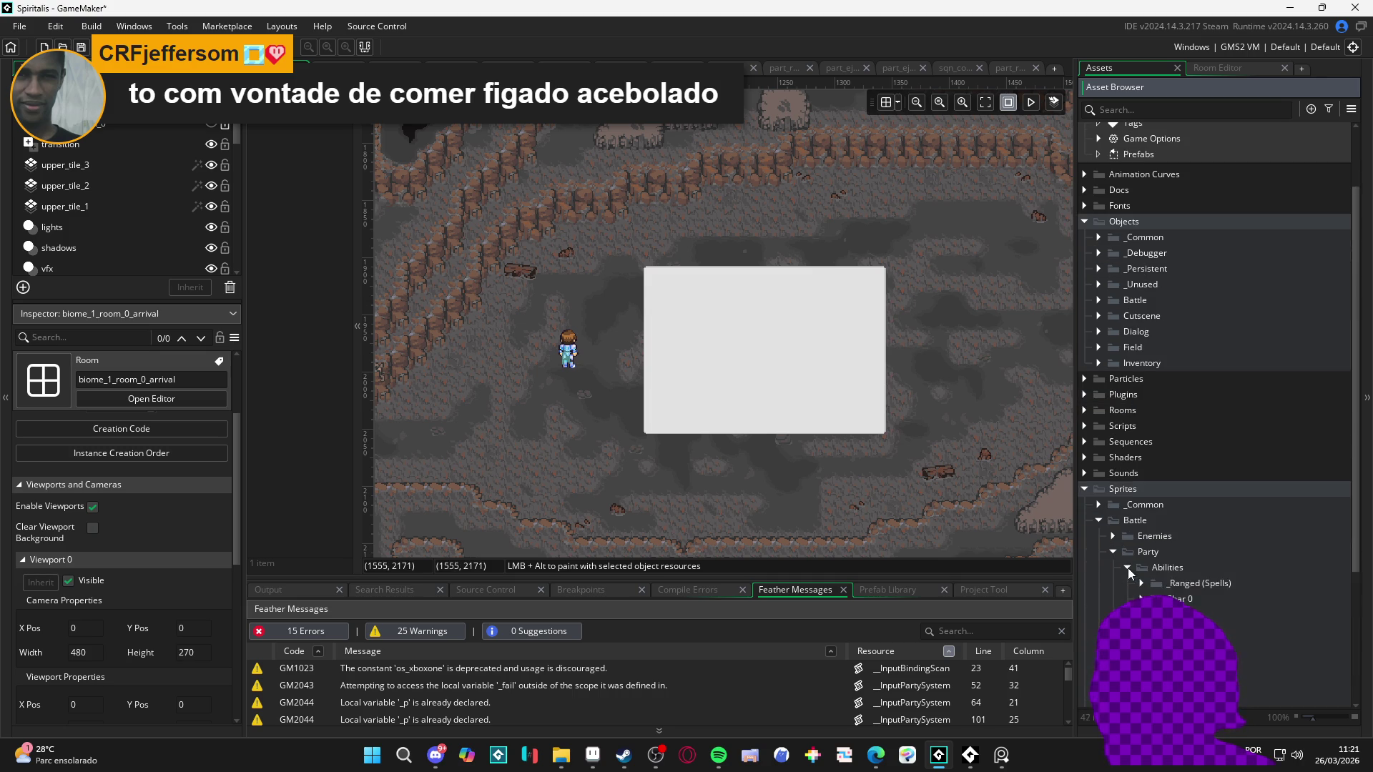
click(1127, 568)
click(1142, 541)
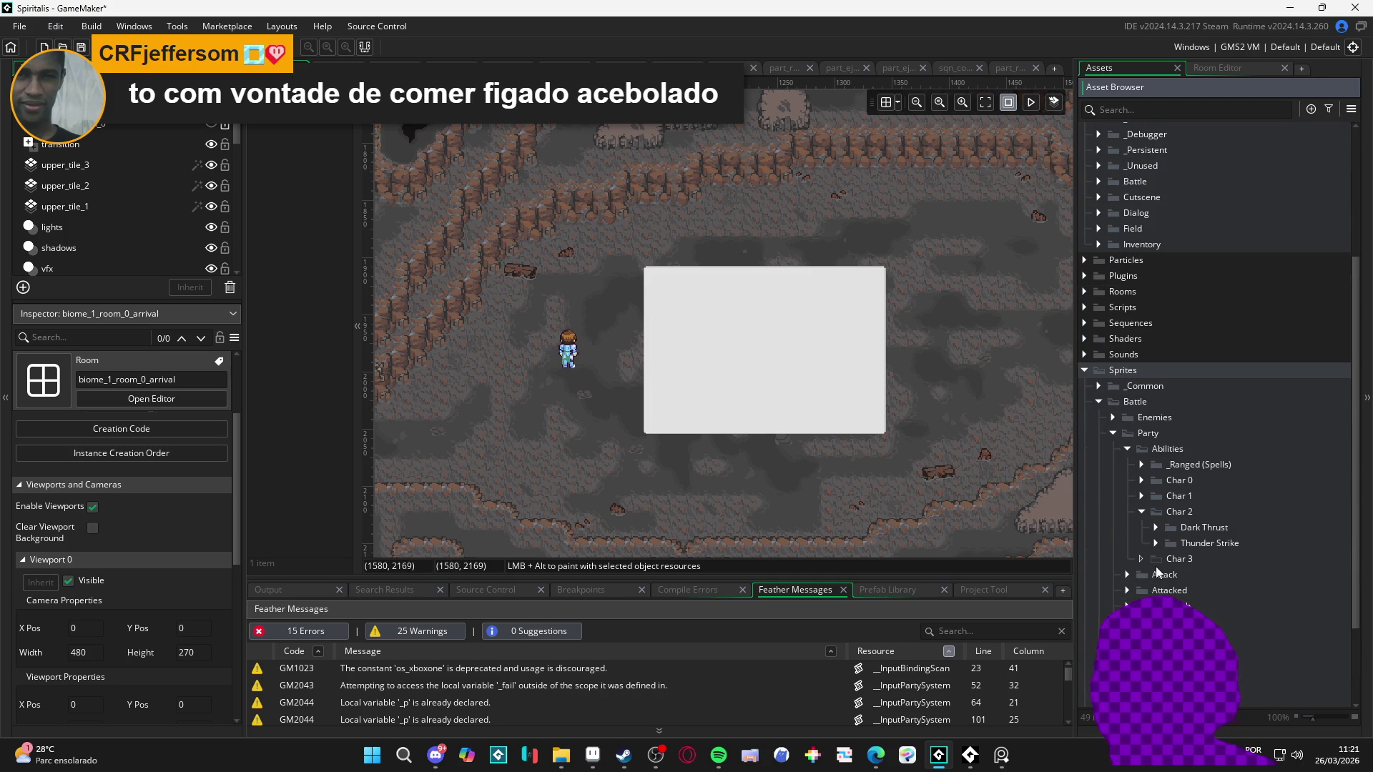
Step: Open Char 2 in Explorer, browse to the Dragon Assault folder, then close the window
right_click(1163, 512)
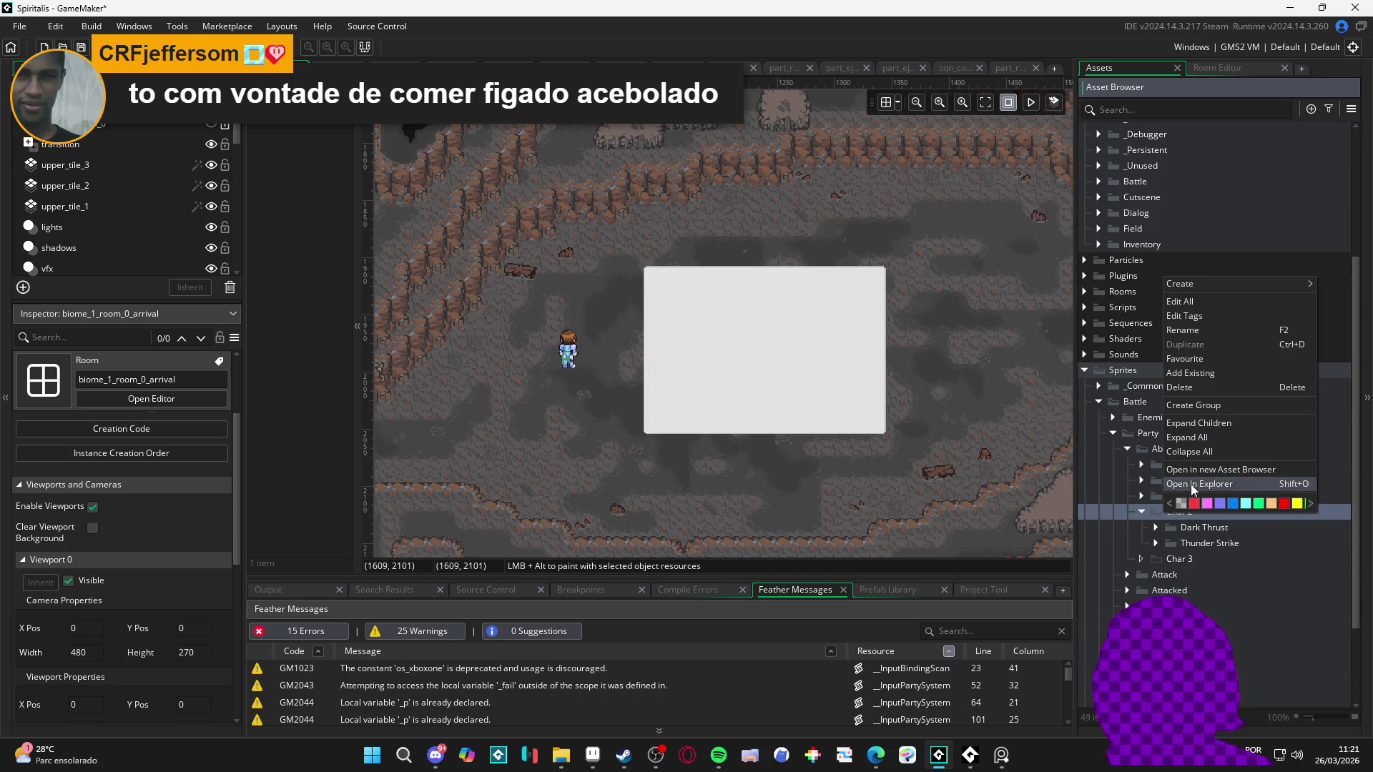
click(562, 749)
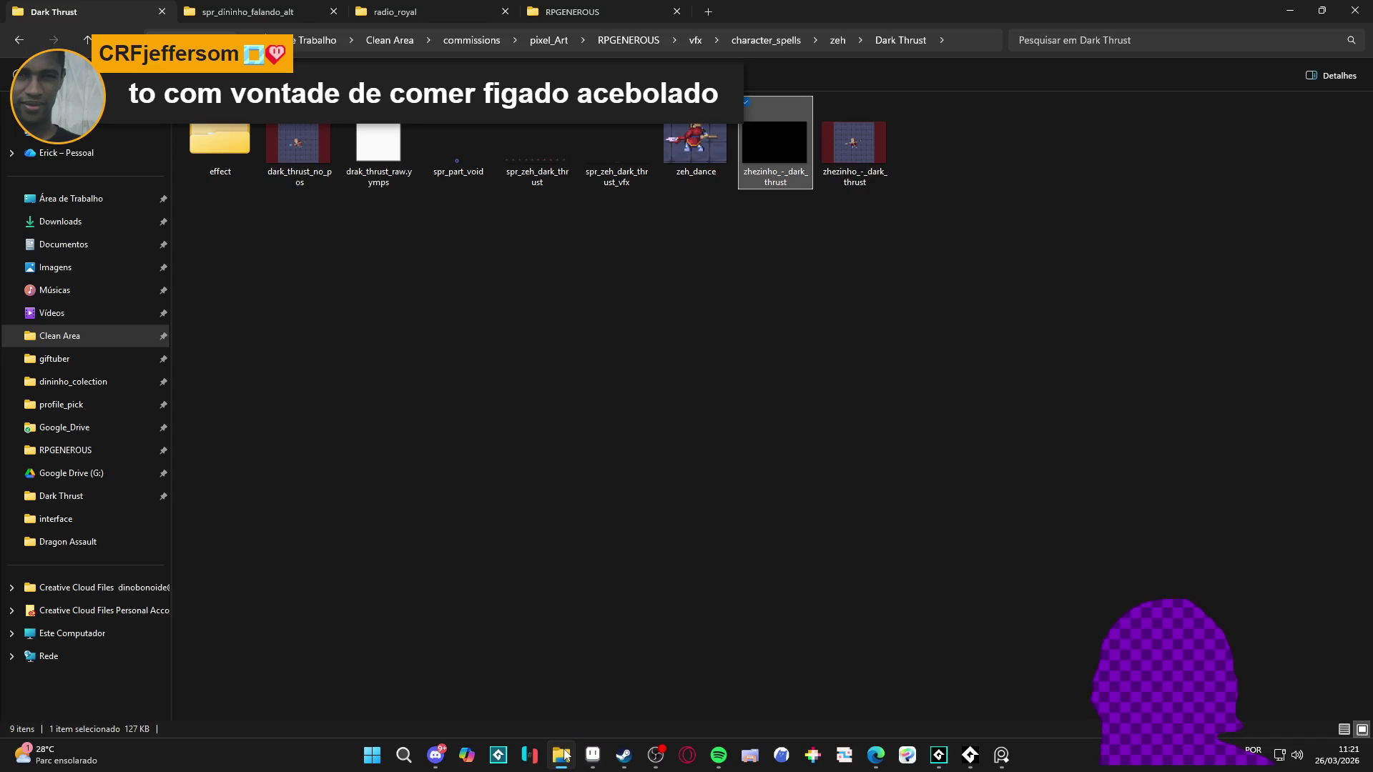
click(19, 40)
double_click(482, 145)
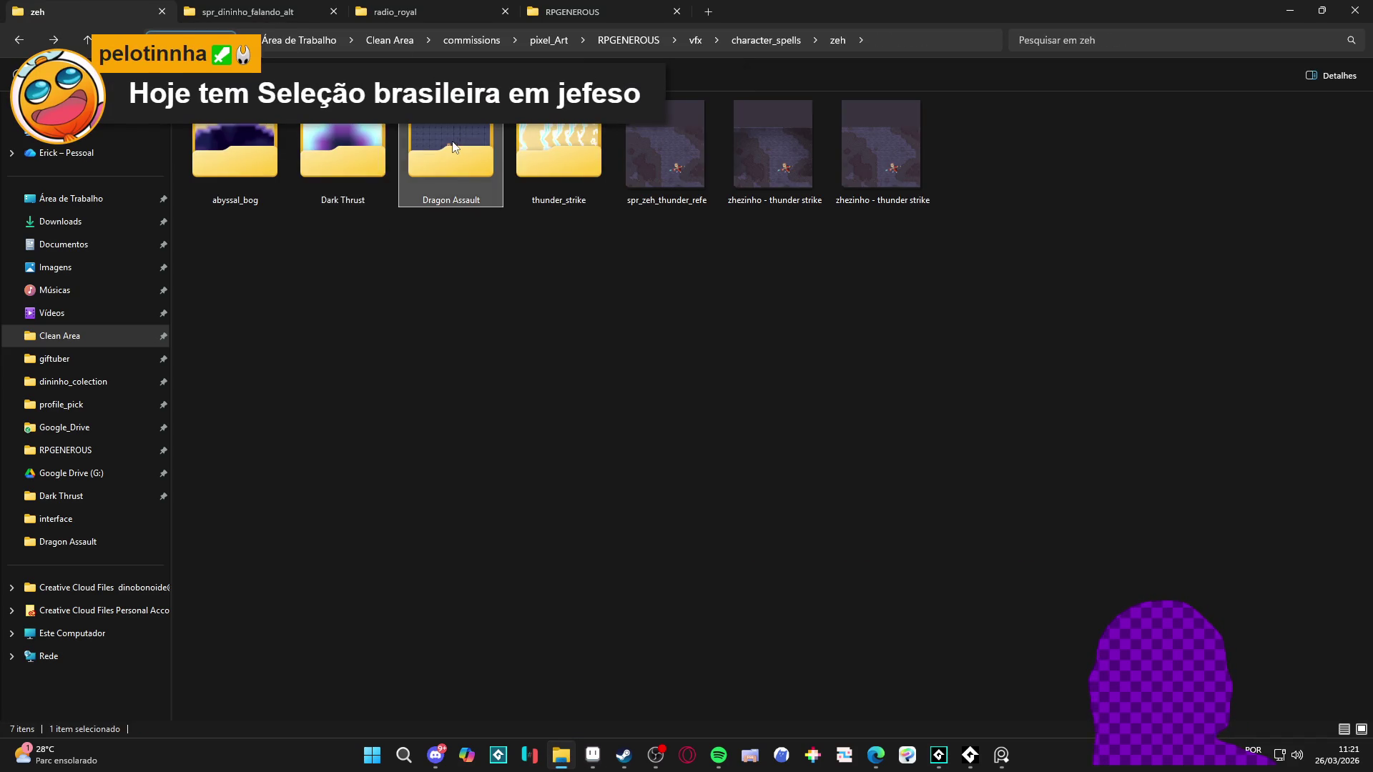
click(1355, 11)
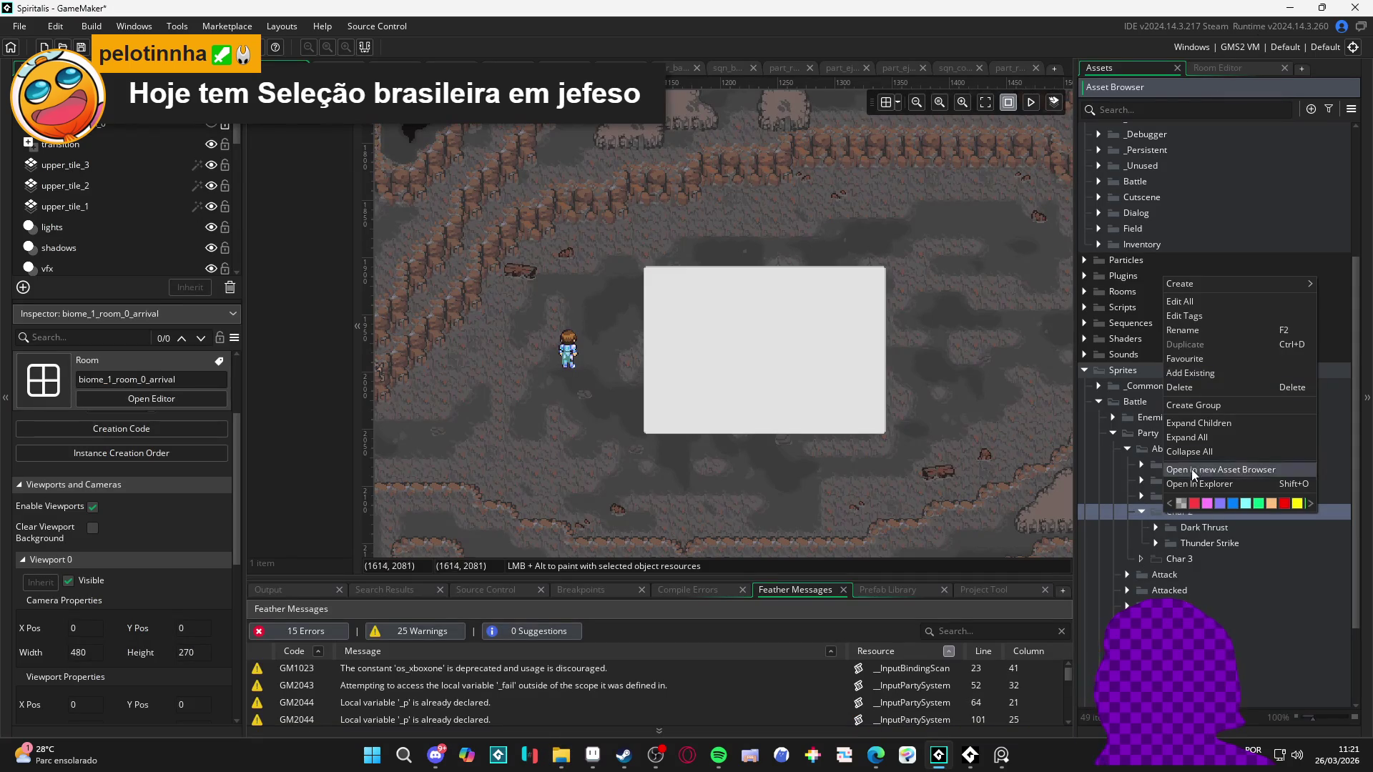
Step: Collapse Char 2, check the Abilities group's options, then expand Char 2 again
click(1154, 521)
click(1142, 512)
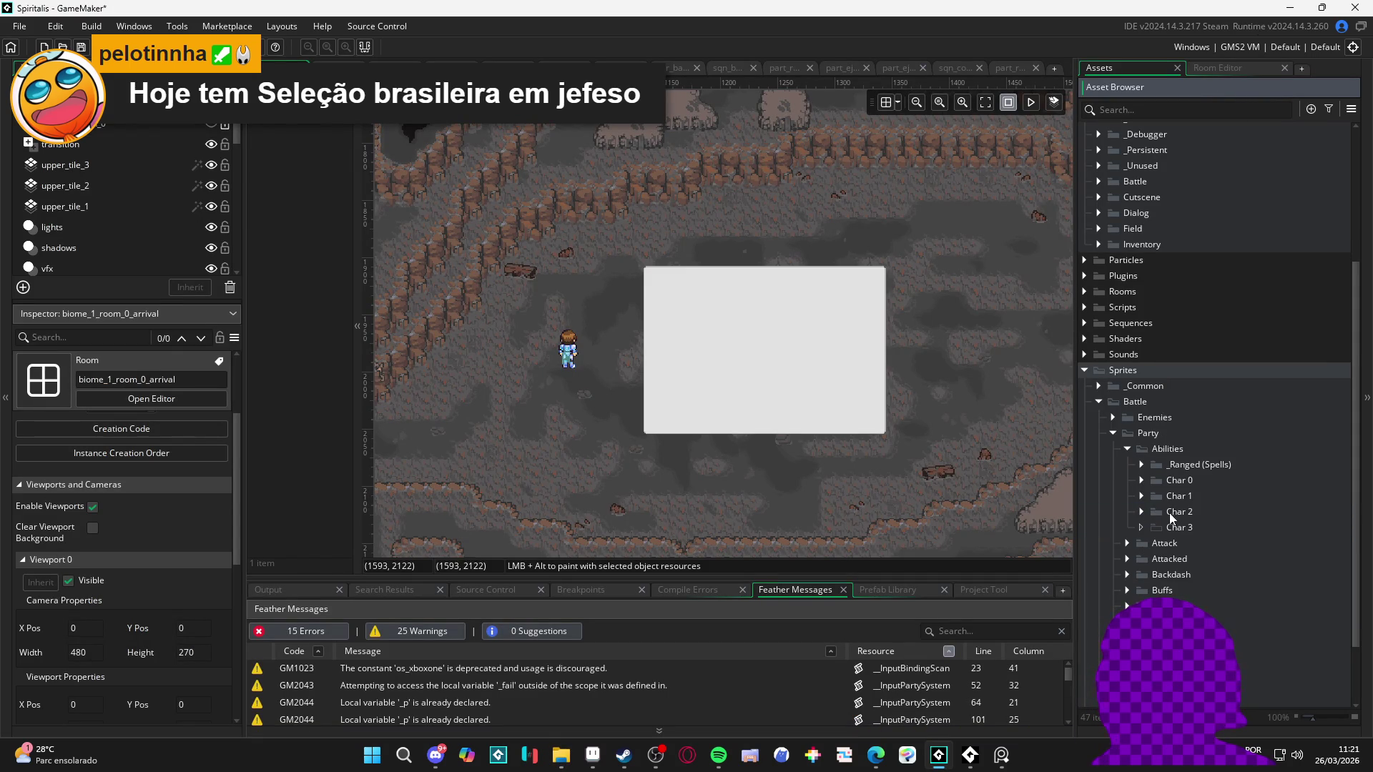
click(1186, 452)
right_click(1186, 453)
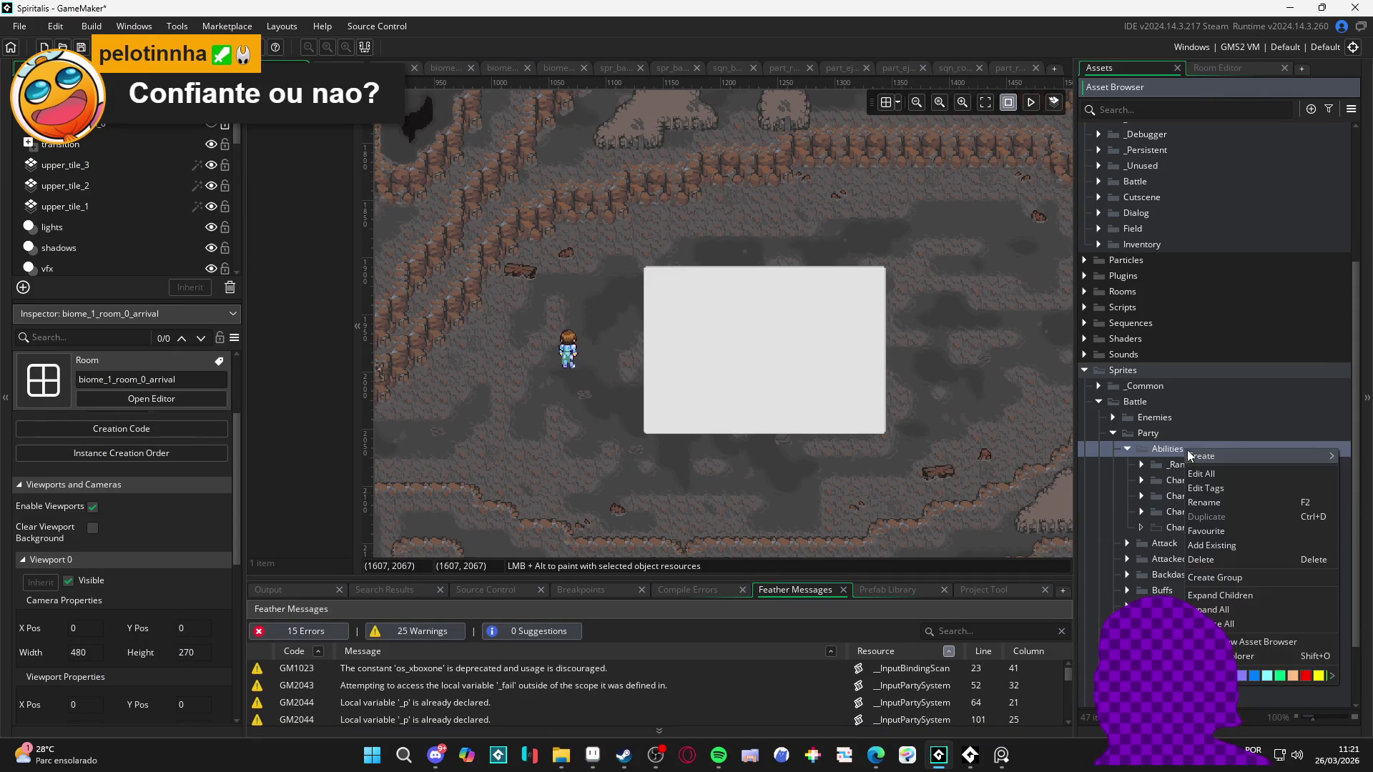
click(1175, 522)
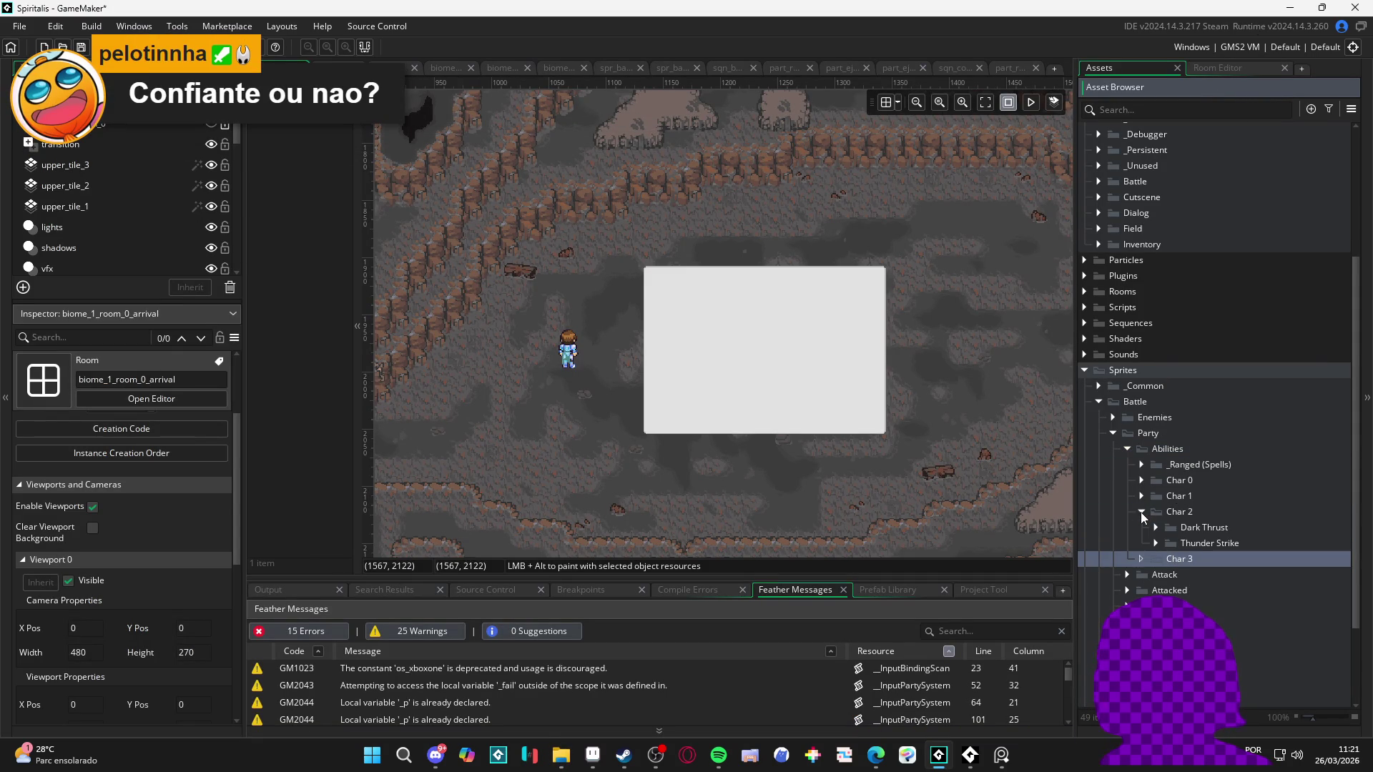
click(1140, 512)
Step: Create a group named 'Dragon Assault' inside Char 2 and bring up its Explorer folder
right_click(1165, 514)
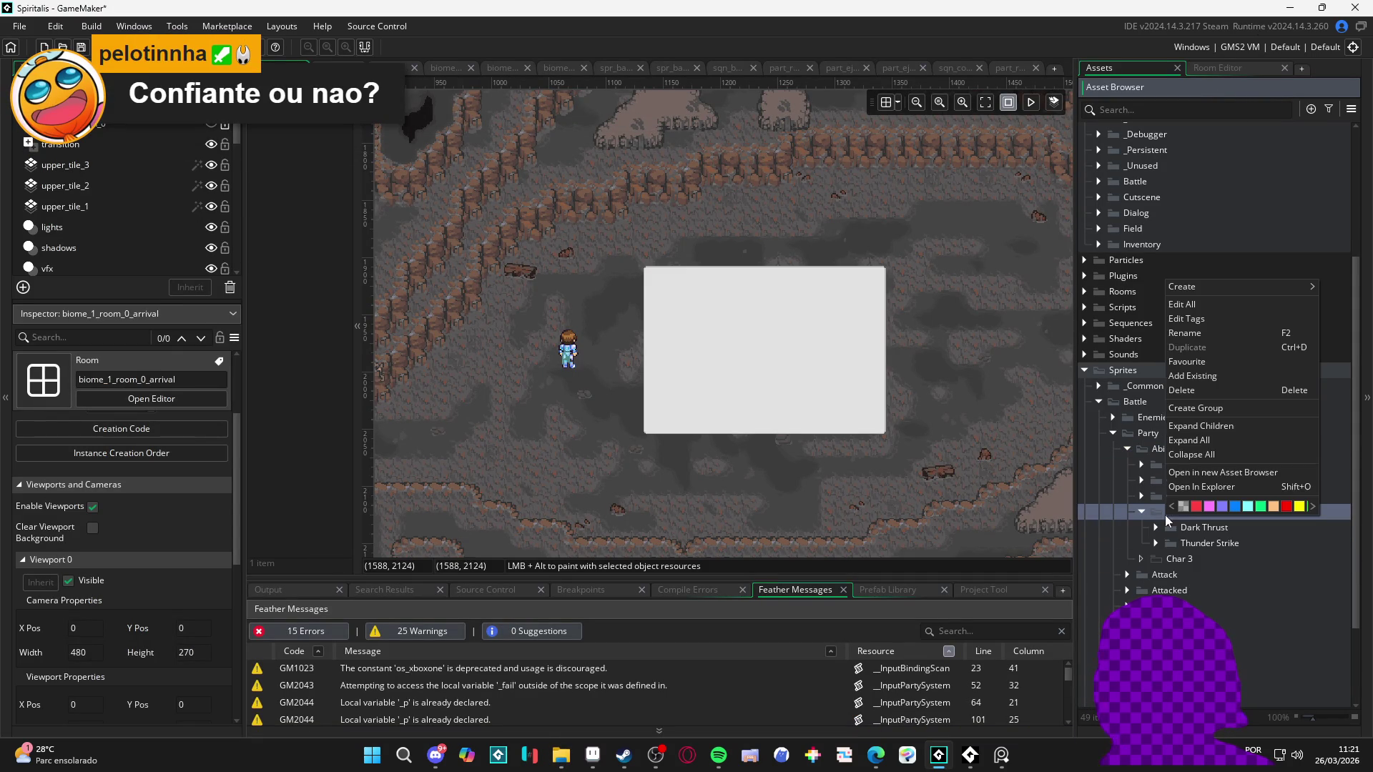
click(1227, 413)
text(Drag)
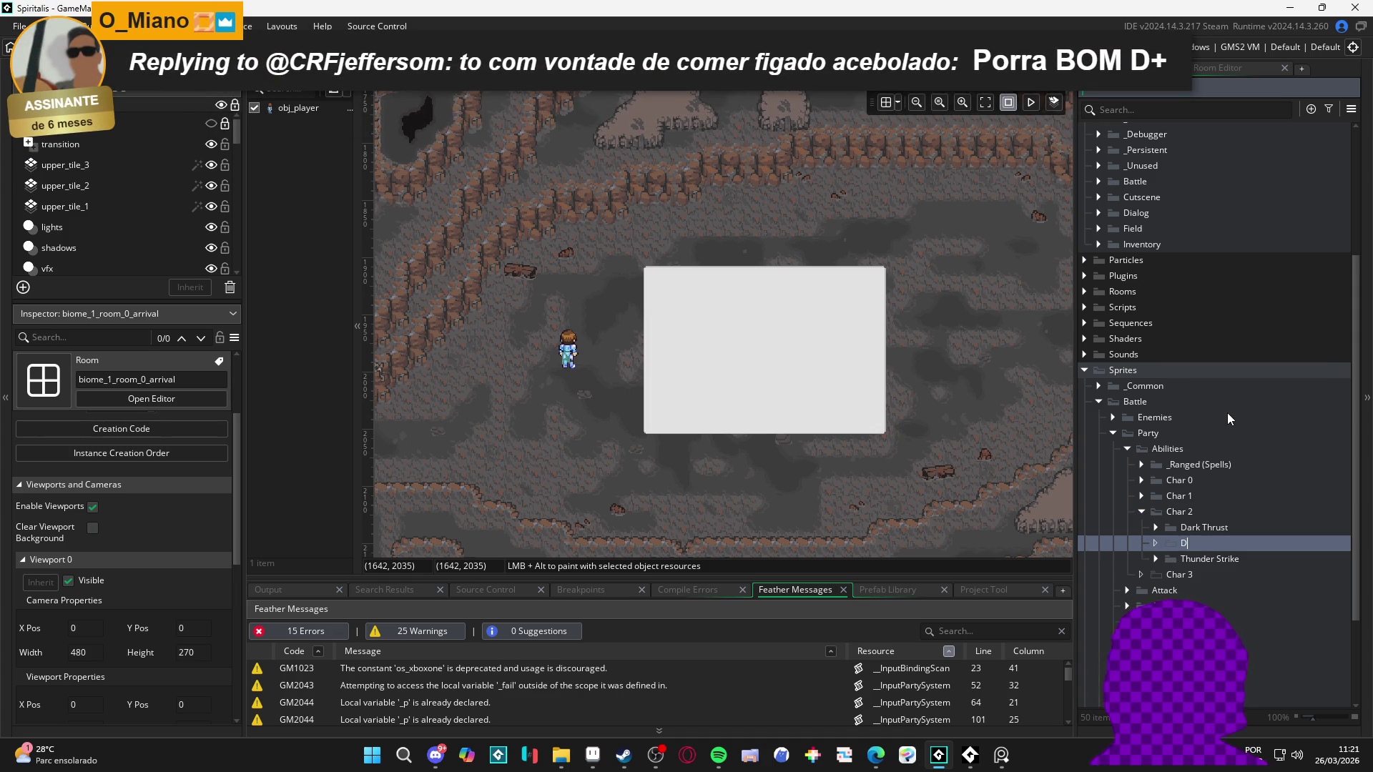
text(on Assault)
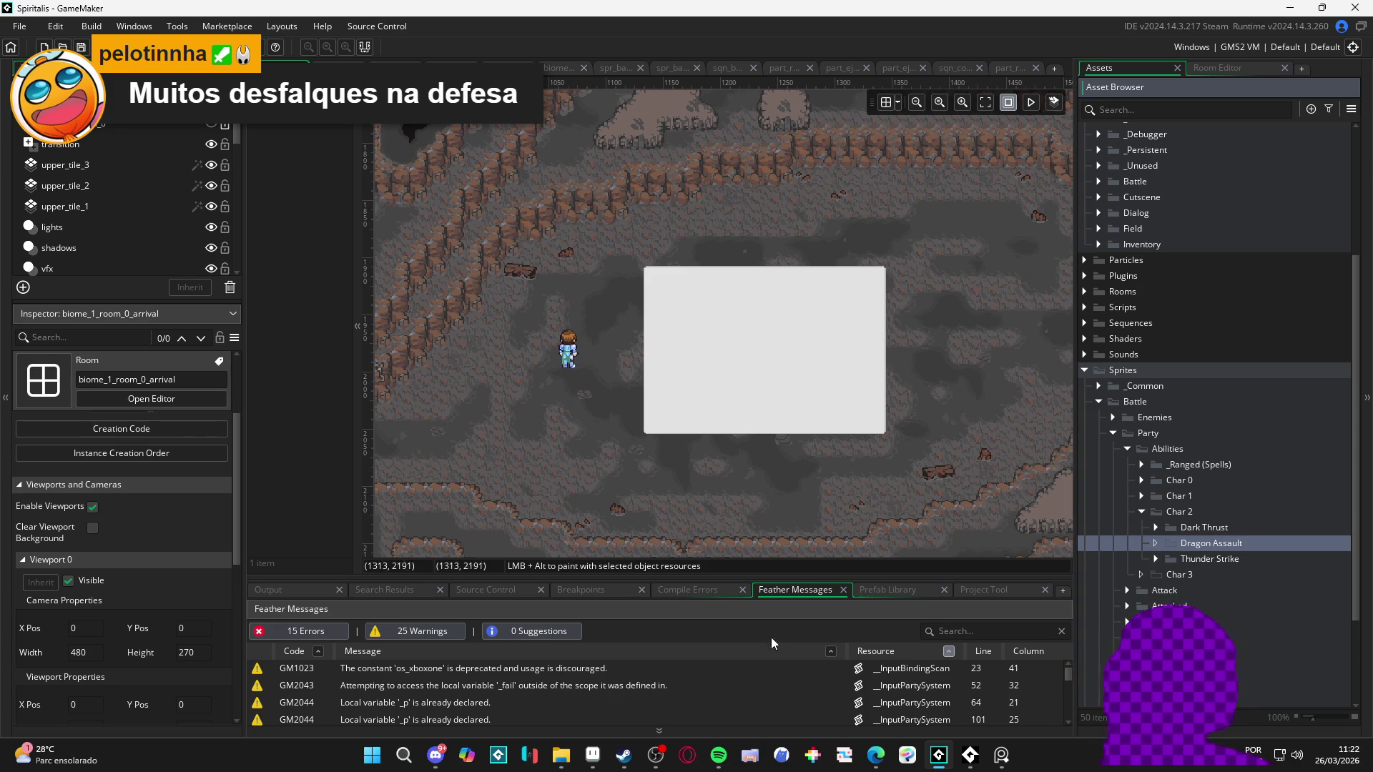
click(560, 755)
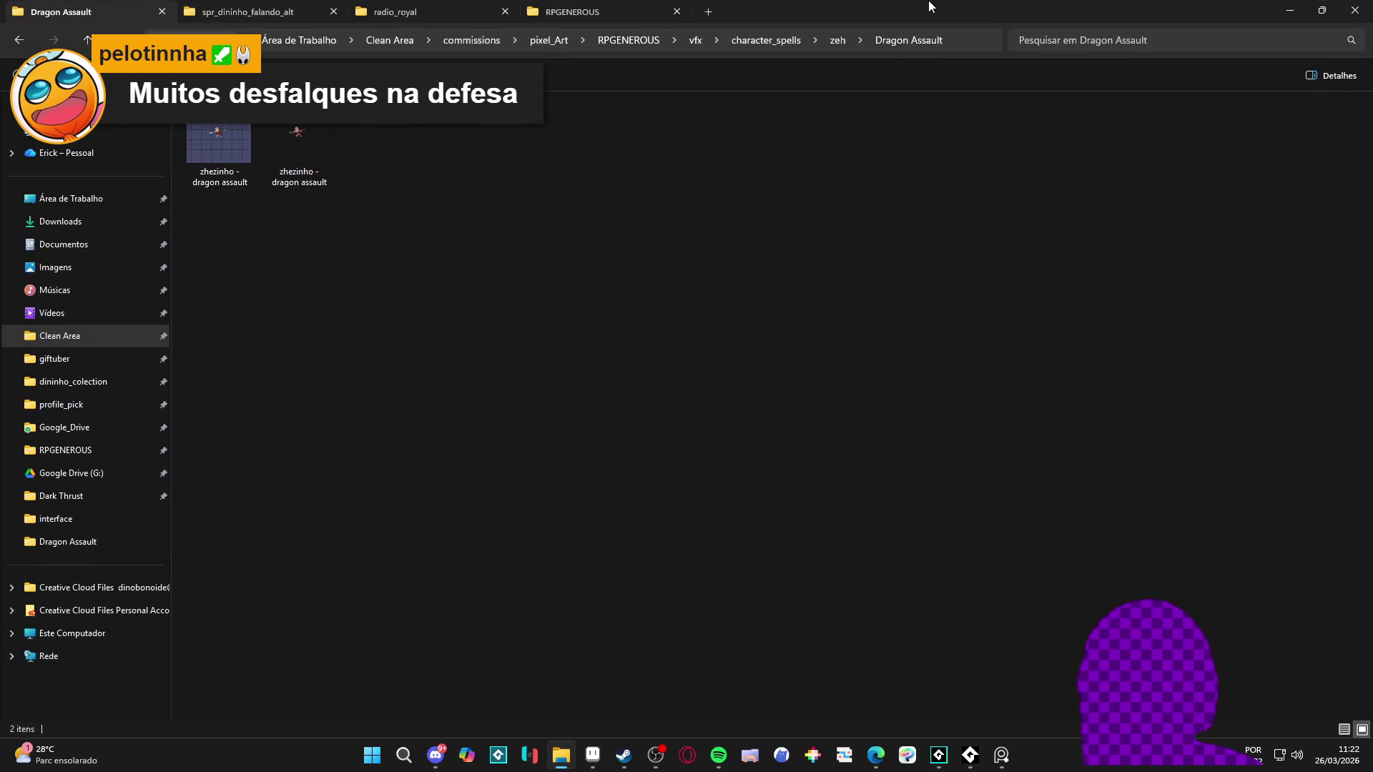
Step: Drag the second dragon assault GIF from Explorer into GameMaker's Dragon Assault sprite group
key(super+Down)
click(350, 195)
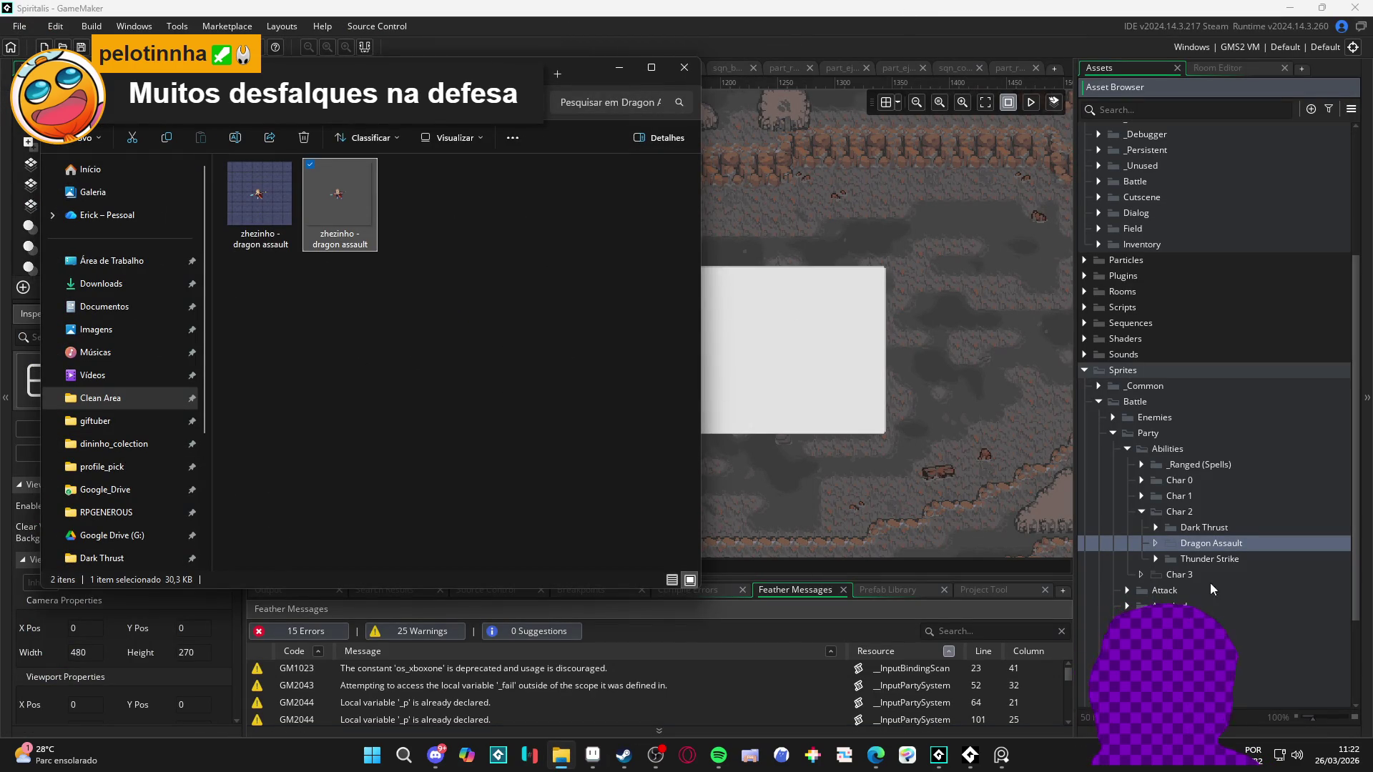
drag(1159, 527, 1159, 533)
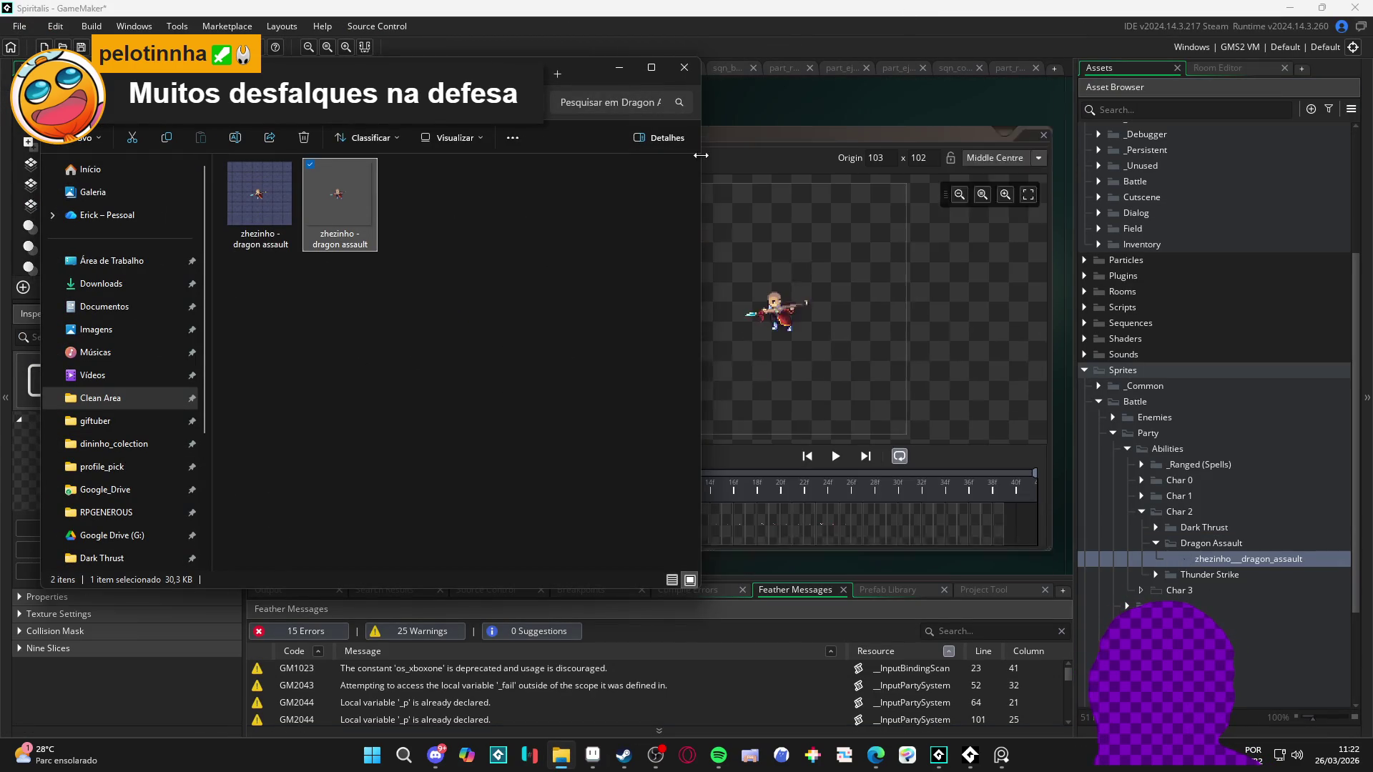
click(619, 67)
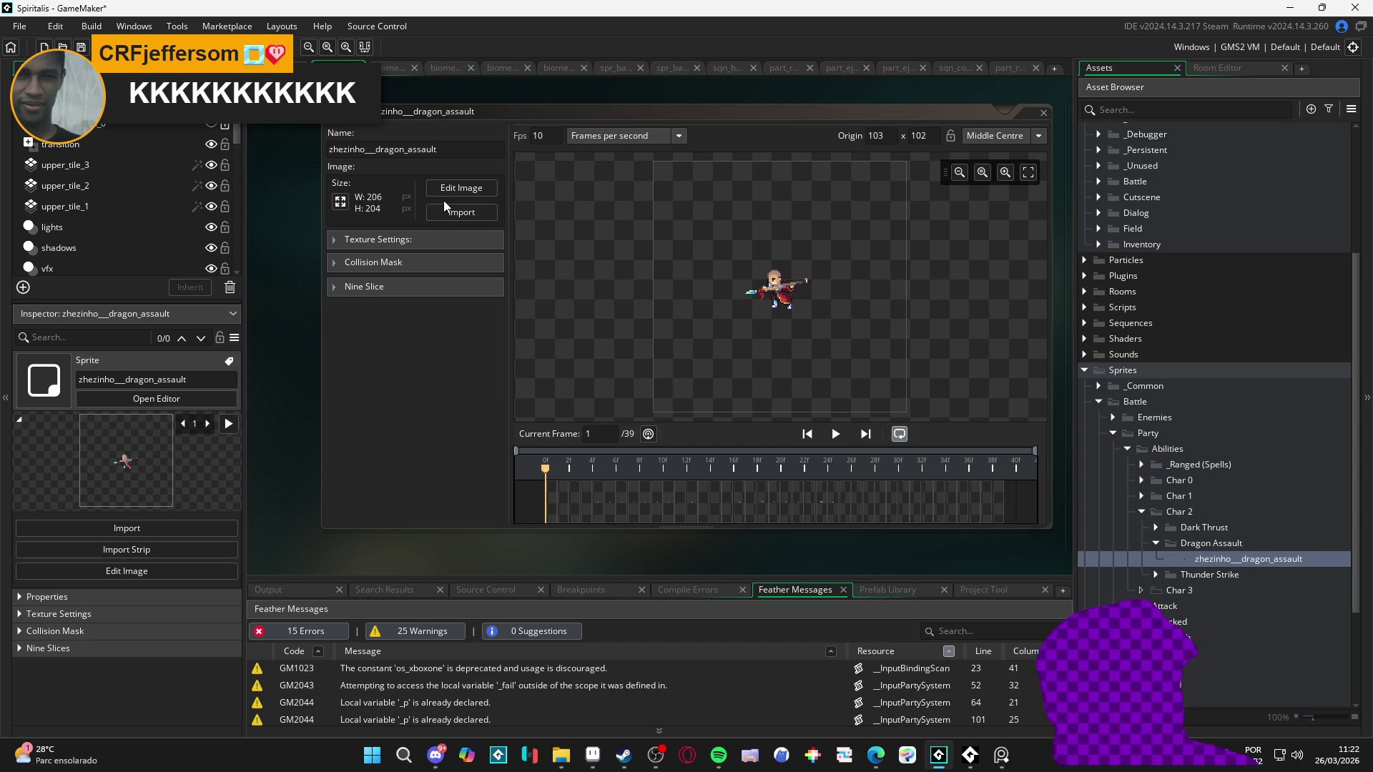
Step: Auto-trim all 39 frames of the dragon assault sprite from 206×204 to 119×48
click(448, 190)
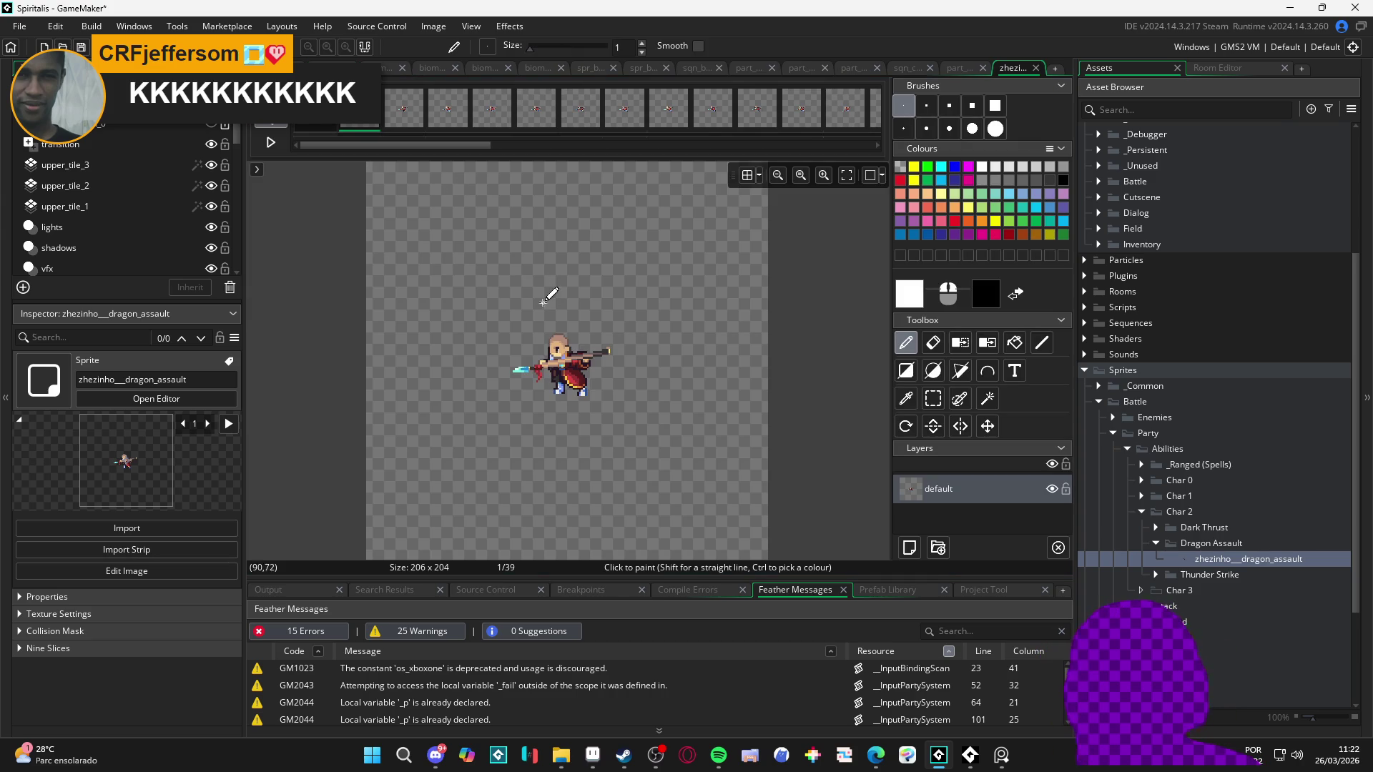
click(403, 29)
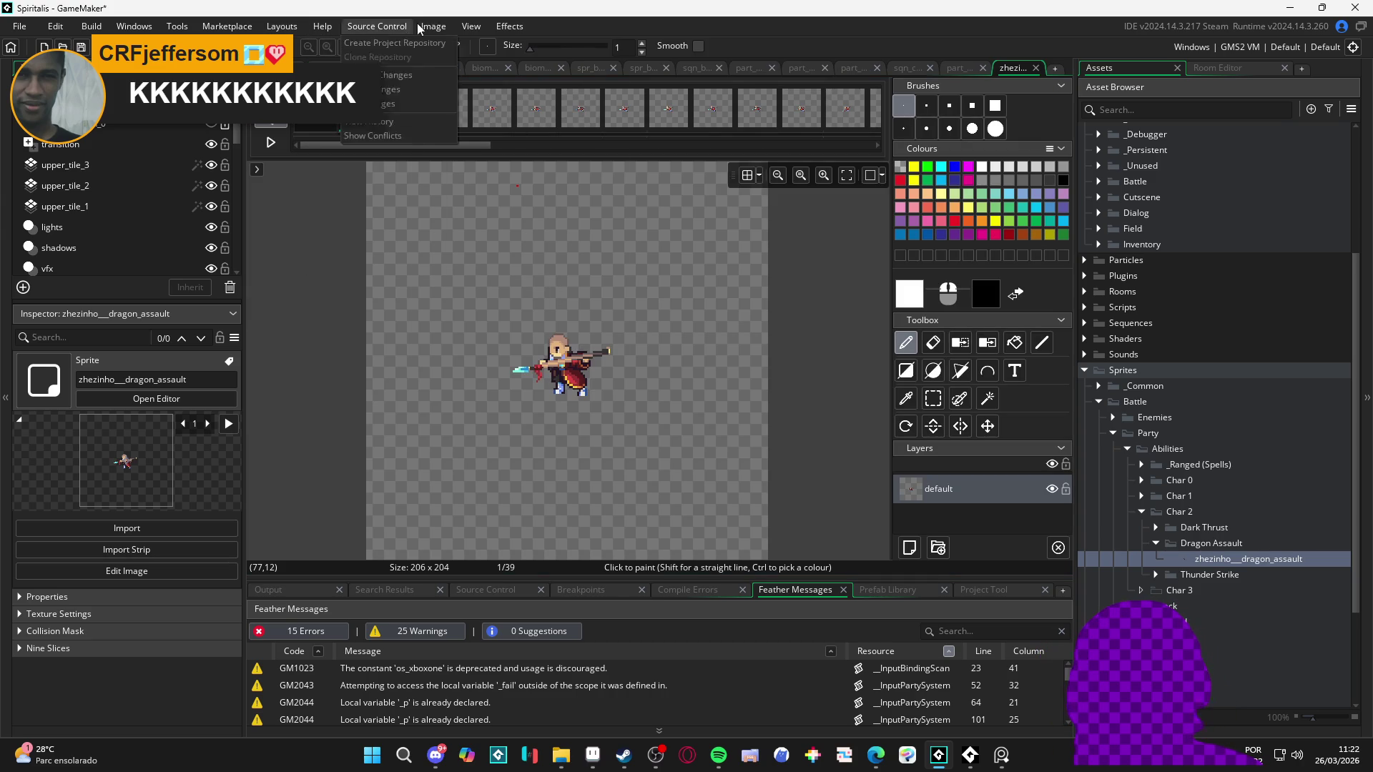
mouse_move(433, 27)
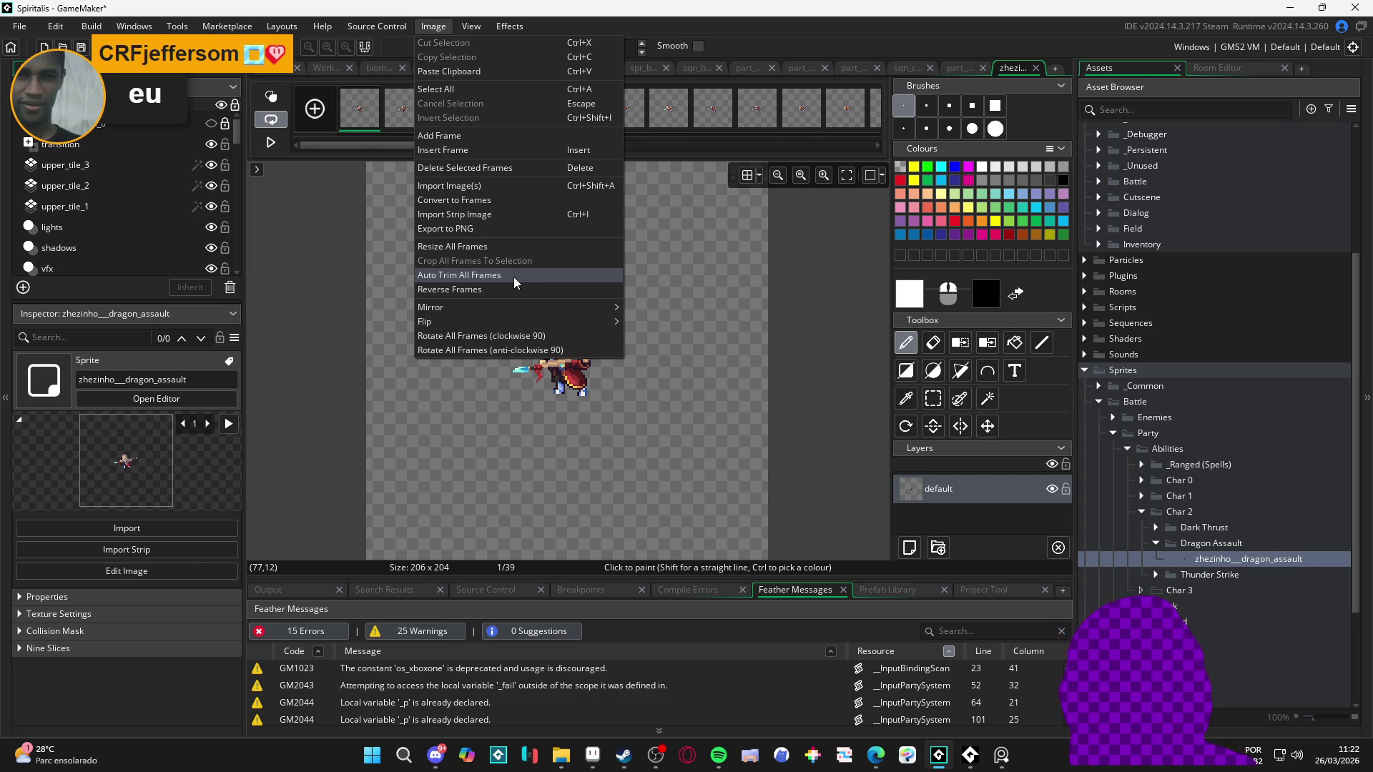
click(514, 277)
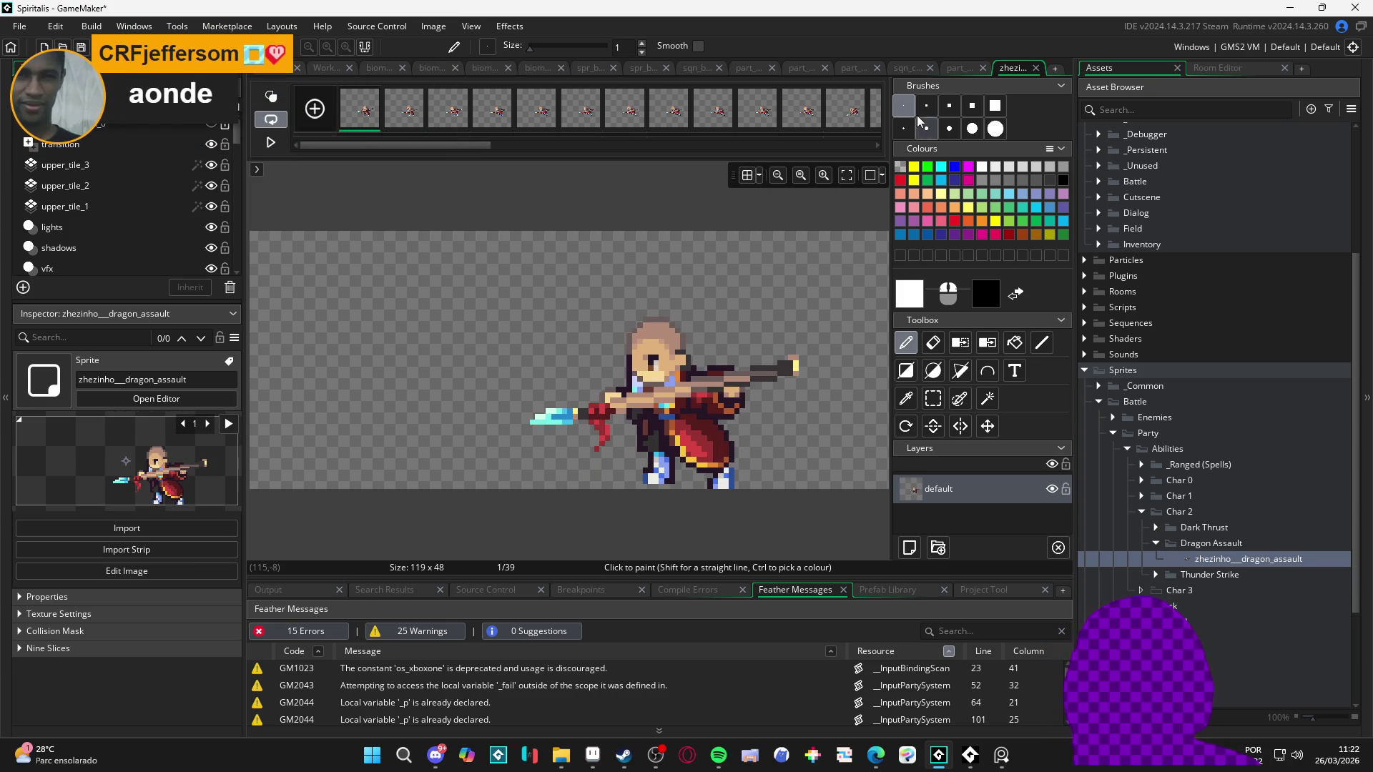
click(959, 67)
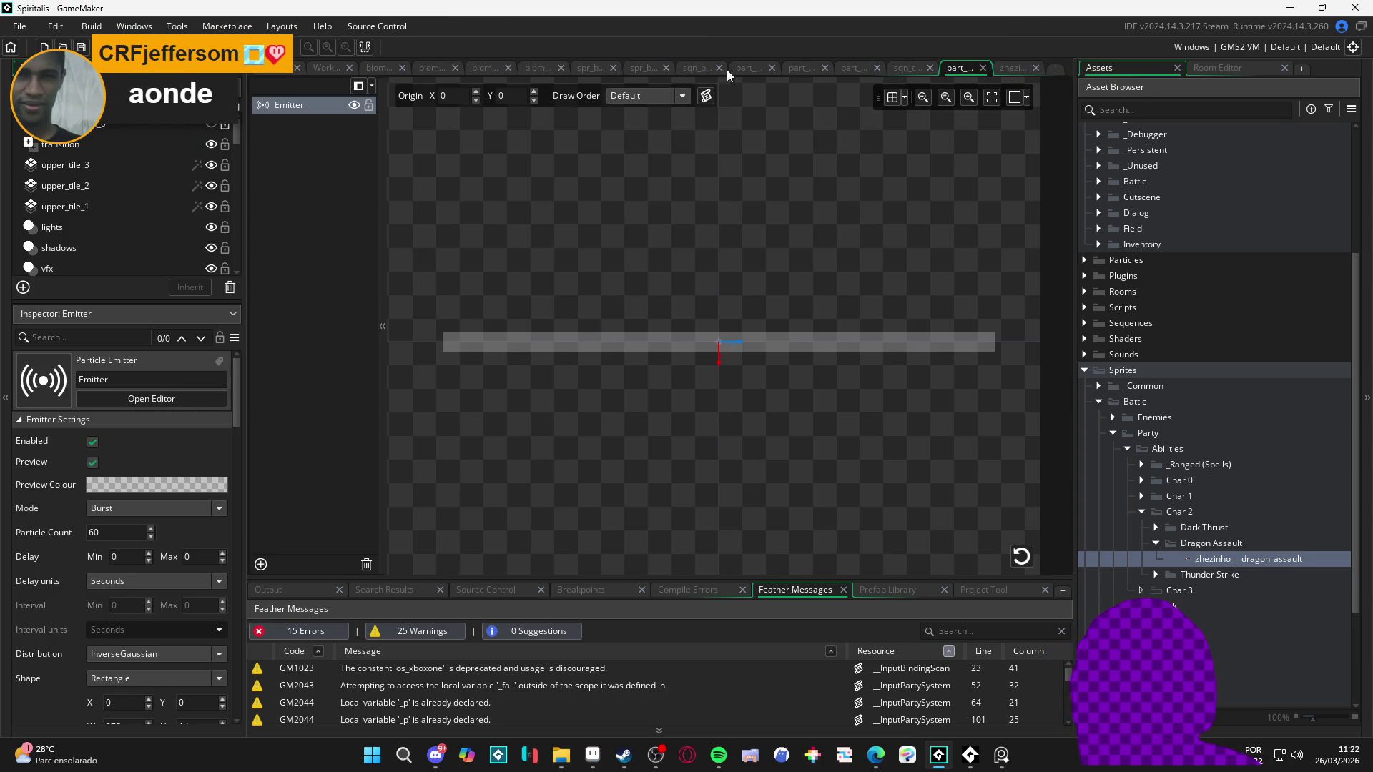
Step: Place the dragon assault sprite on biome_1_room_0_arrival's transition layer at (928, 2044)
key(ctrl+Tab)
key(ctrl+Tab)
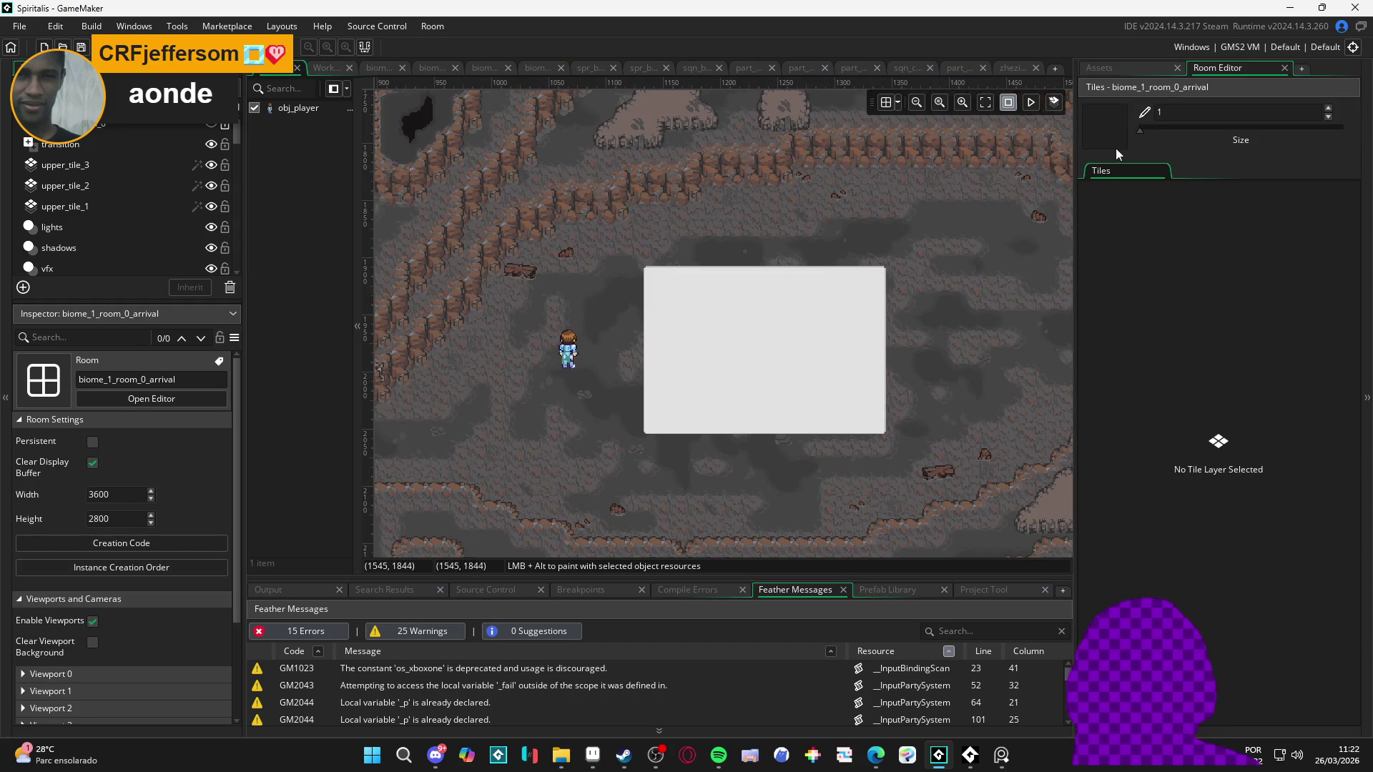
click(1107, 70)
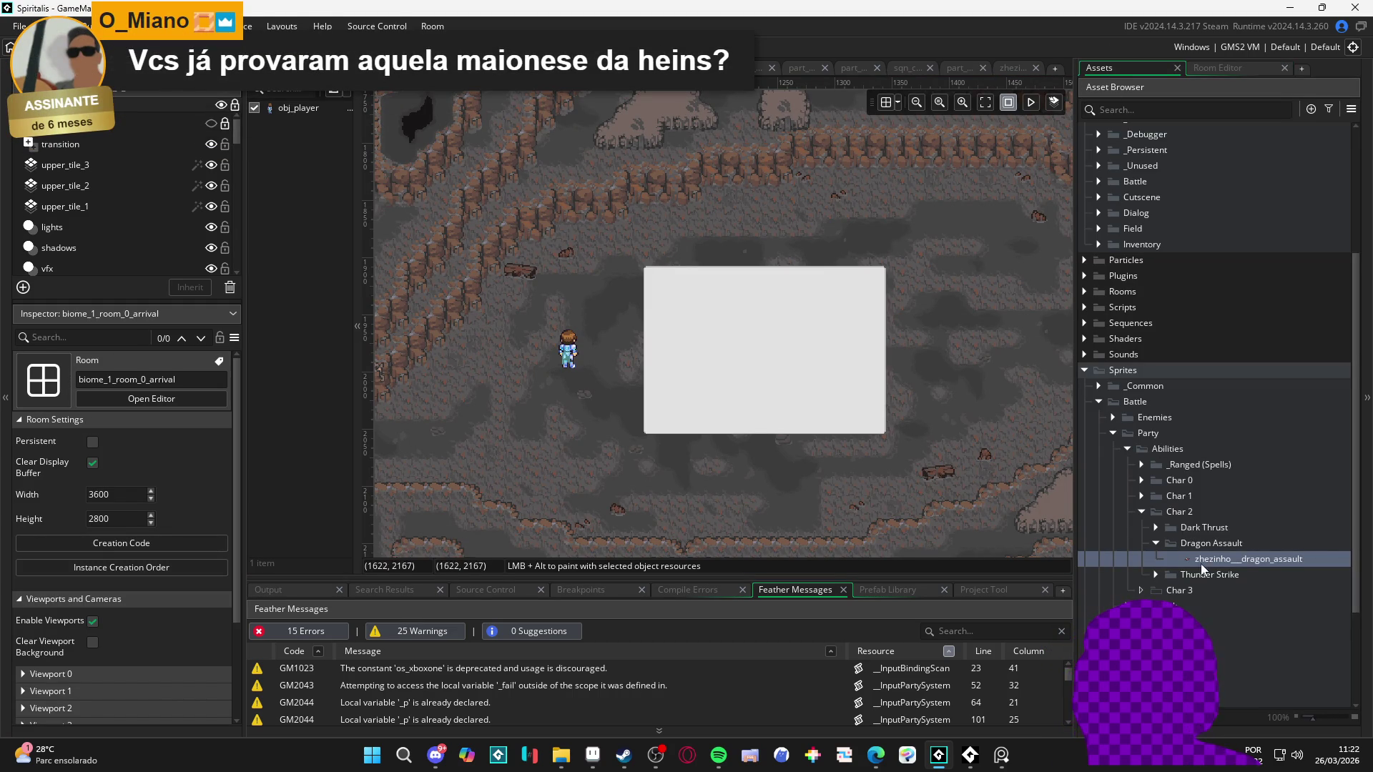
scroll(668, 384, left, 5)
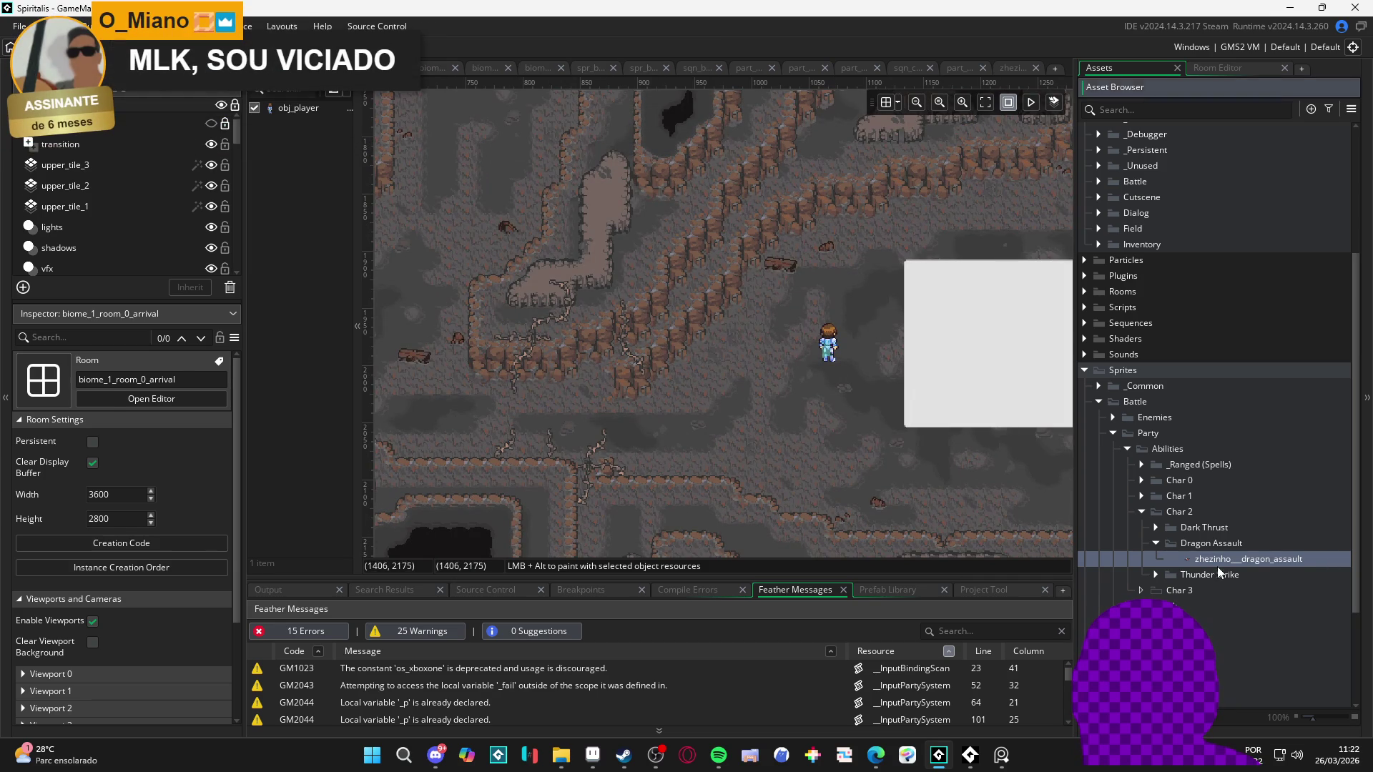
click(1217, 559)
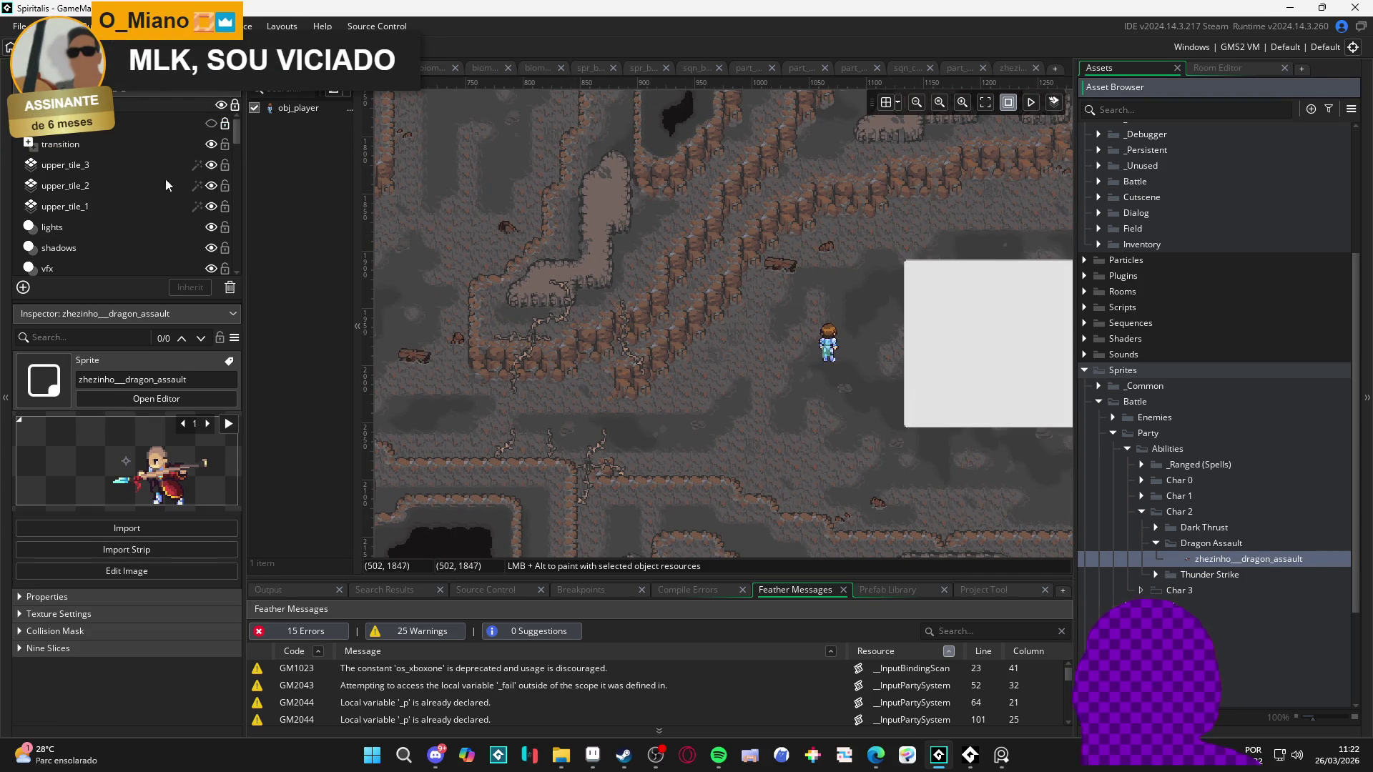
click(129, 143)
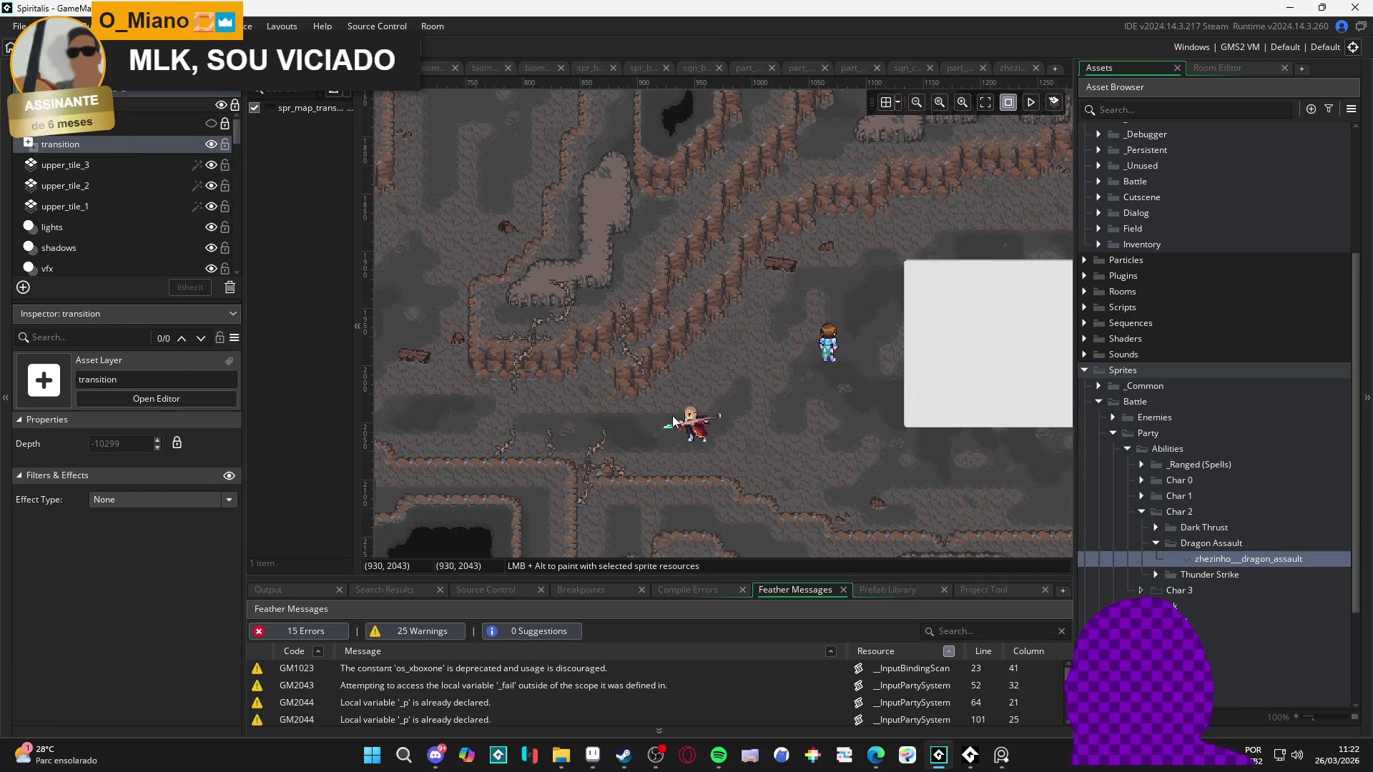
click(667, 412)
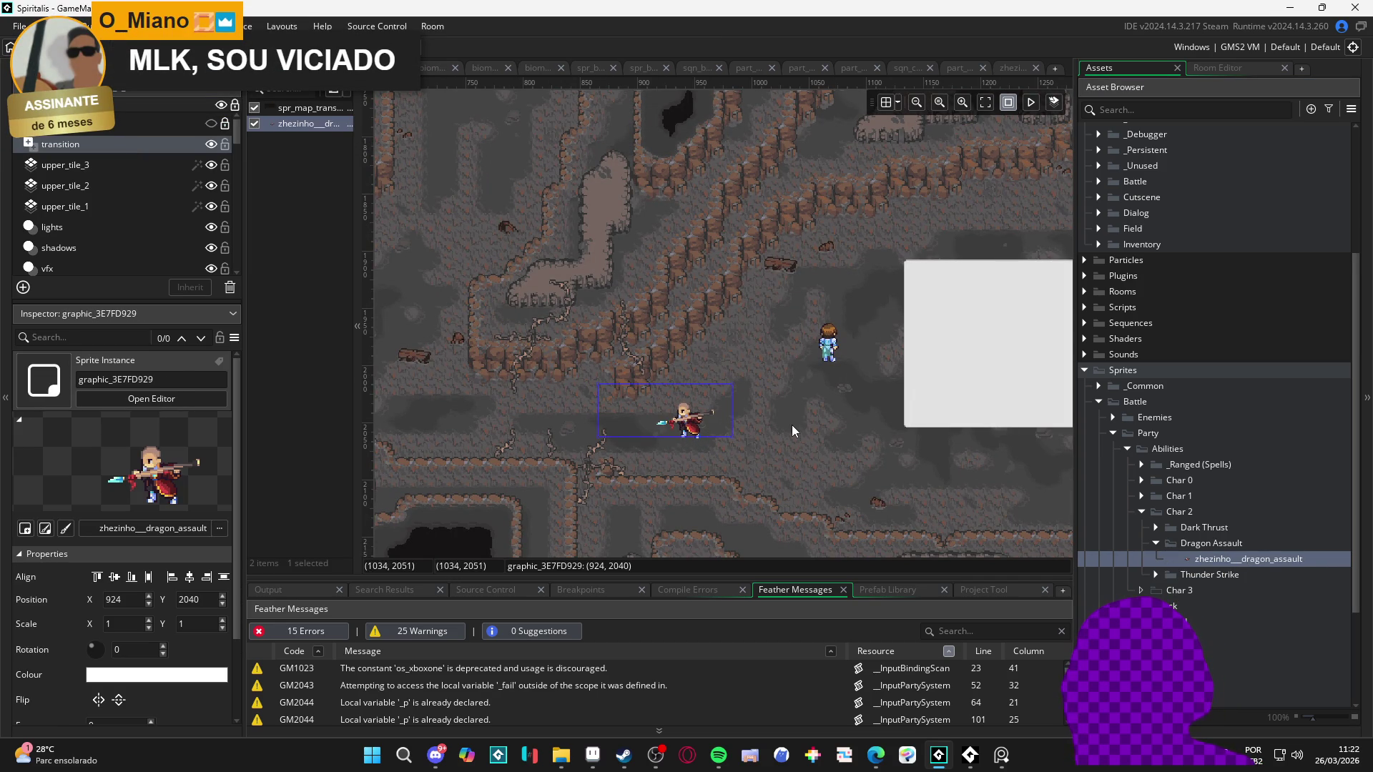
drag(701, 421, 705, 425)
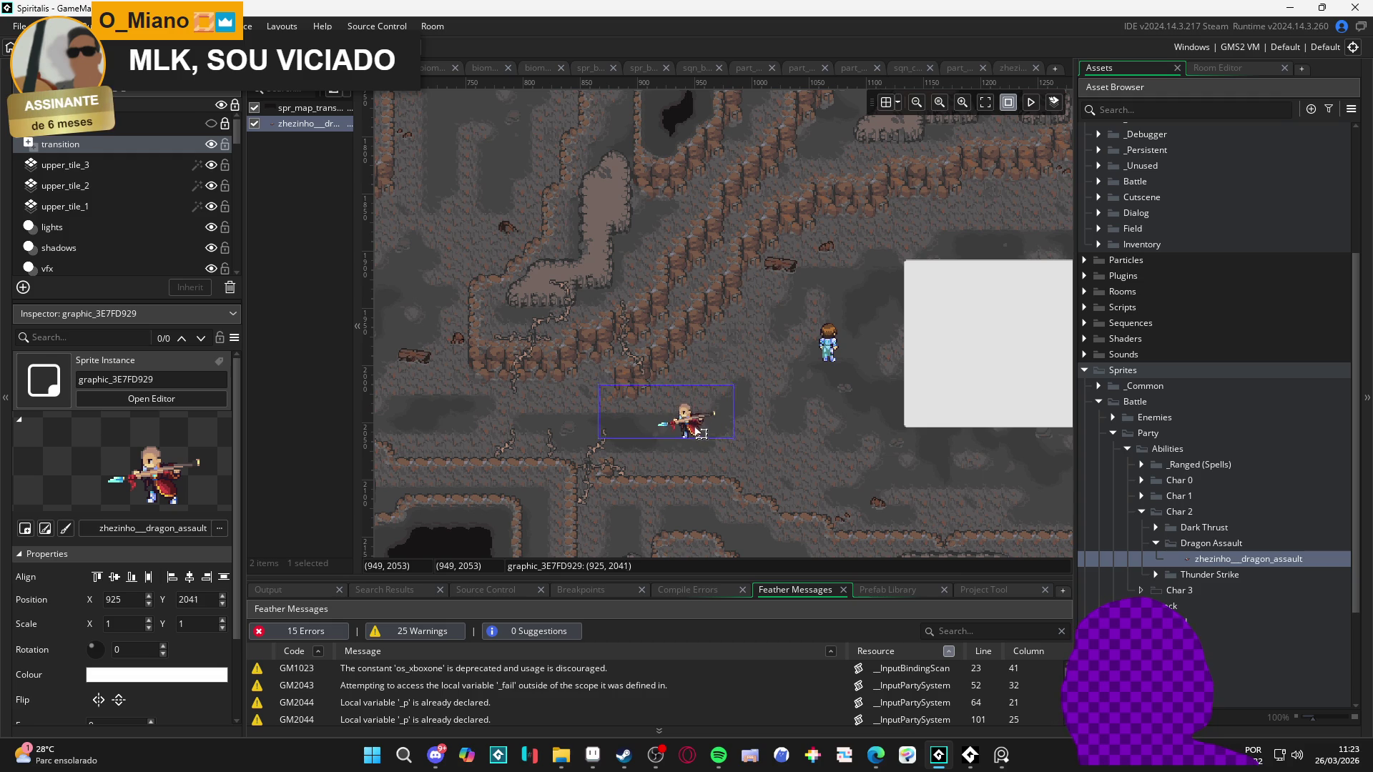
click(723, 374)
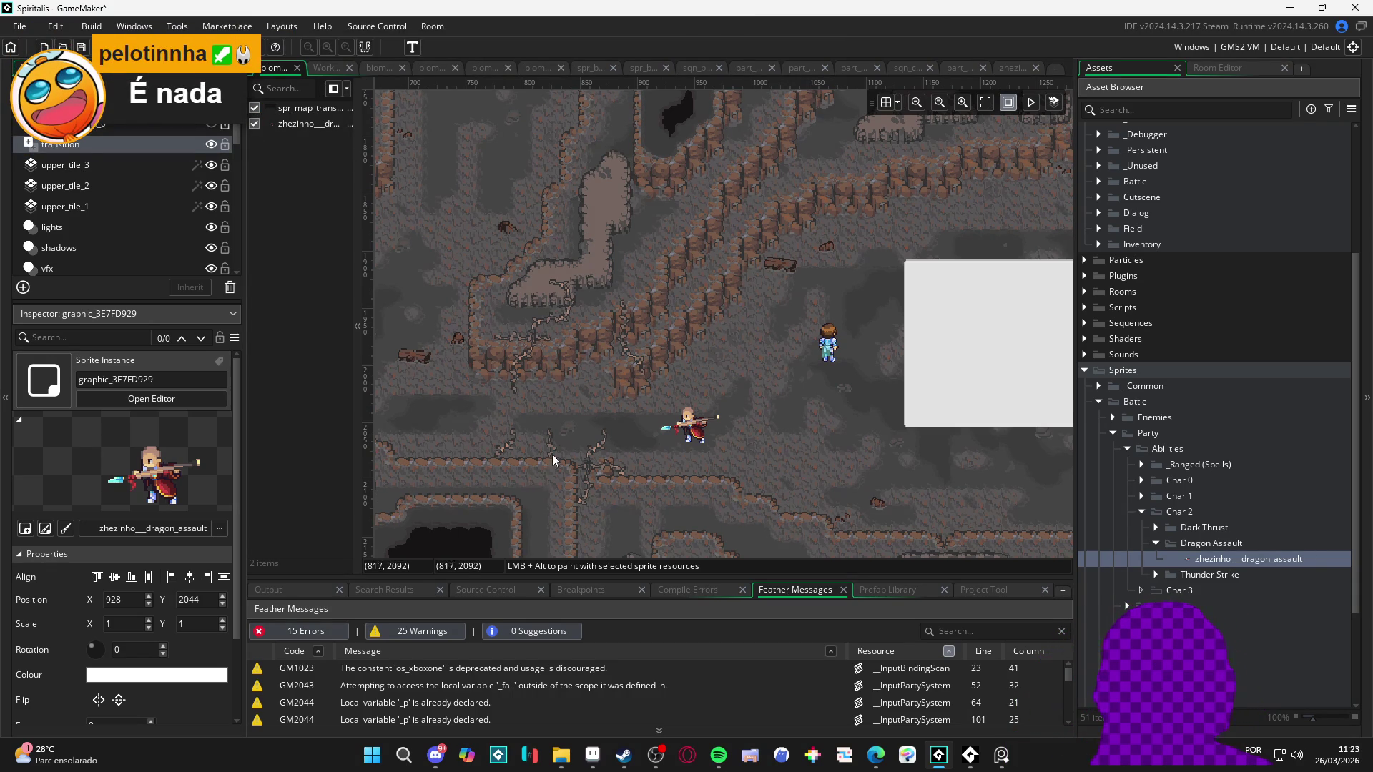
Step: Build and run the game with F5 to test the new sprite
key(F5)
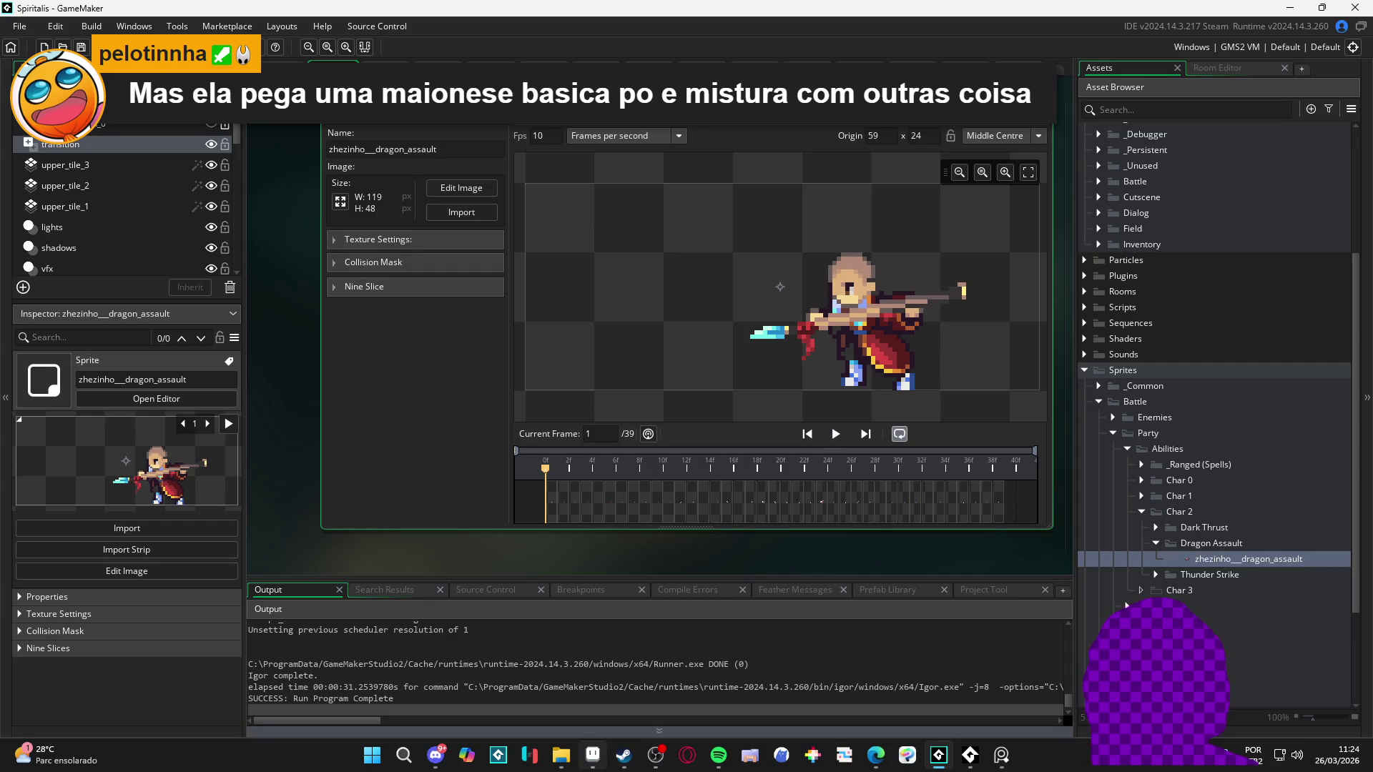
Step: Play the zhezinho__dragon_assault animation preview and set its frame rate to 15 fps
click(835, 434)
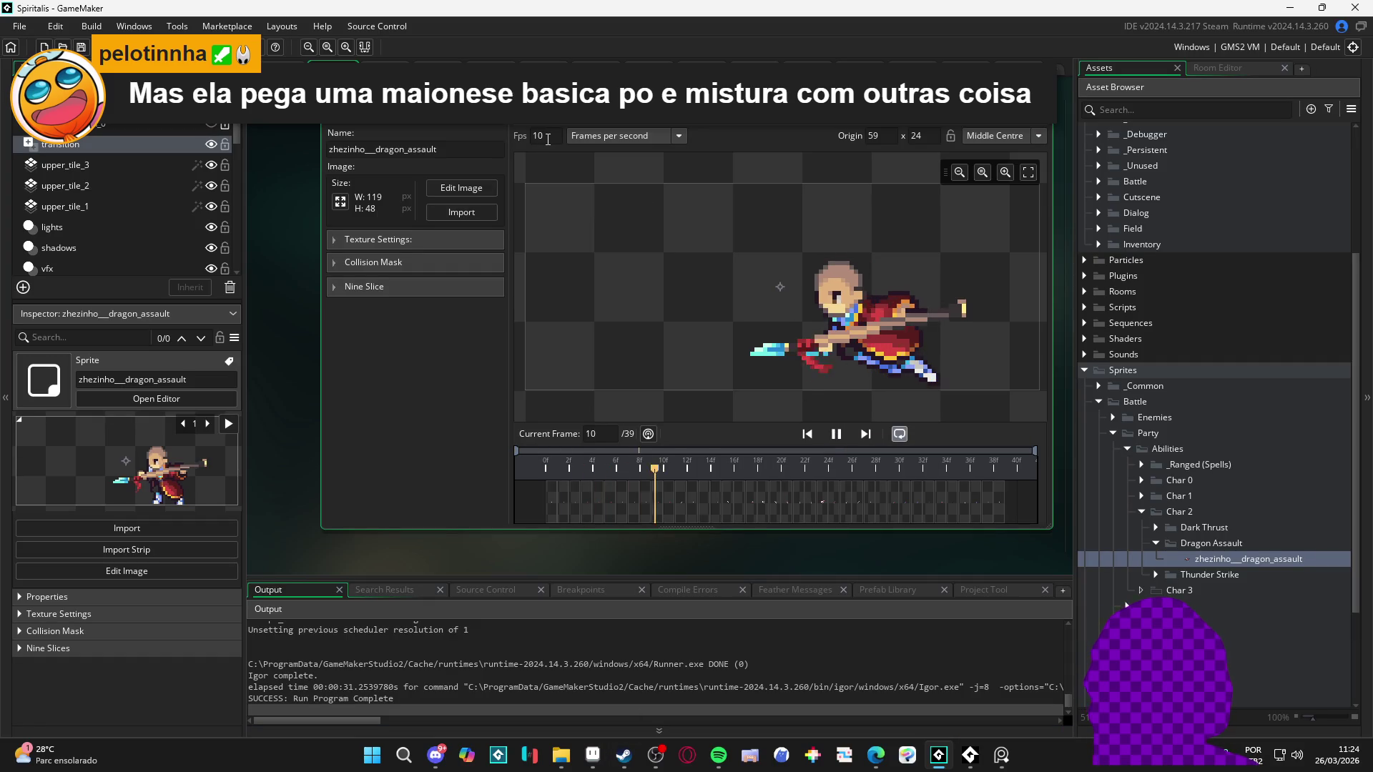
double_click(538, 135)
text(20)
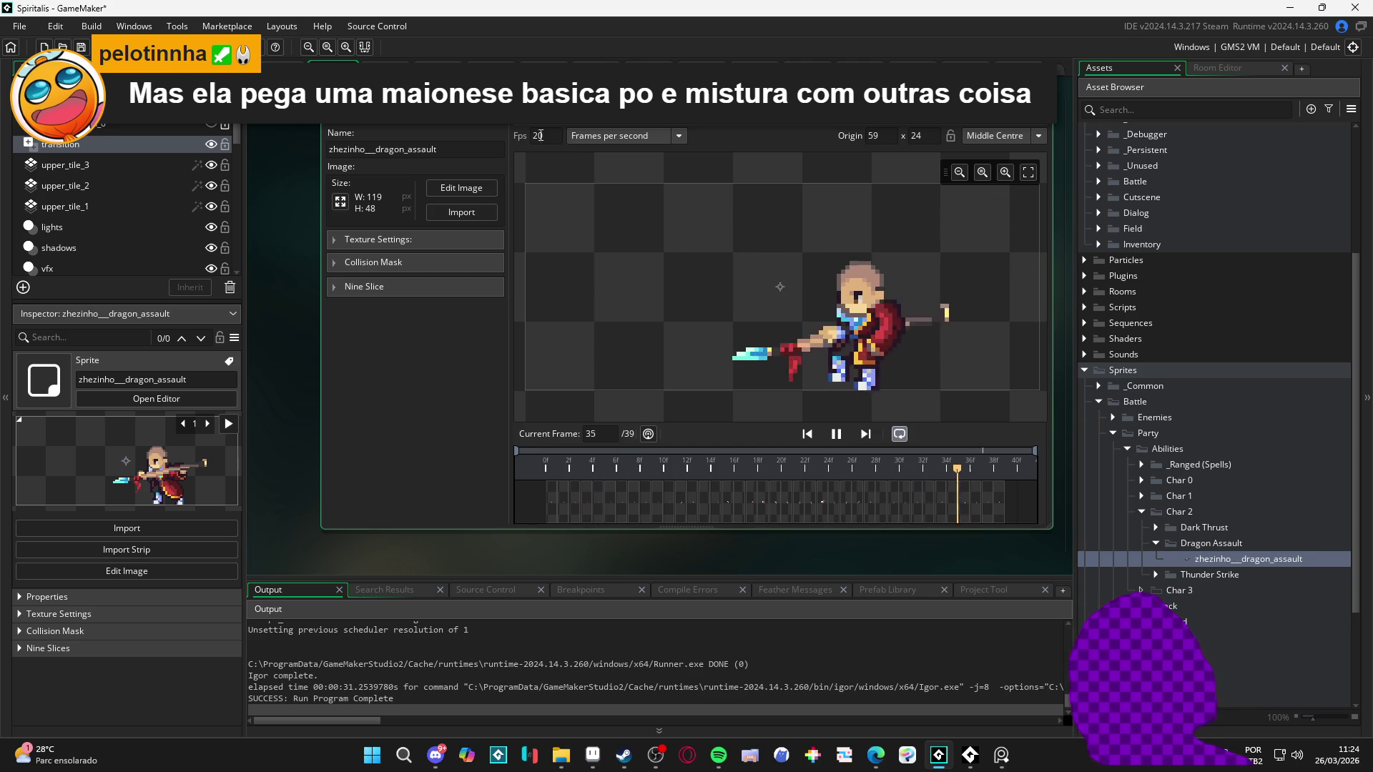
key(BackSpace)
key(BackSpace)
text(15)
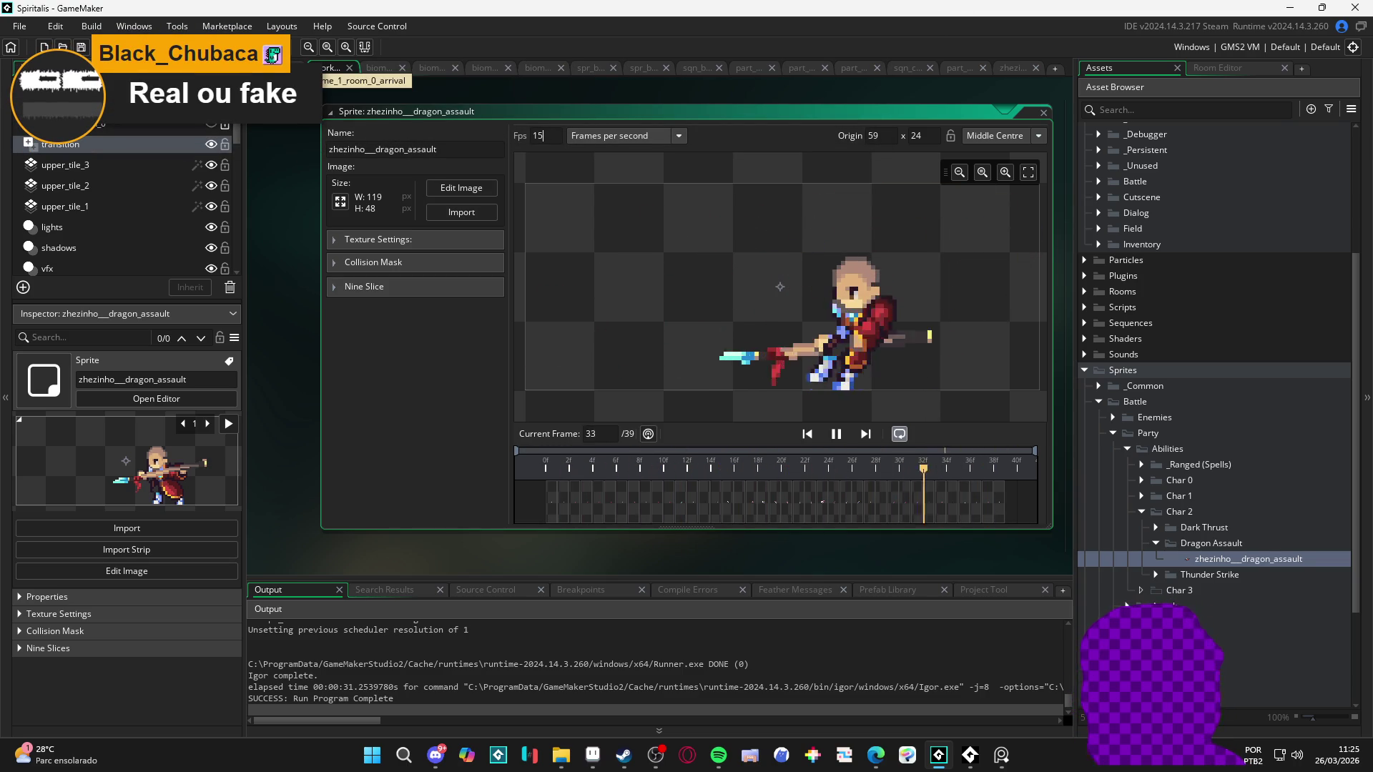
Step: Return to the biome_1_room_0_arrival room and briefly preview its sprite animations
click(331, 67)
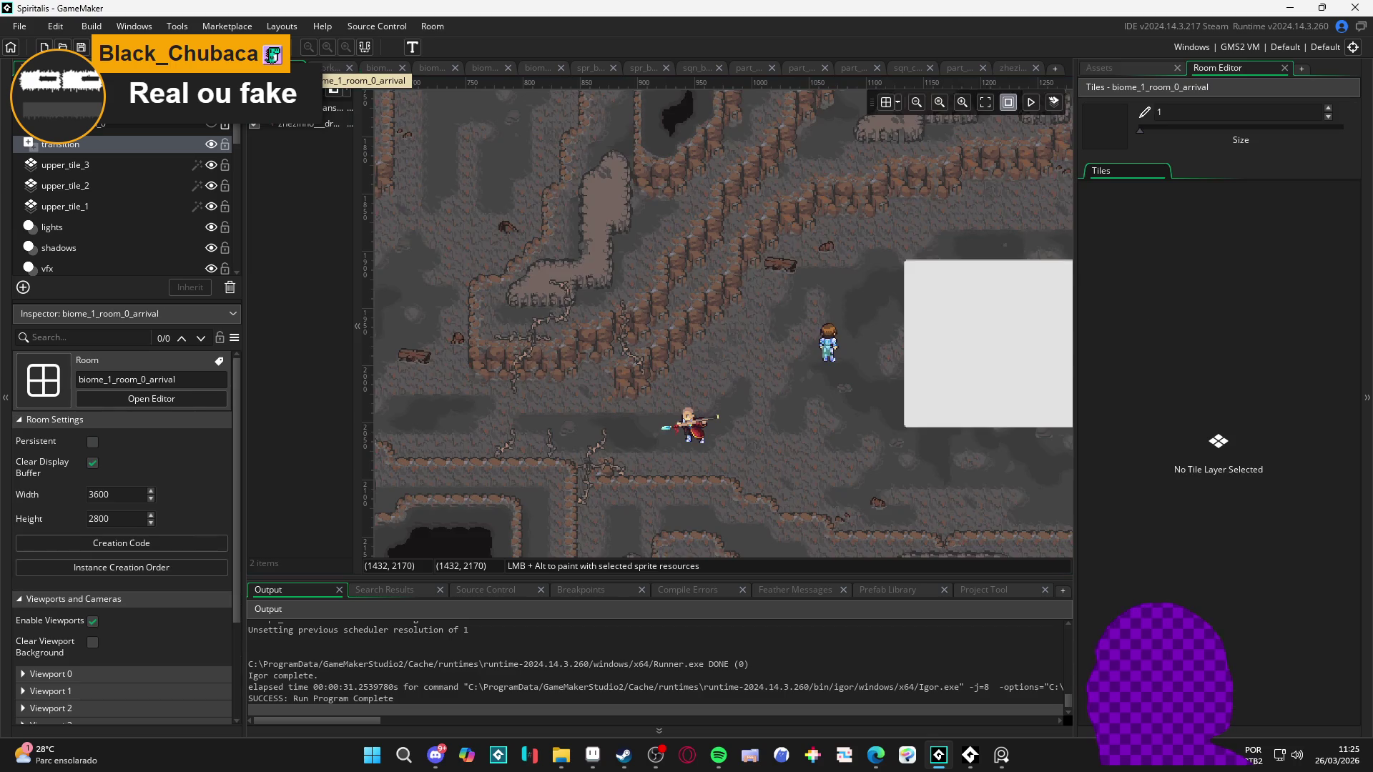
click(1030, 103)
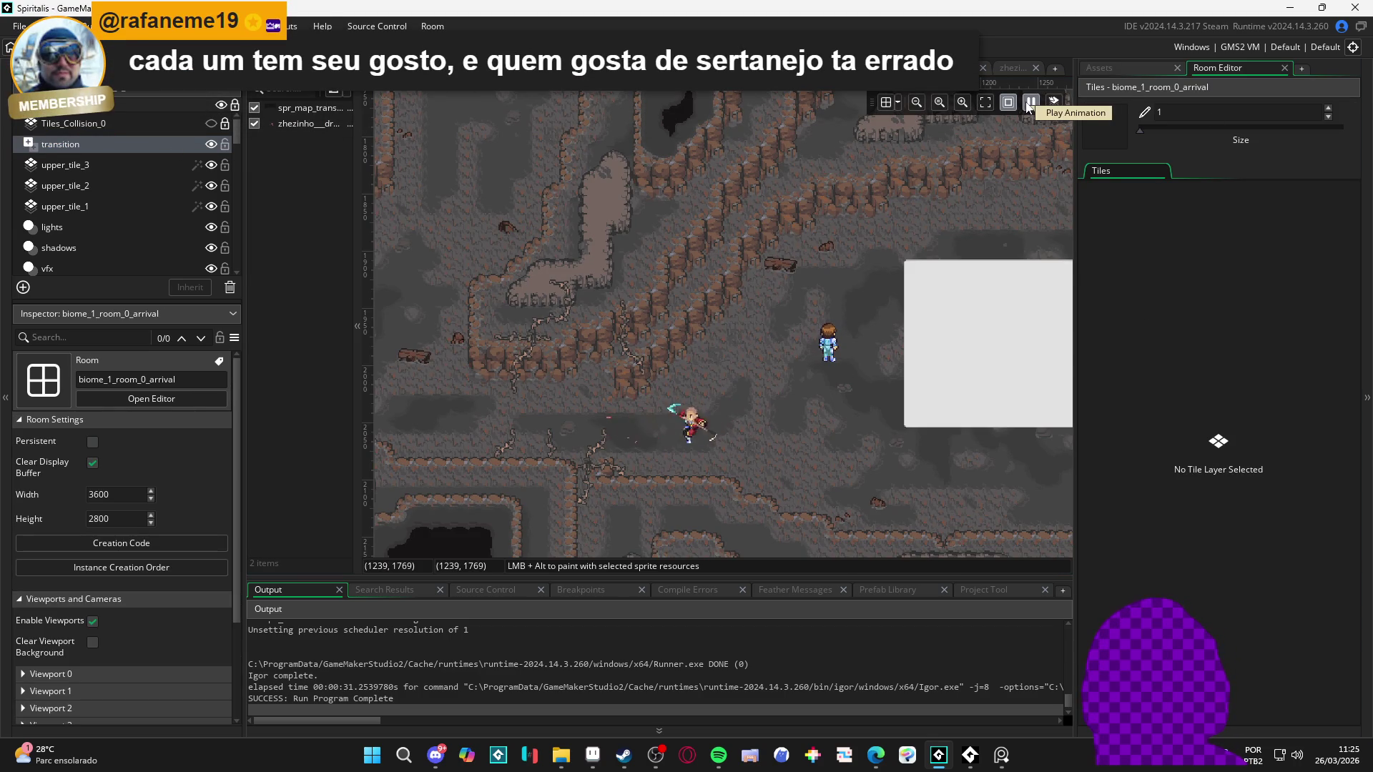
click(1030, 104)
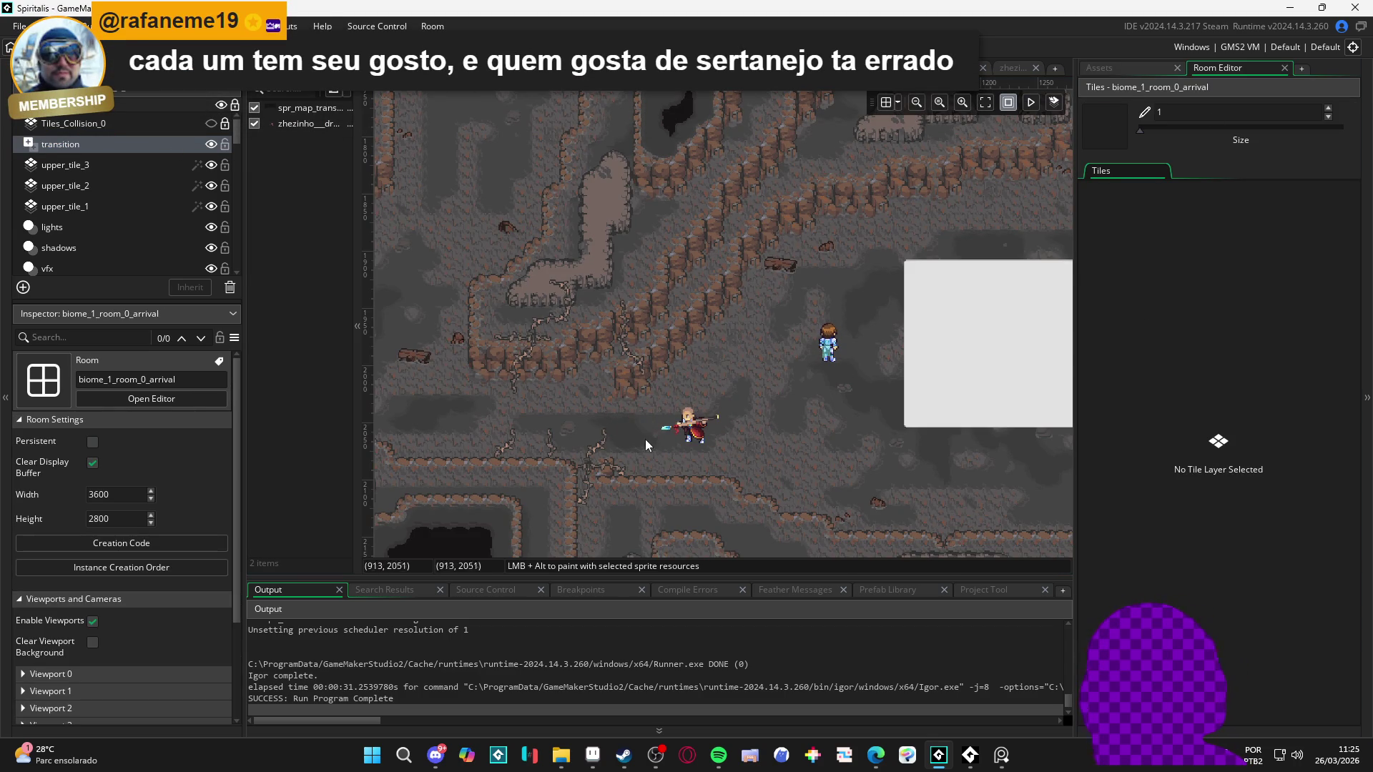
Step: Nudge the dragon assault sprite instance to position 930, 2039 on the transition layer
scroll(643, 443, up, 3)
click(759, 423)
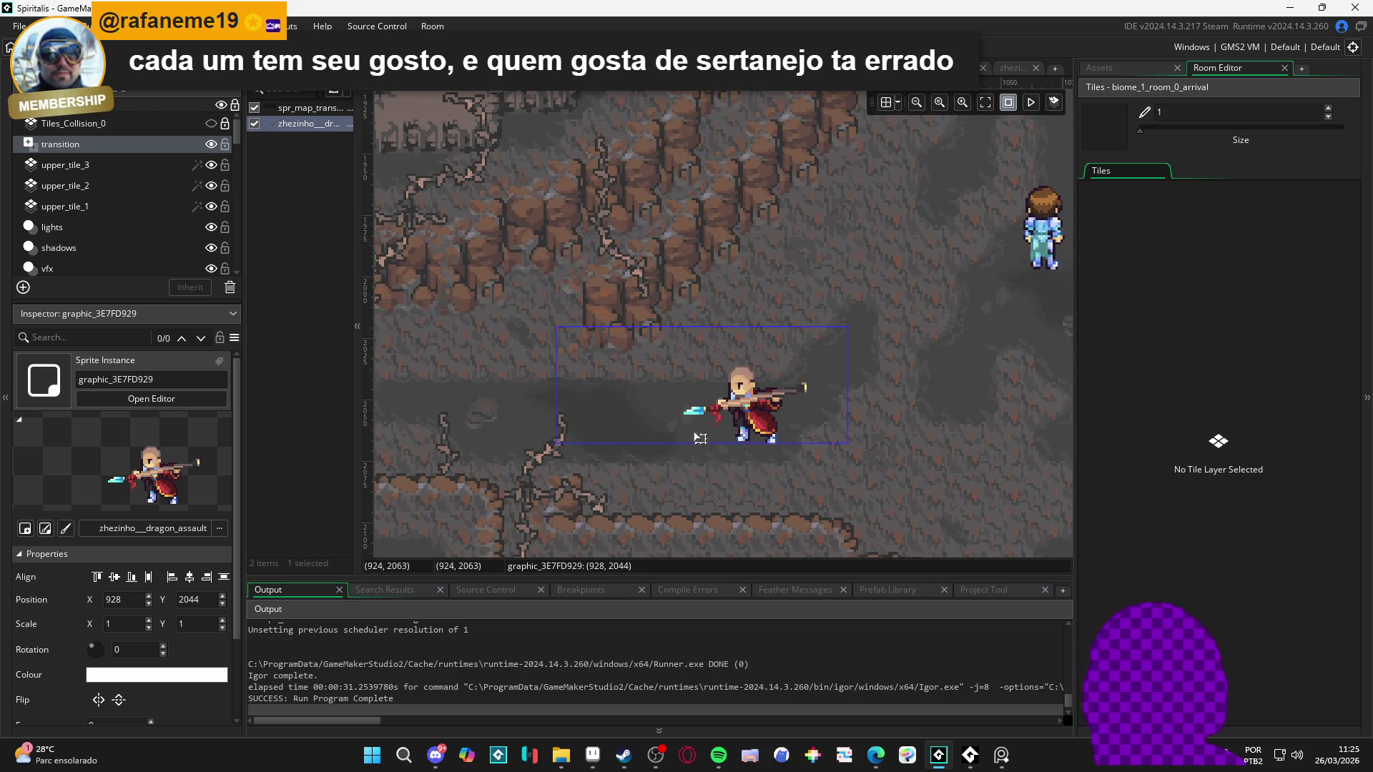
drag(686, 494, 747, 476)
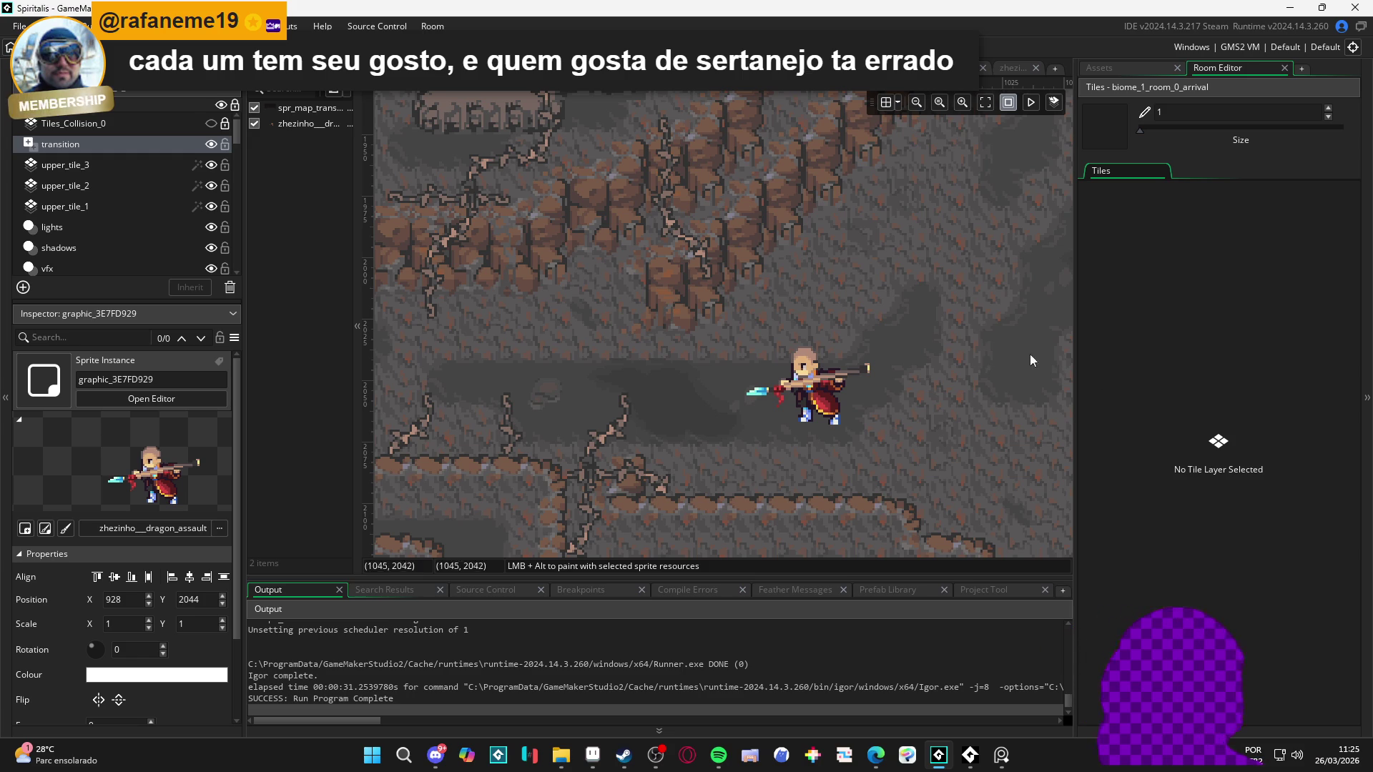
click(826, 399)
drag(827, 400, 831, 387)
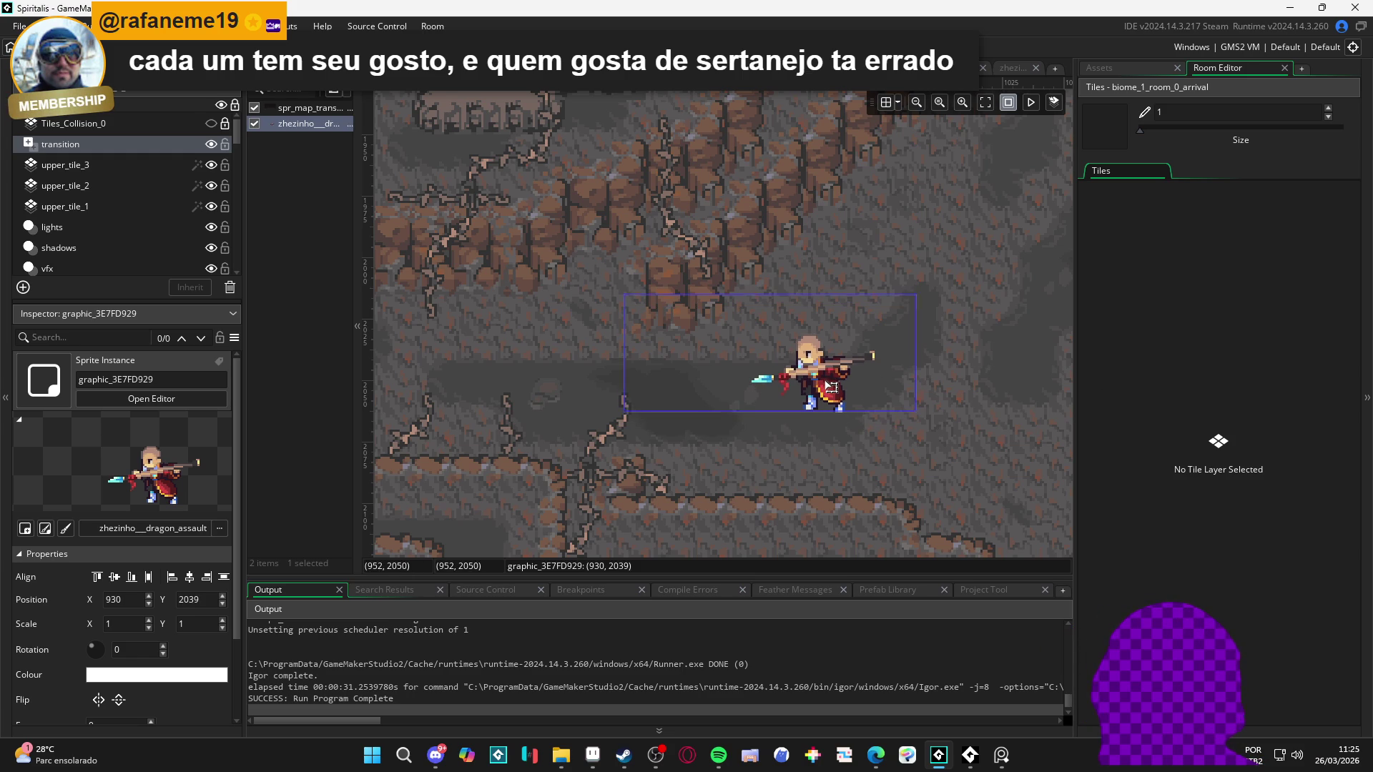
click(819, 426)
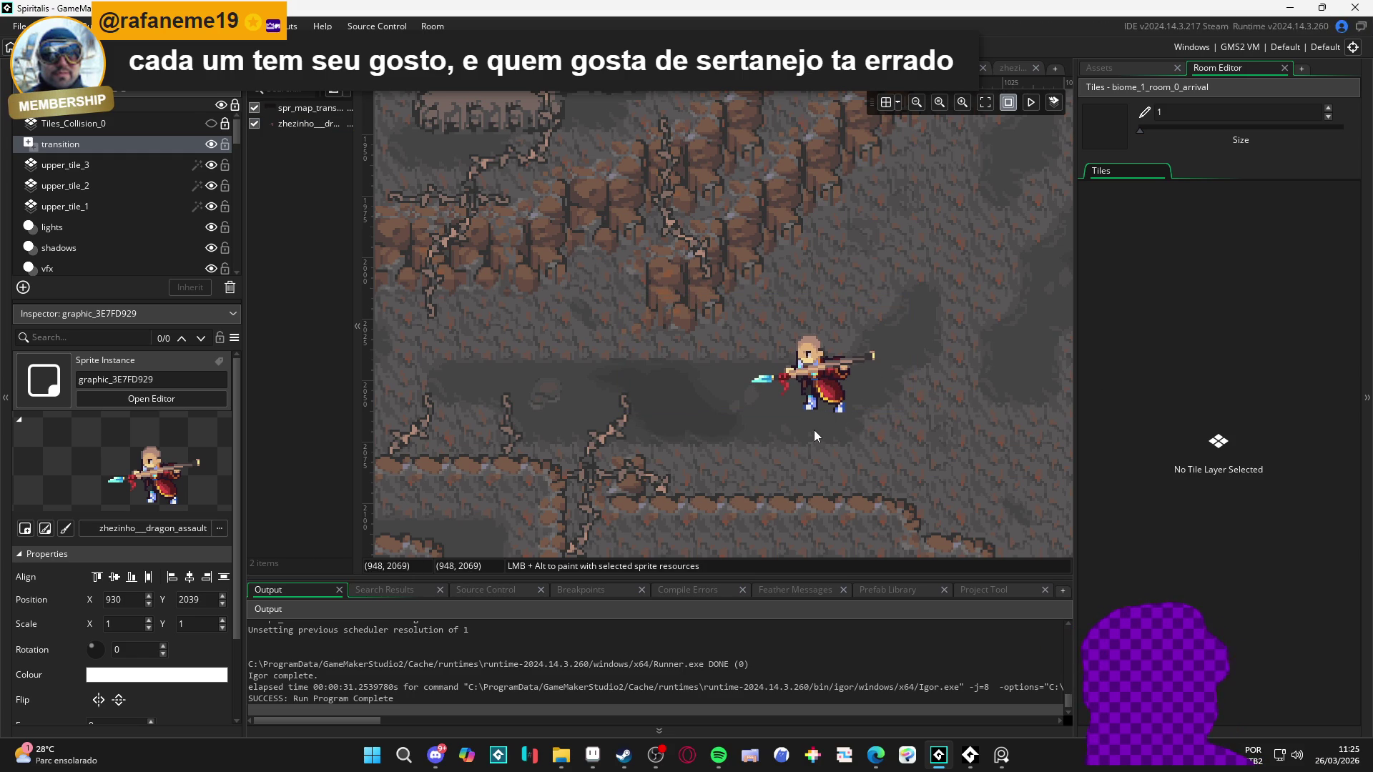
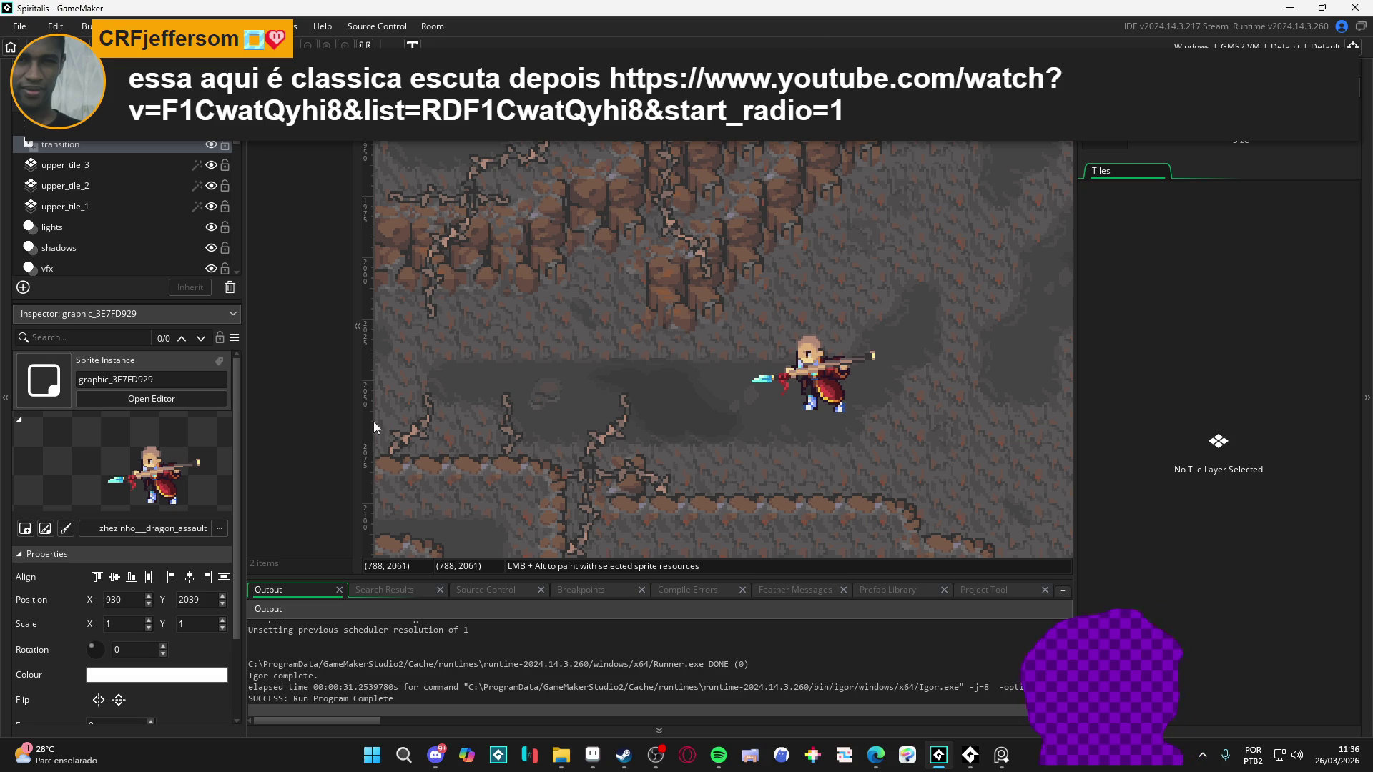
Step: Switch from GameMaker to the Edge window playing the YouTube music video
key(alt+Tab)
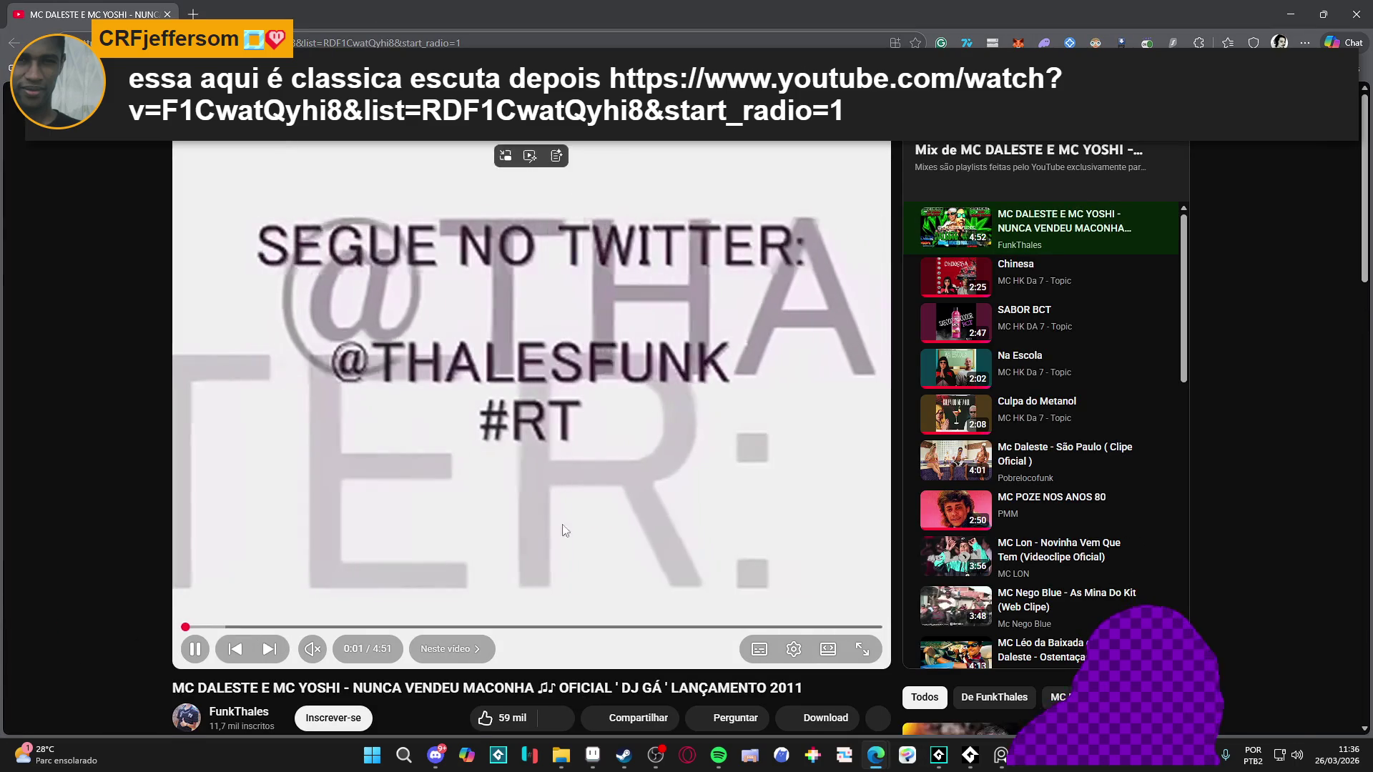
Step: Unmute the YouTube music video
scroll(488, 550, down, 2)
scroll(309, 669, up, 2)
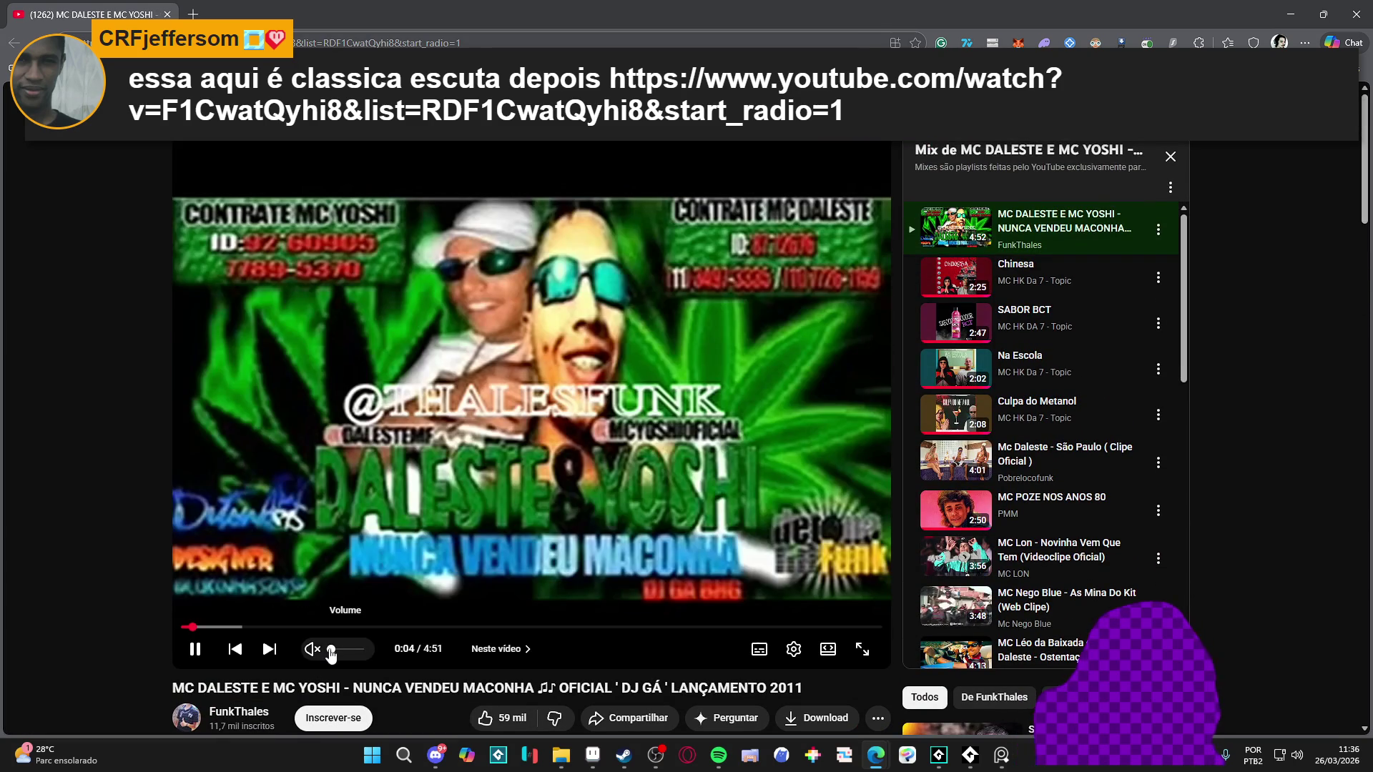
click(313, 649)
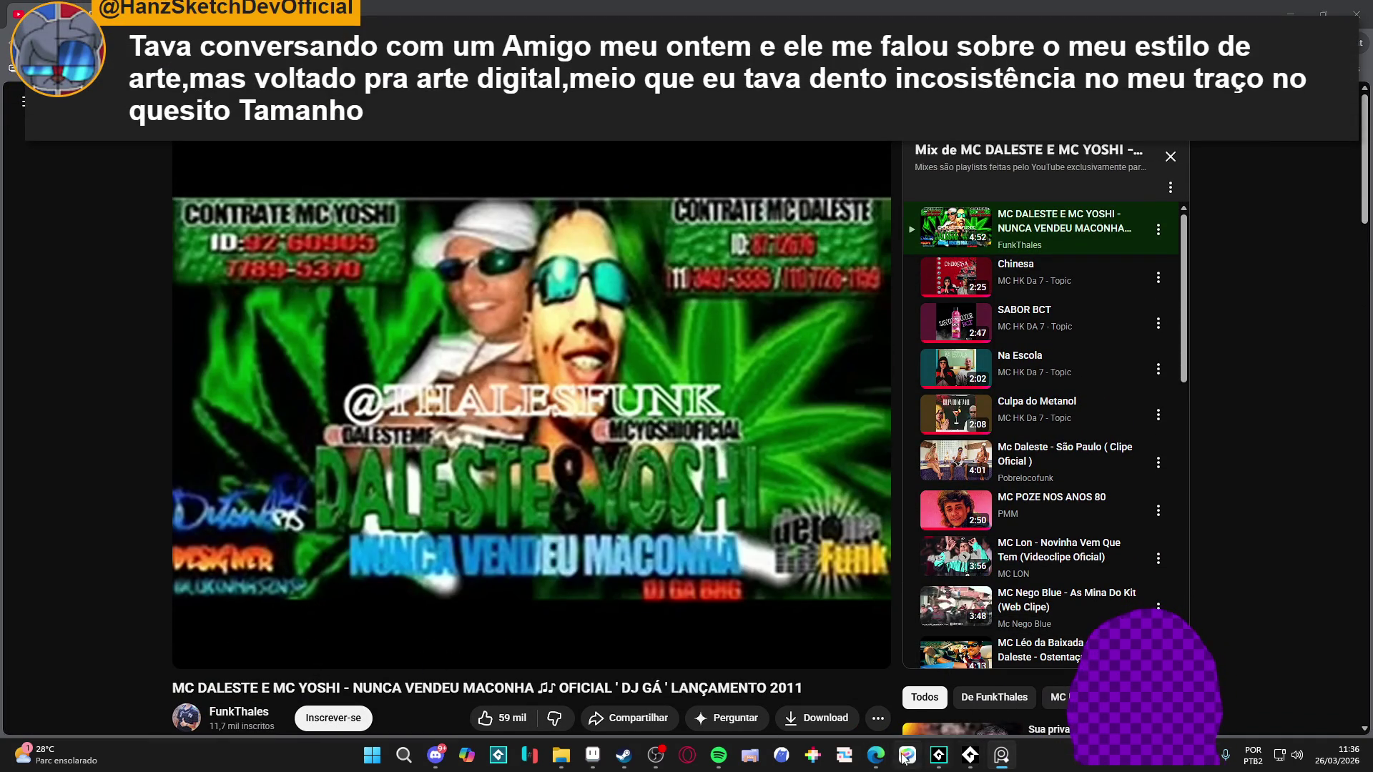
click(1000, 756)
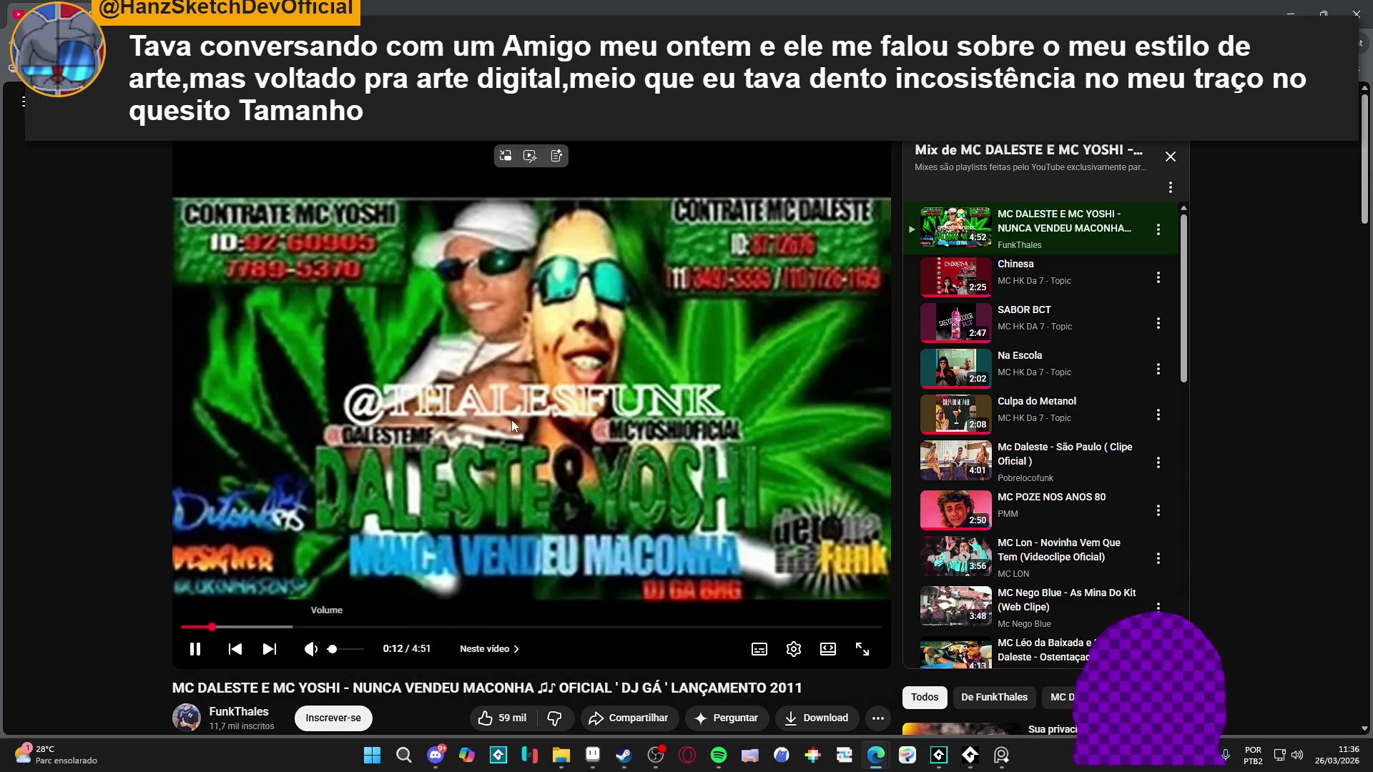
Step: Pause the video at 0:51 and return to the running game in GameMaker
click(512, 419)
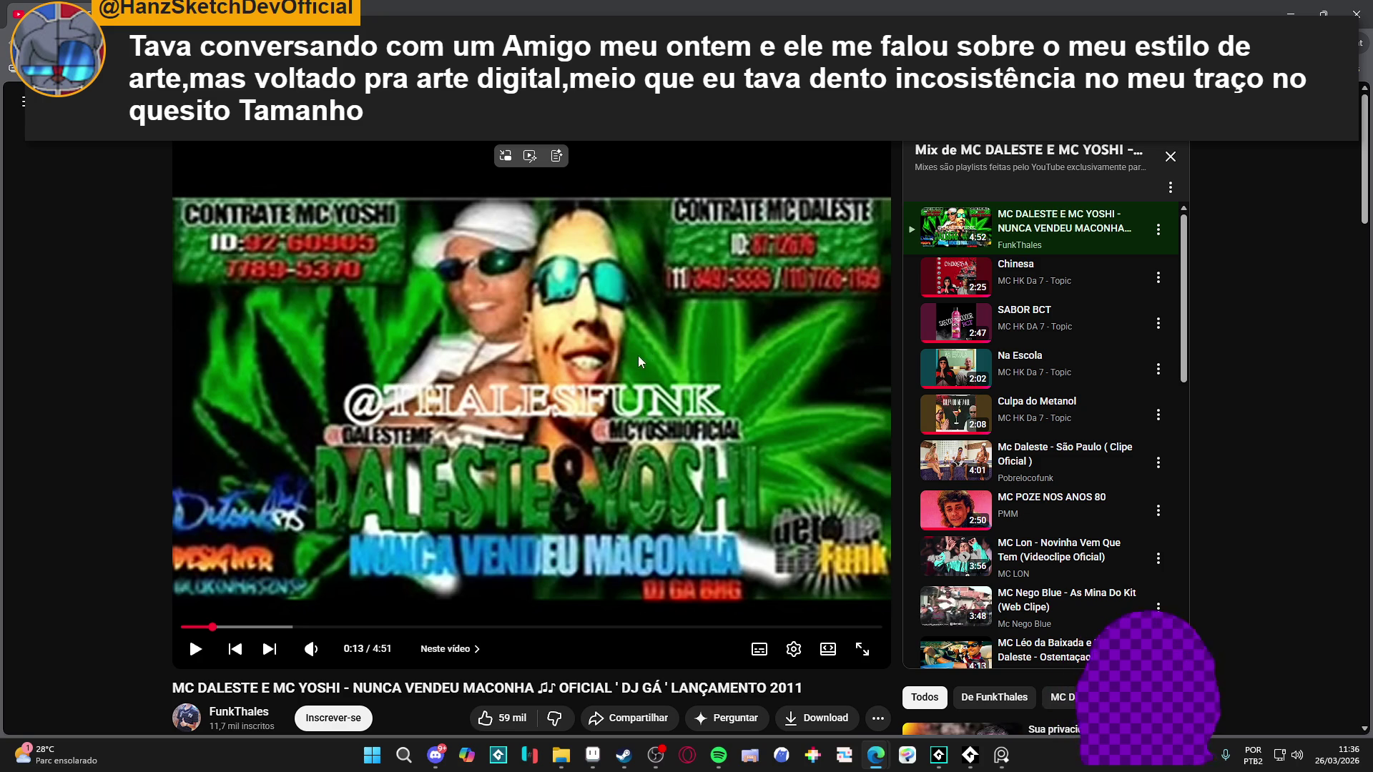
click(537, 386)
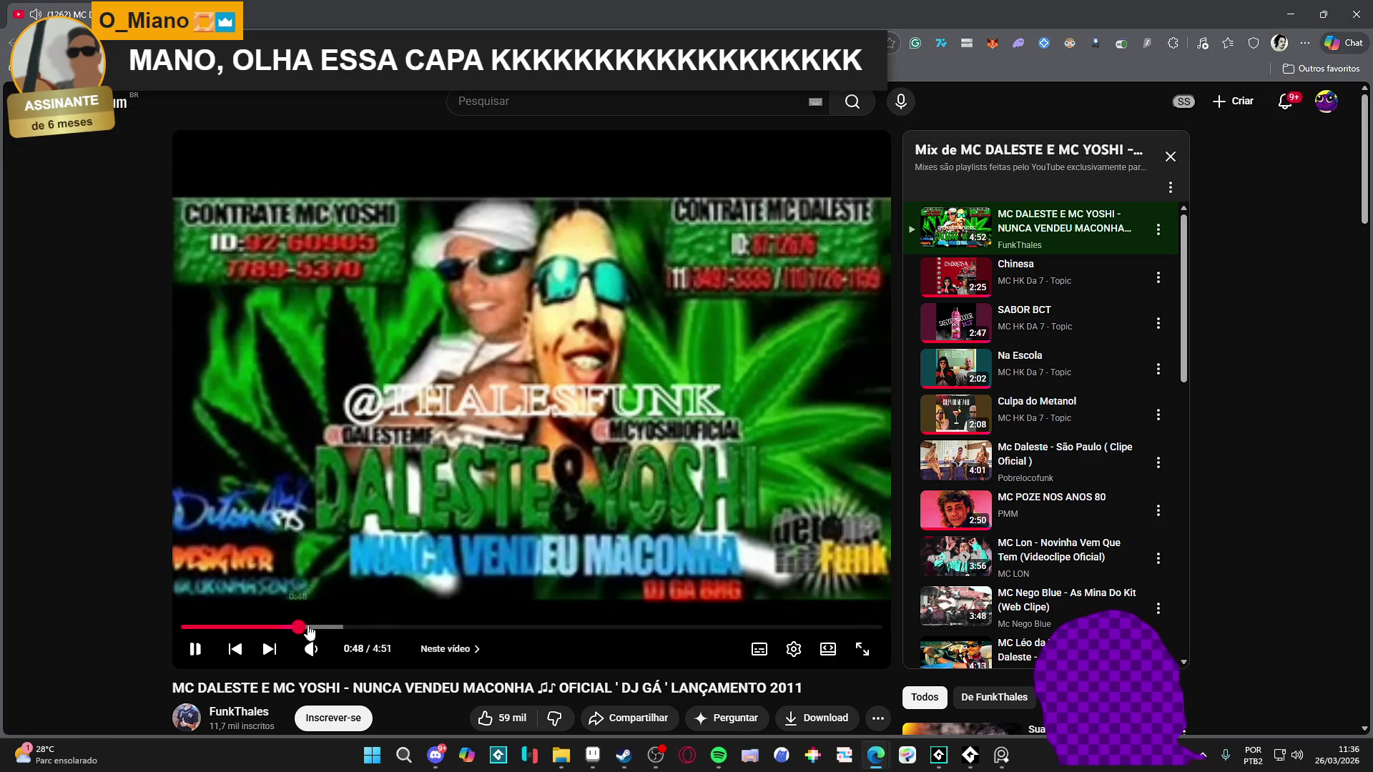
click(577, 440)
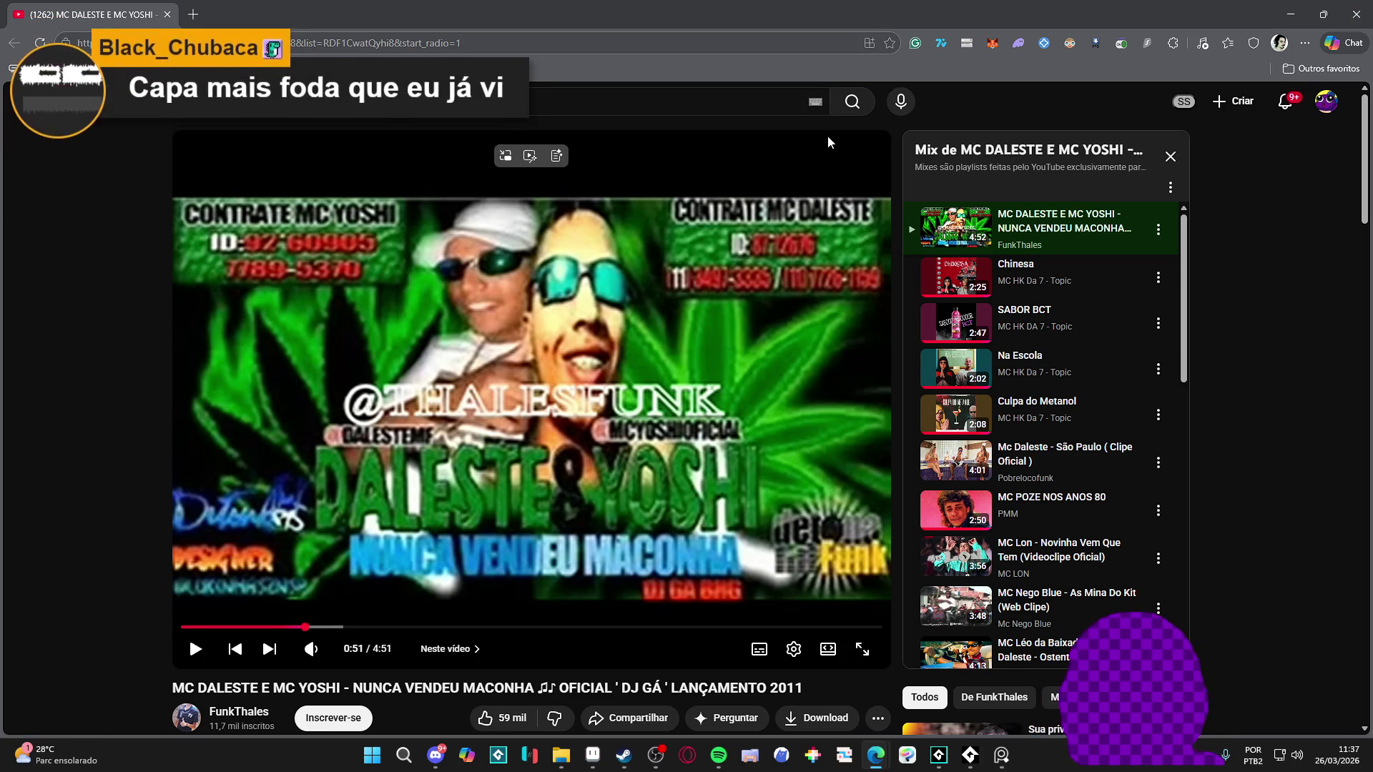
key(alt+Tab)
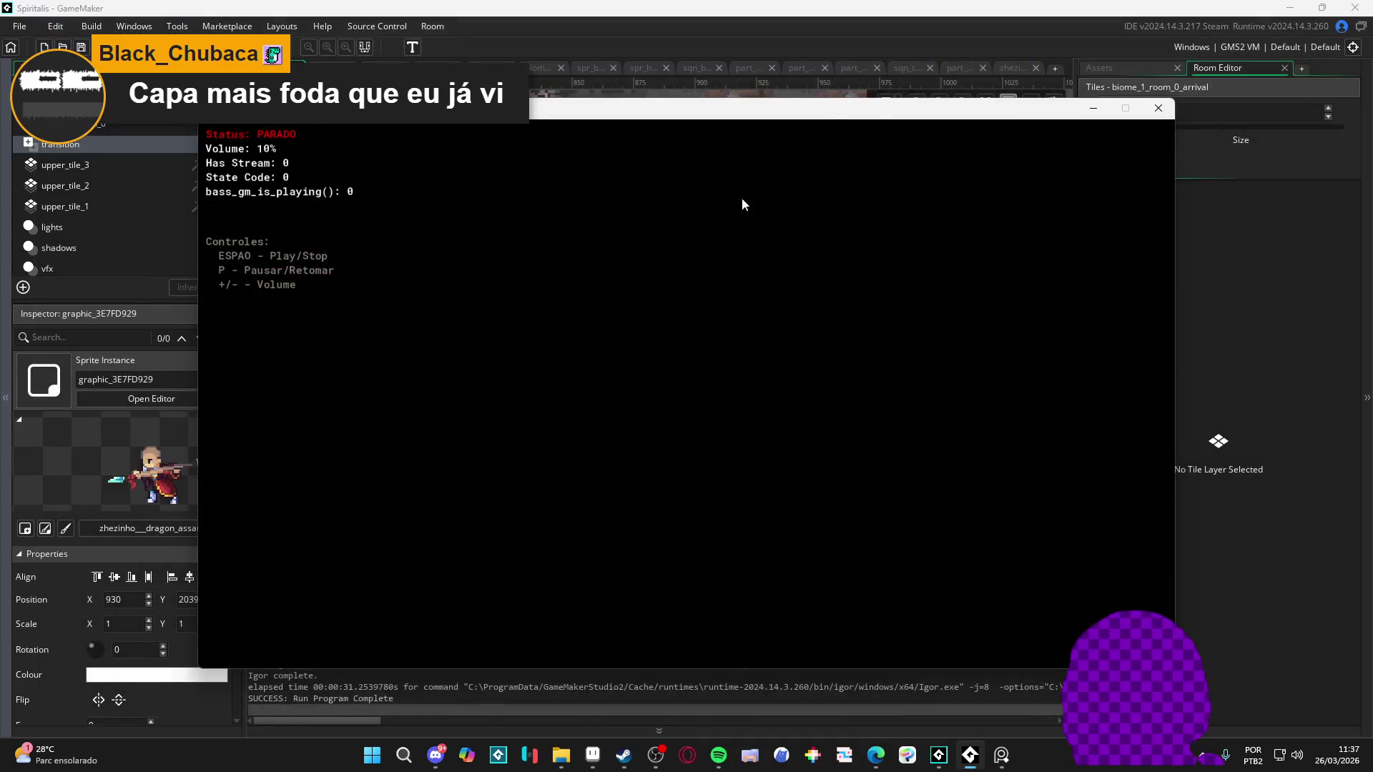
Step: Close the running game window with Alt+F4 to end the test run
key(alt+F4)
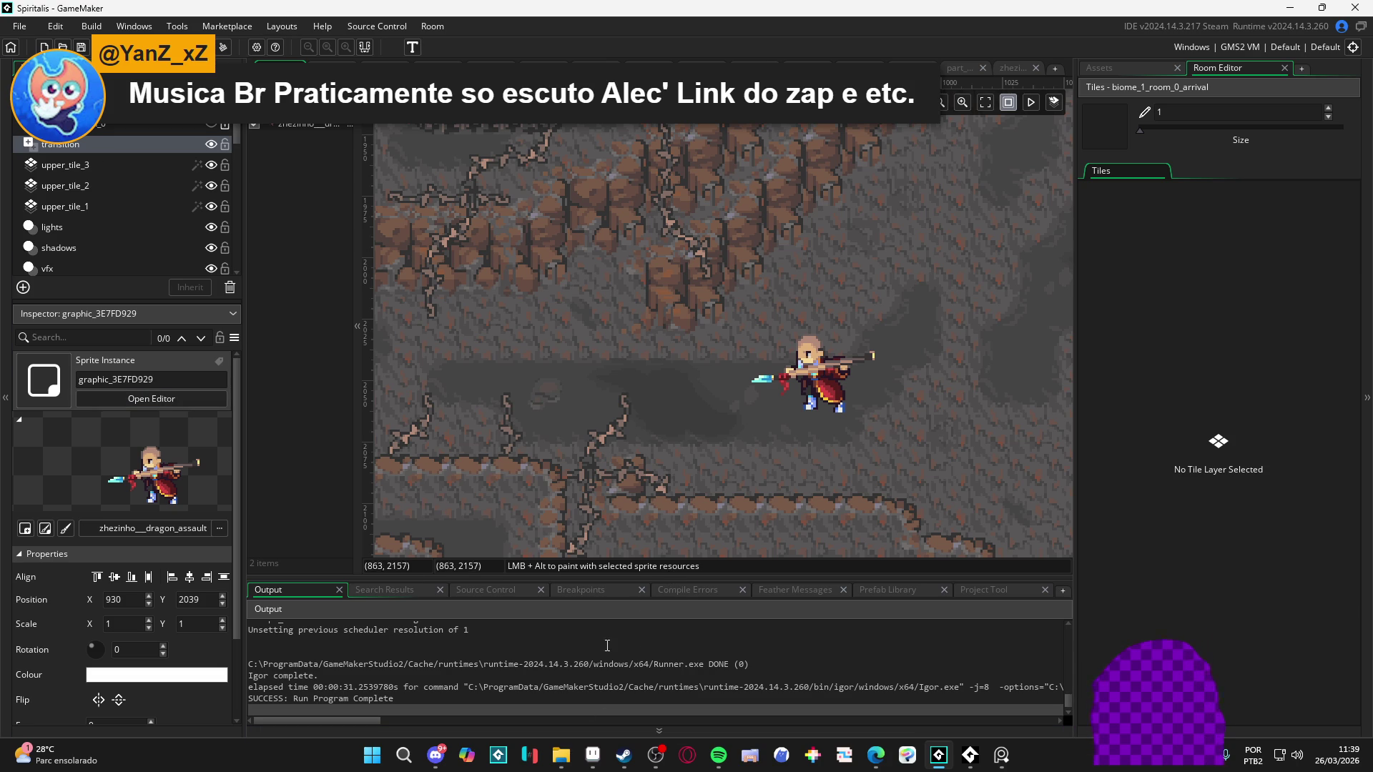
Step: Enlarge the room canvas by shrinking the Output log, and open the dragon assault sprite folder
mouse_move(690, 578)
mouse_down()
mouse_move(683, 609)
mouse_move(683, 592)
mouse_up()
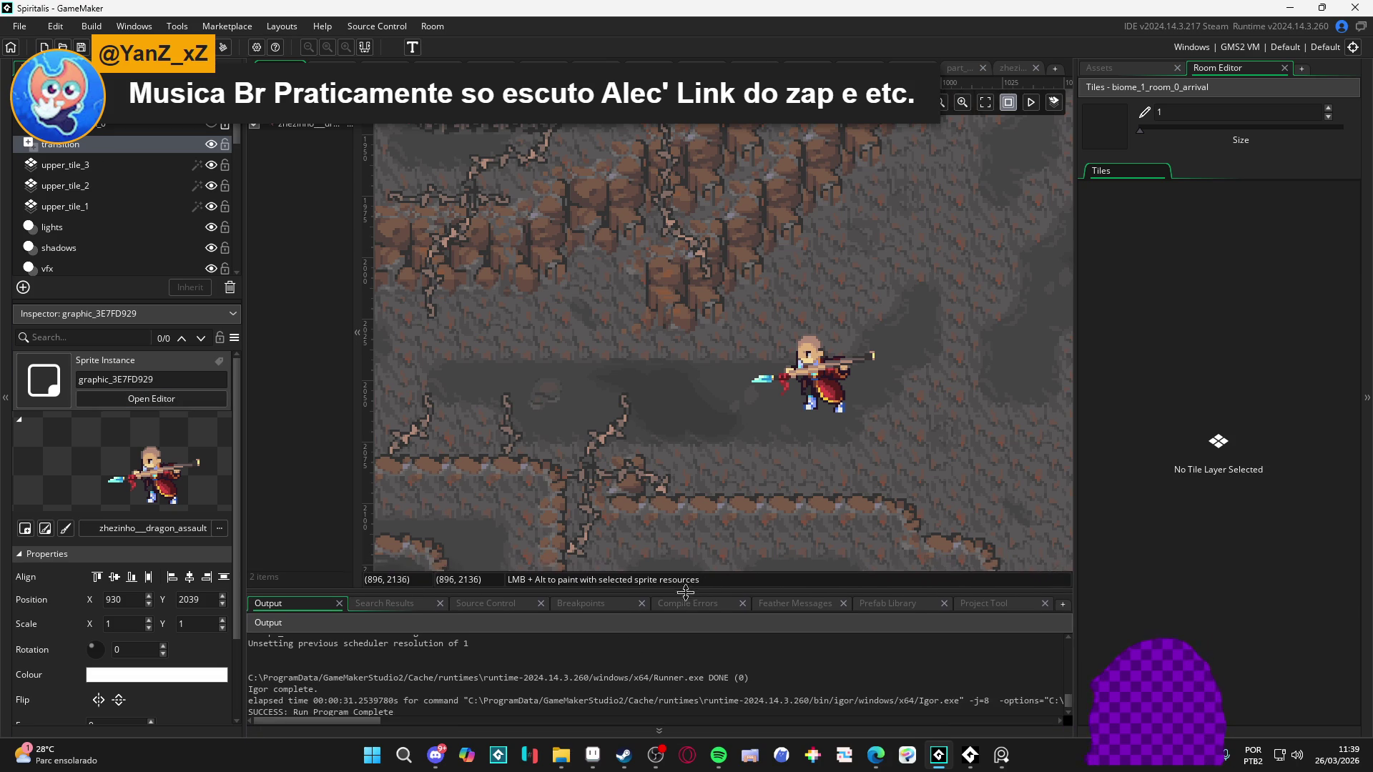
drag(1074, 548, 1105, 542)
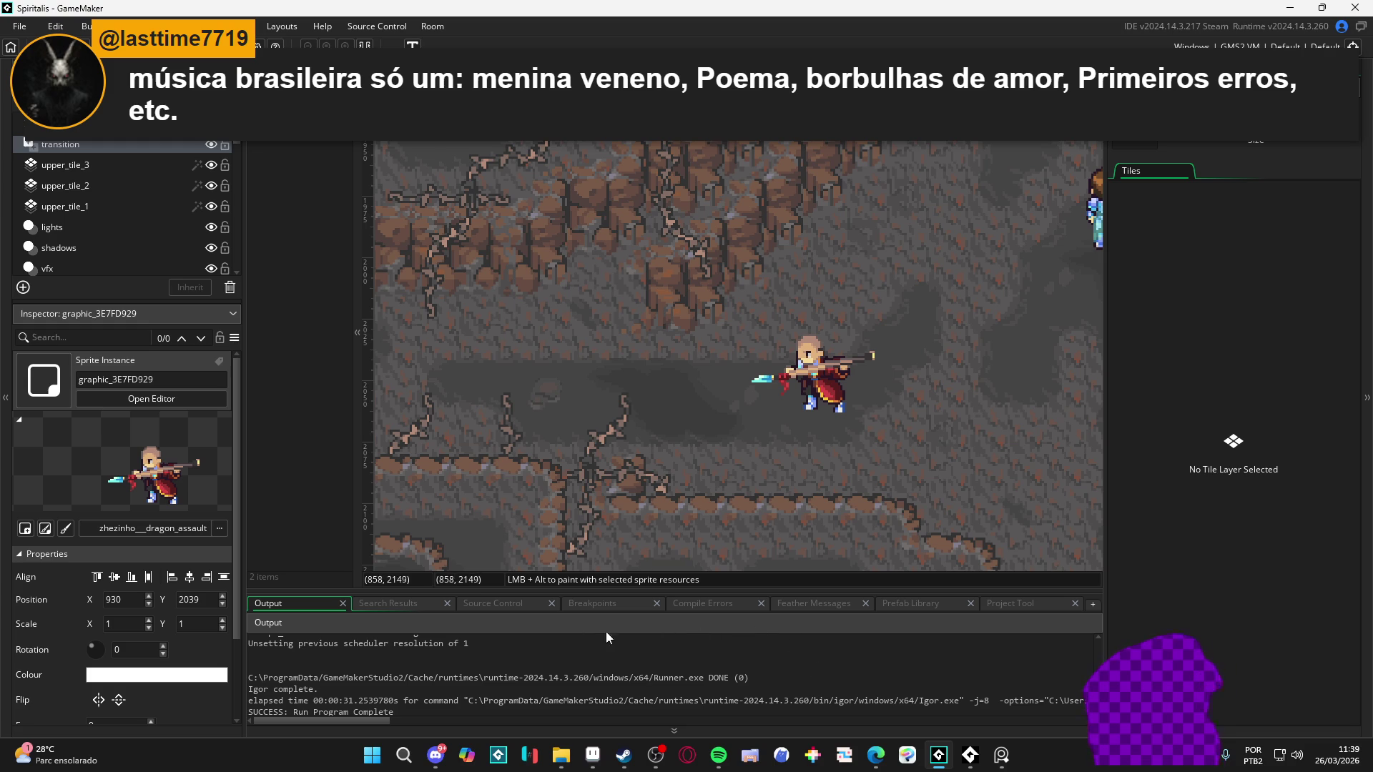
click(561, 754)
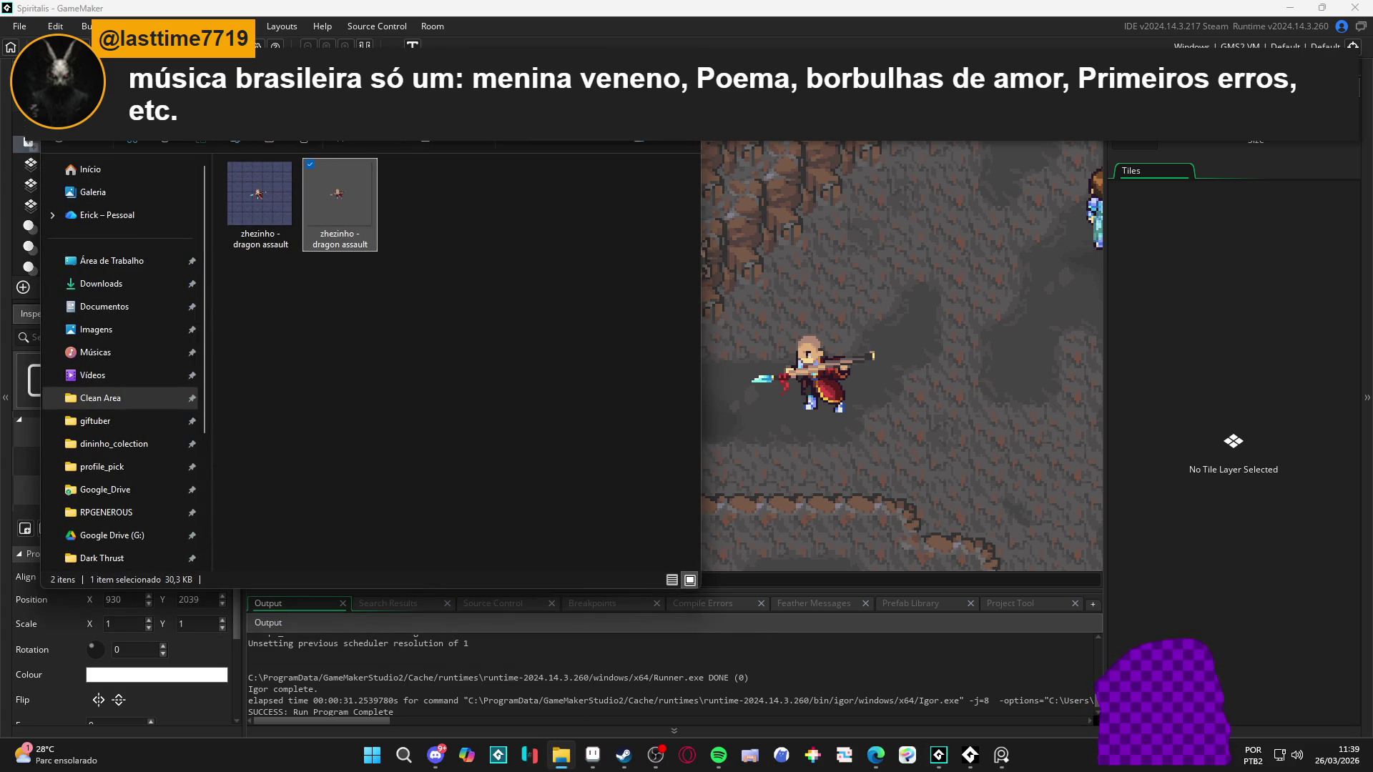
Step: Maximize File Explorer, go to the Área de Trabalho desktop folder, then bring up Discord
click(90, 169)
key(super+Up)
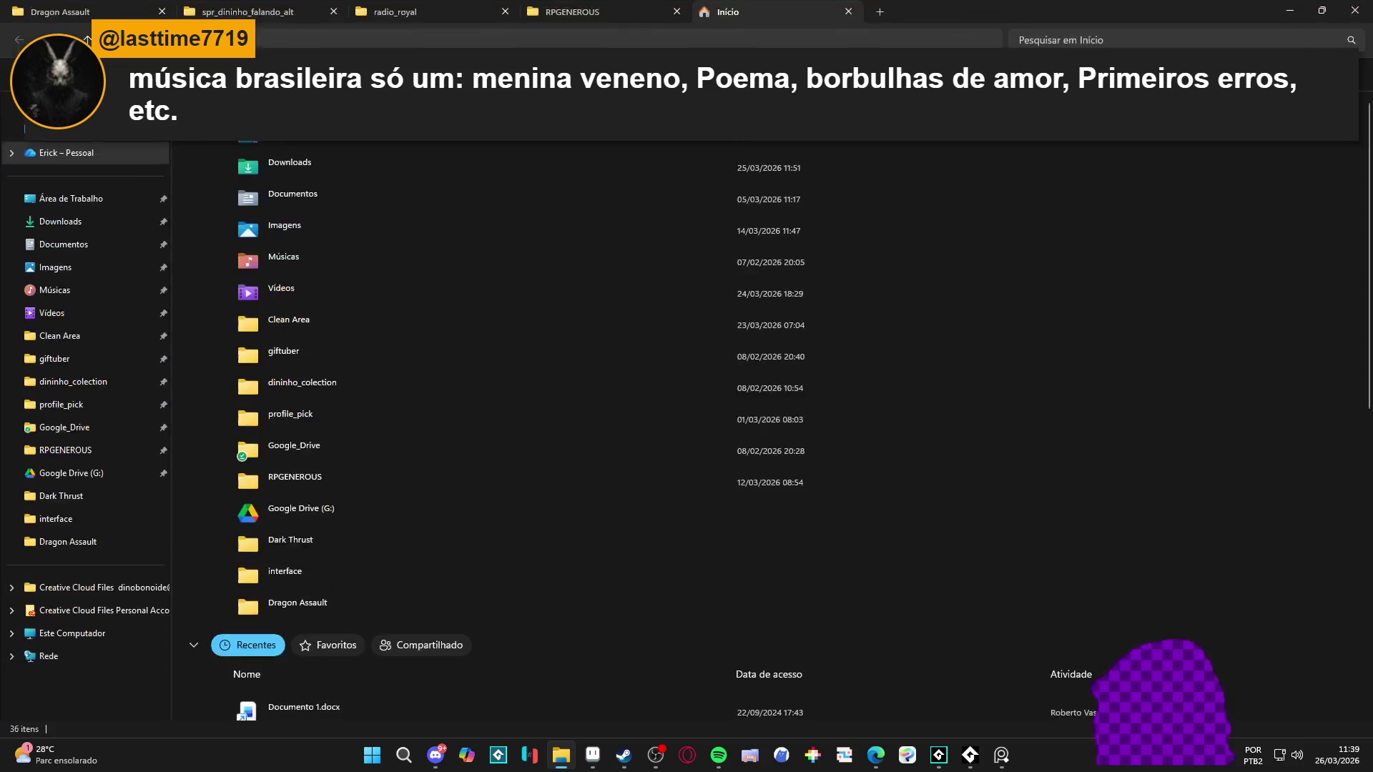
scroll(406, 370, down, 5)
click(72, 198)
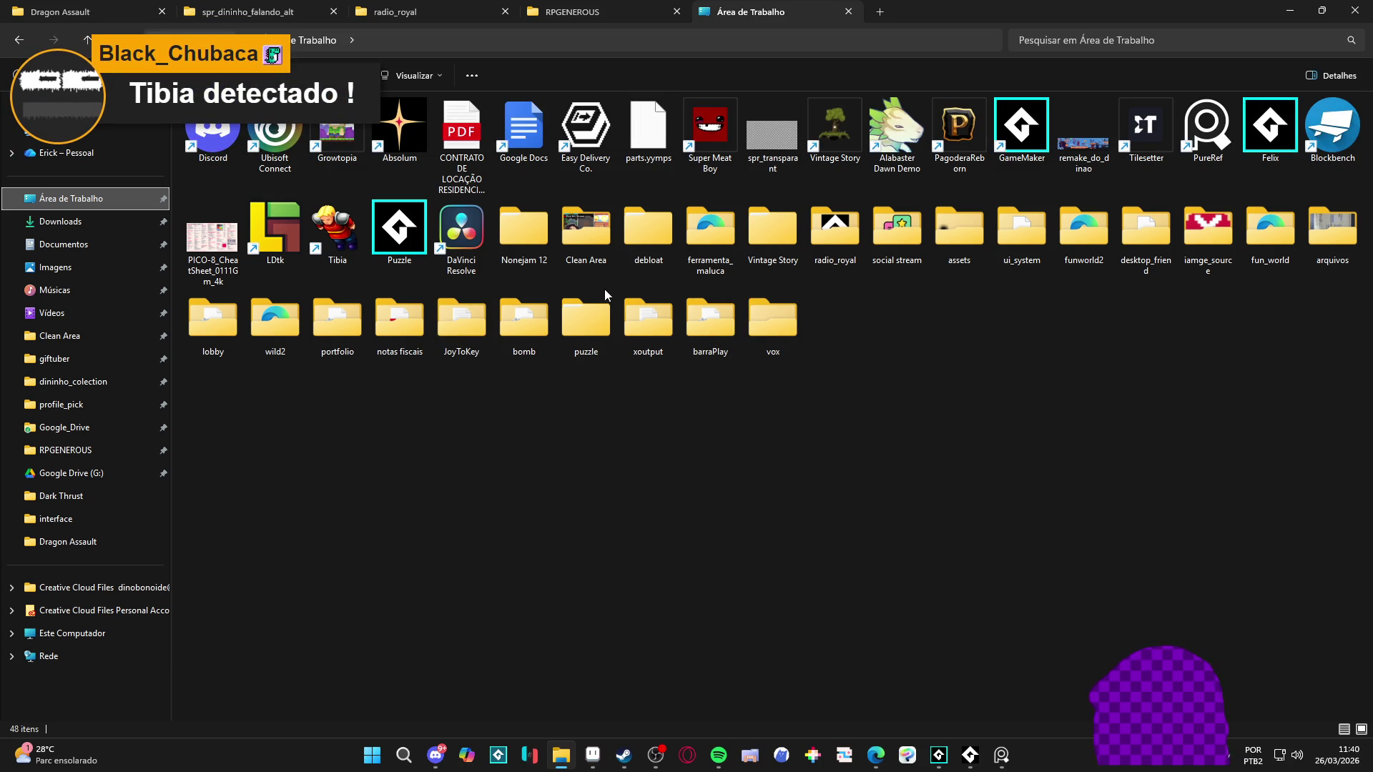
click(436, 755)
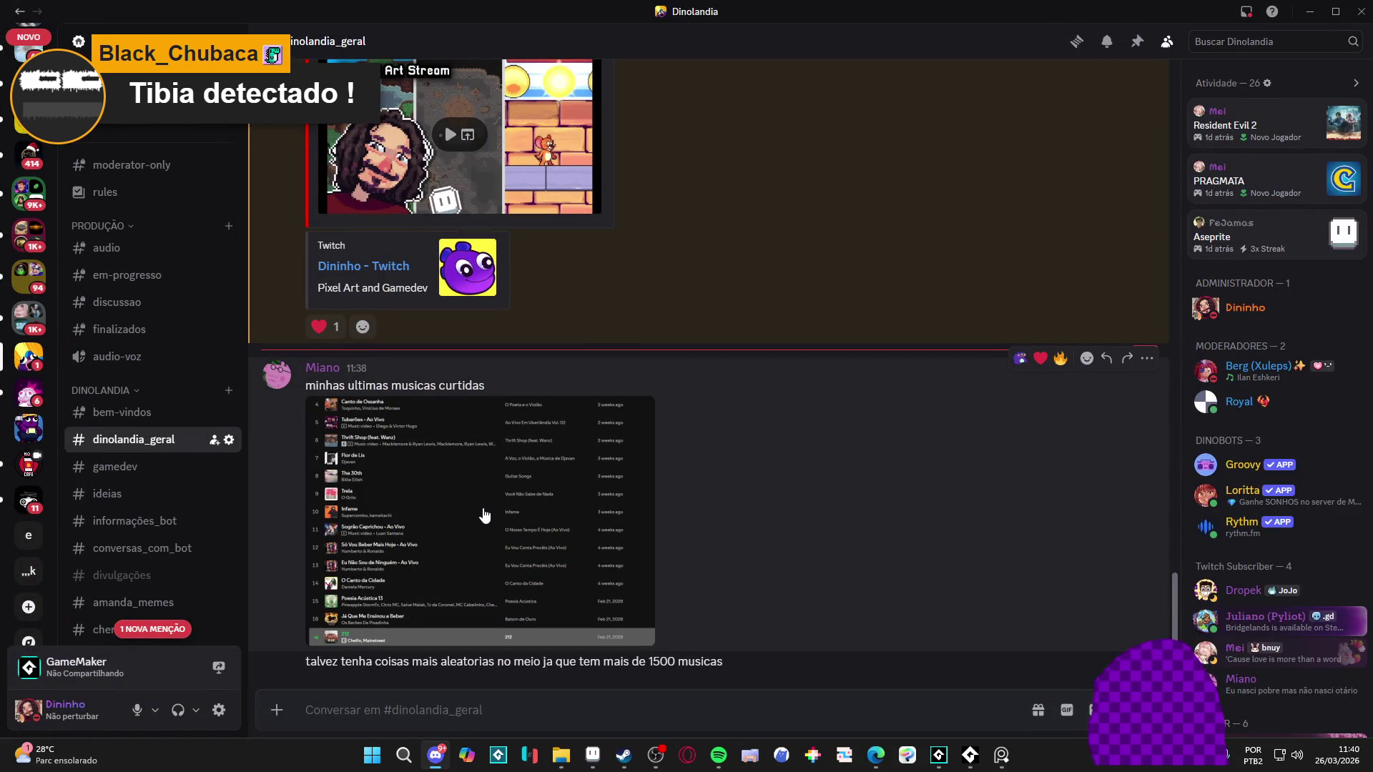
Step: Review the enlarged song-list screenshot, glance at #feedback_artistico, then minimize Discord
click(484, 516)
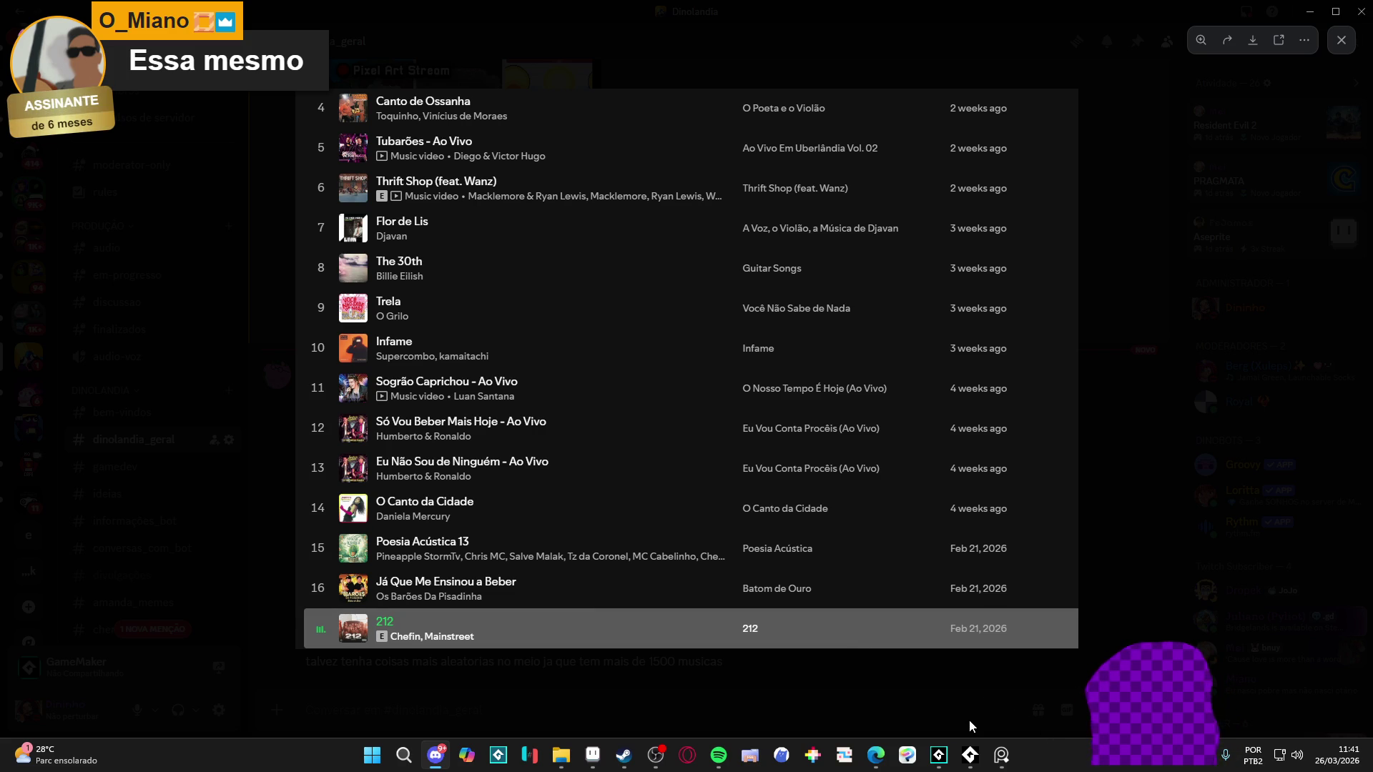
click(929, 687)
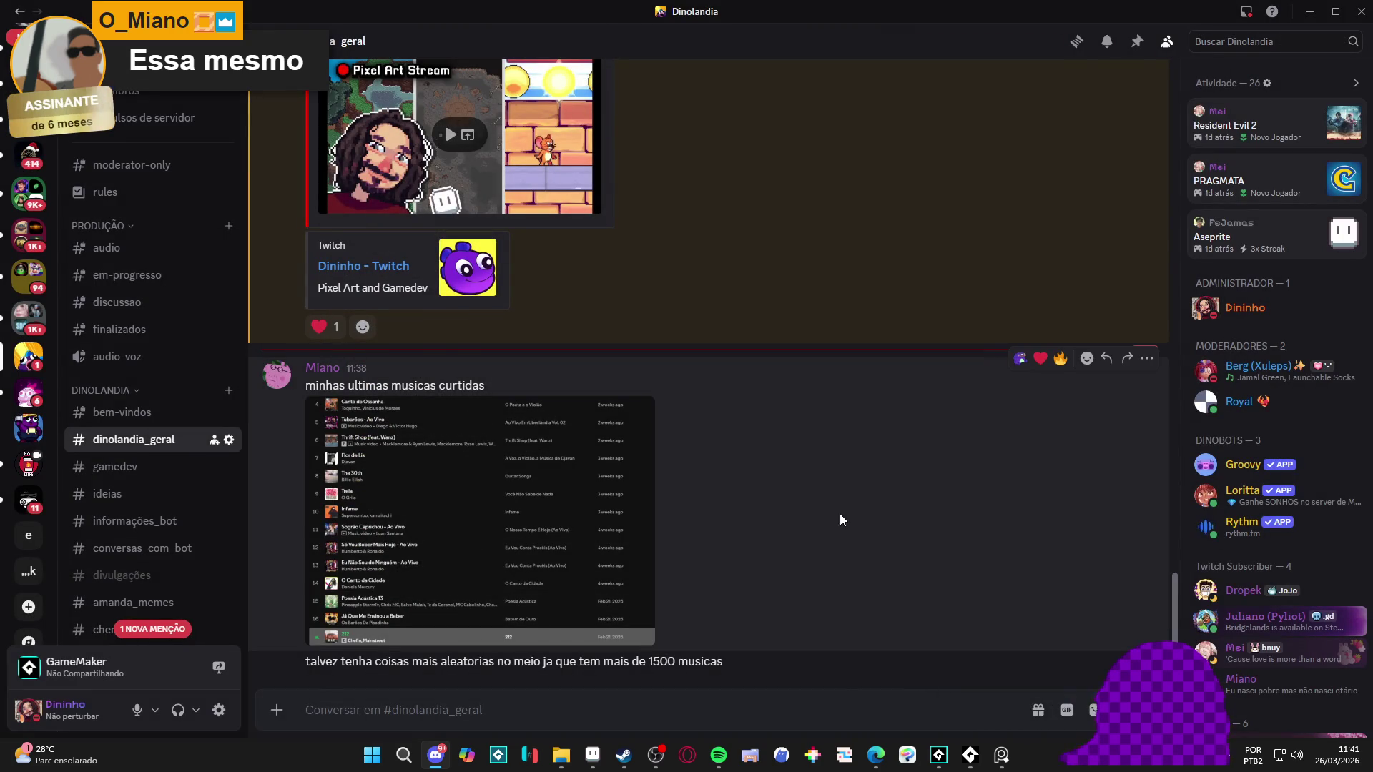
scroll(140, 386, down, 6)
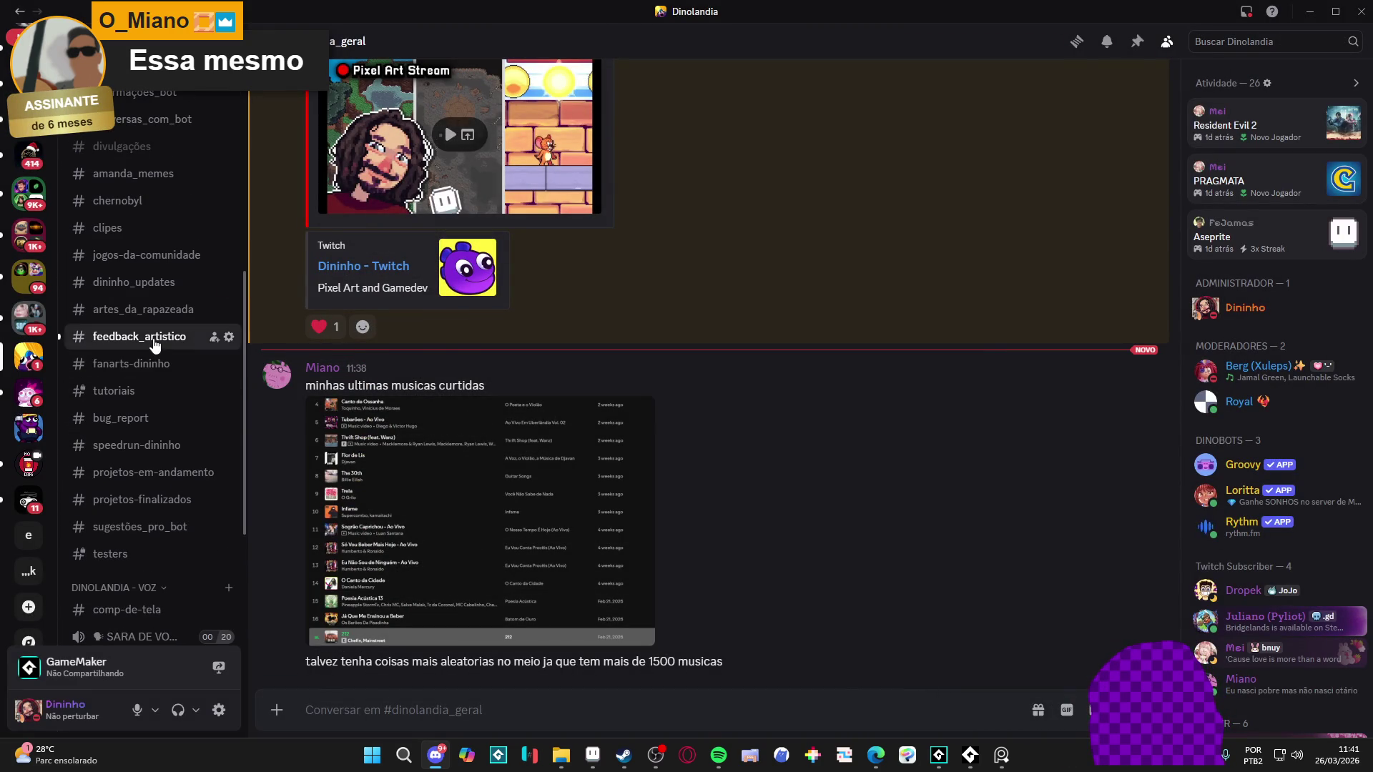
click(136, 336)
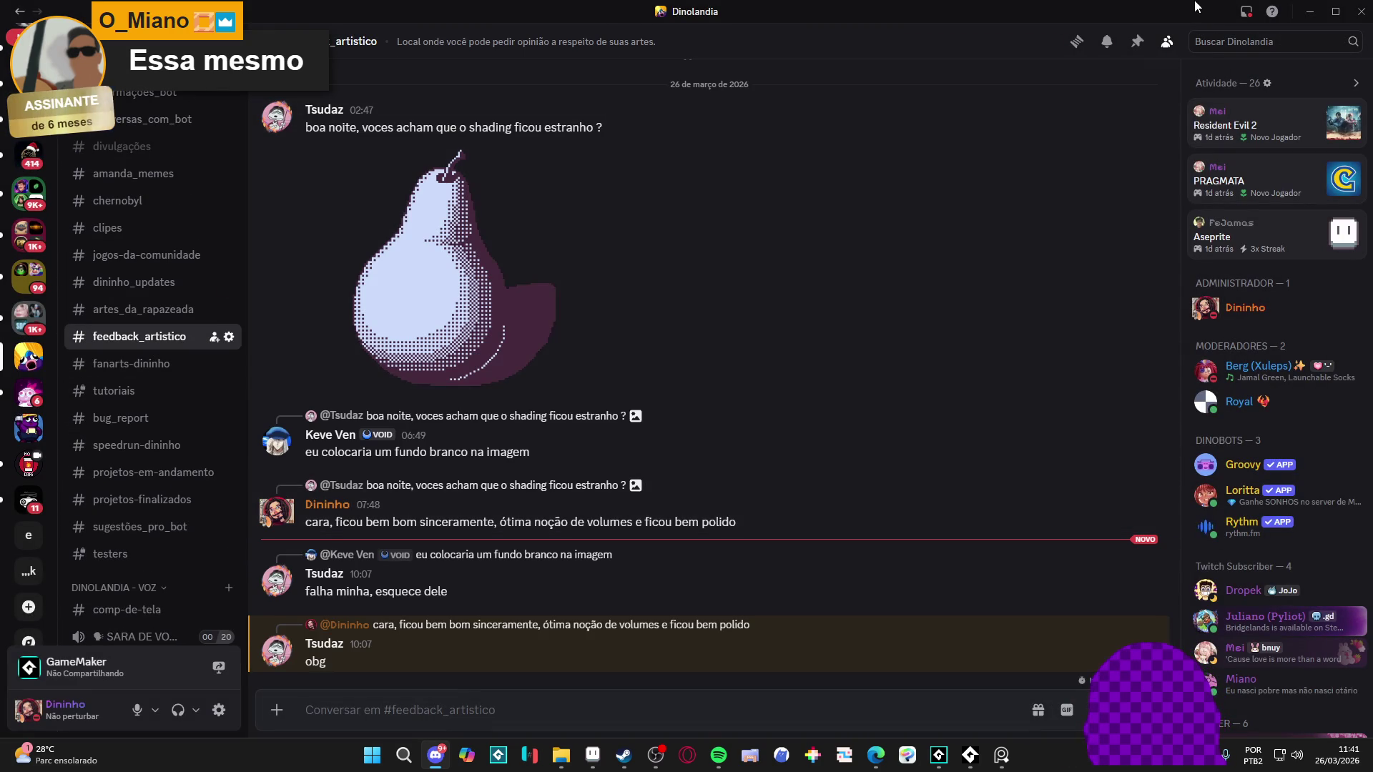
scroll(181, 248, up, 3)
click(202, 226)
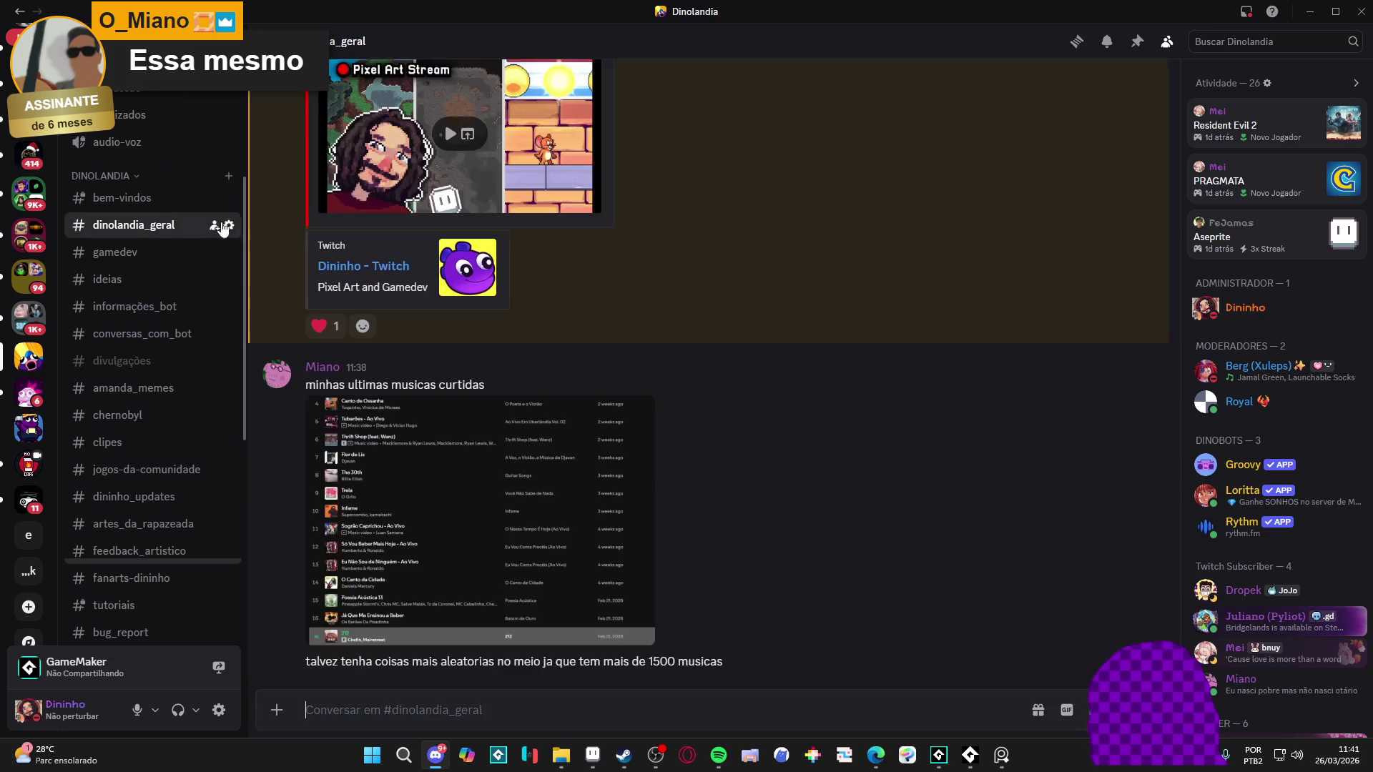
click(1310, 11)
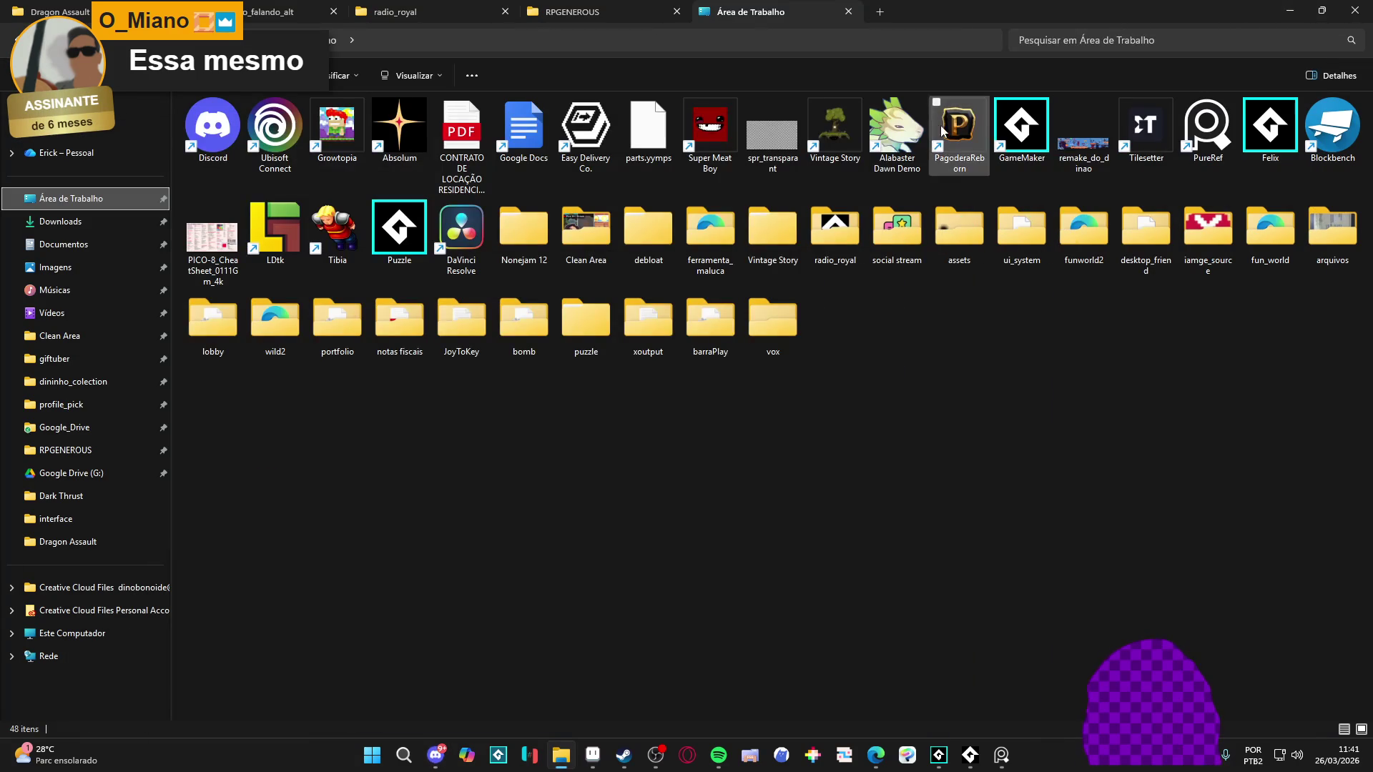
Step: Minimize File Explorer to bring the GameMaker cave room editor back
click(1300, 7)
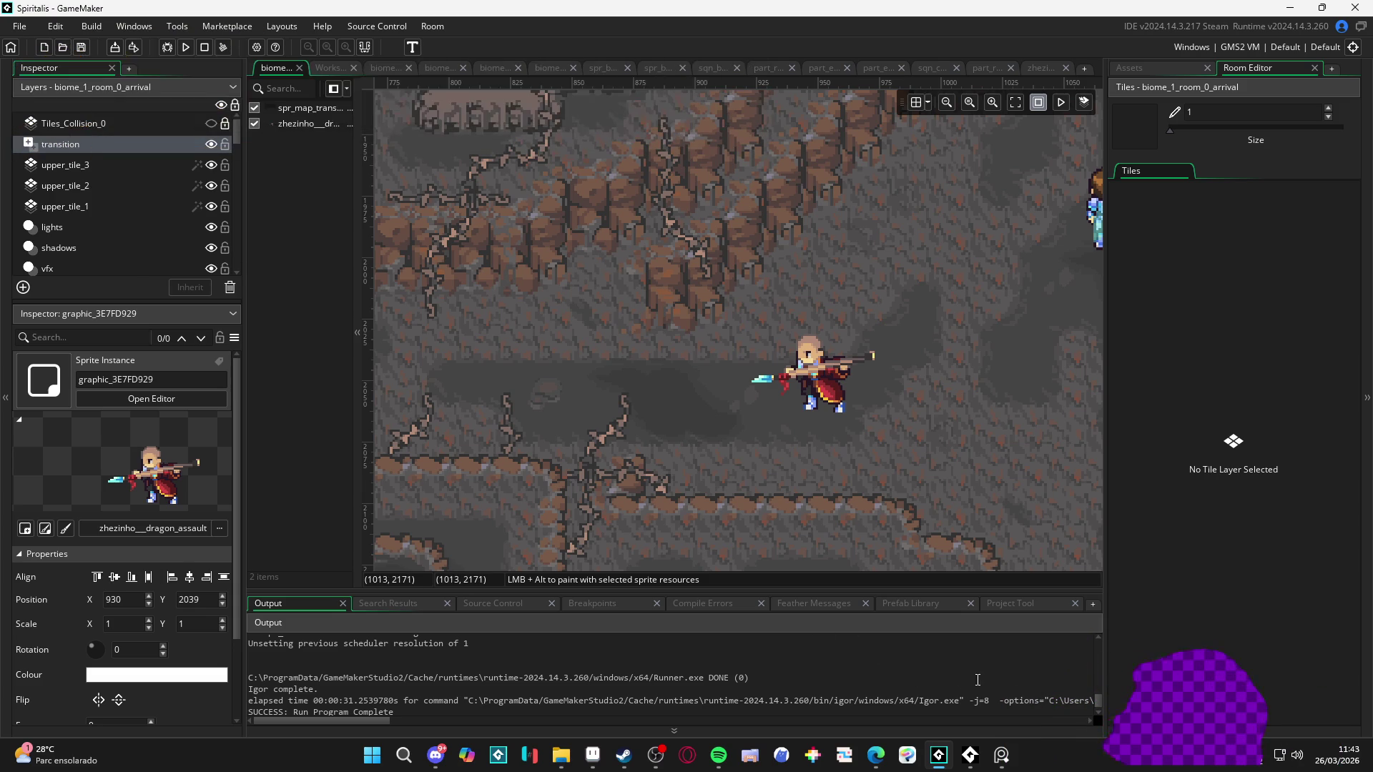
Step: Switch to Spotify showing the 'Guizo de Cascavel' album track list
click(713, 756)
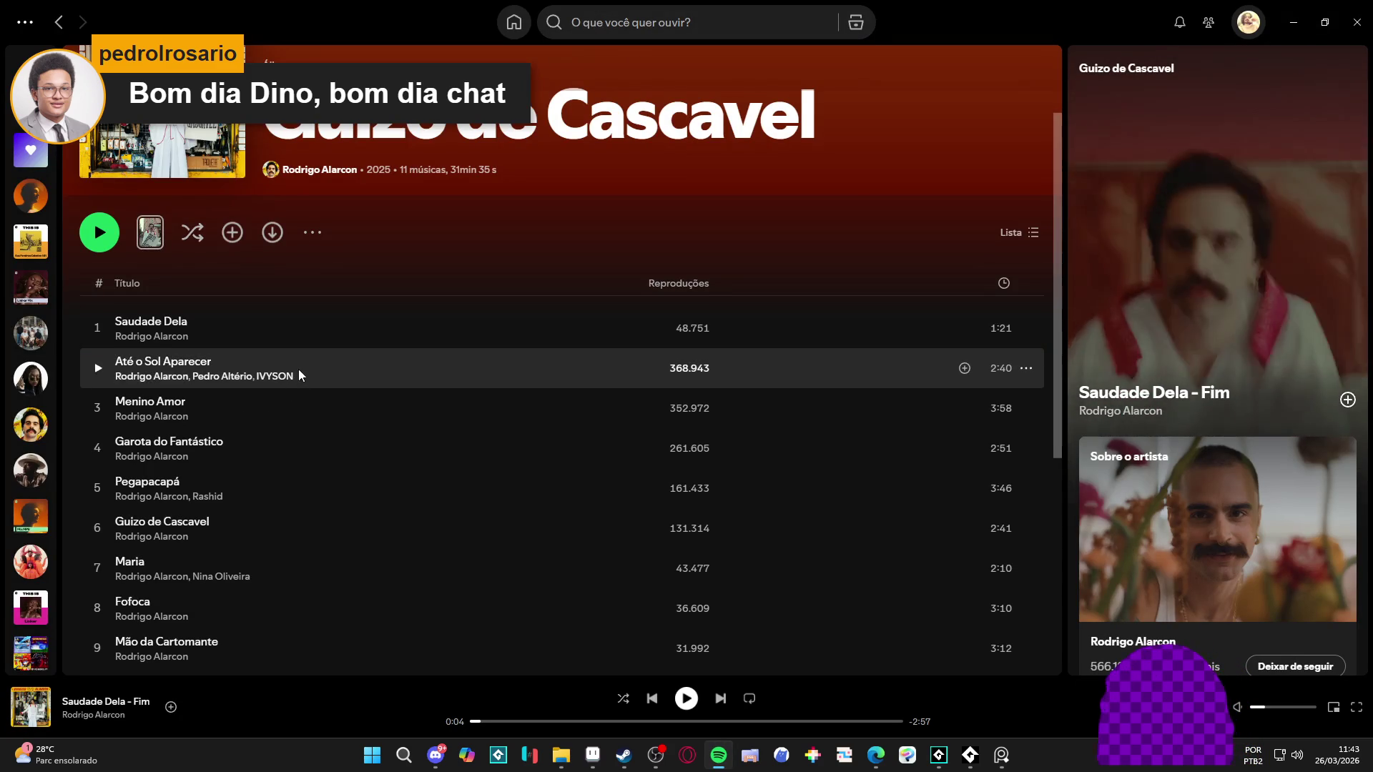
Step: Open the 15b single, then the Mari Froes artist page
scroll(299, 369, down, 5)
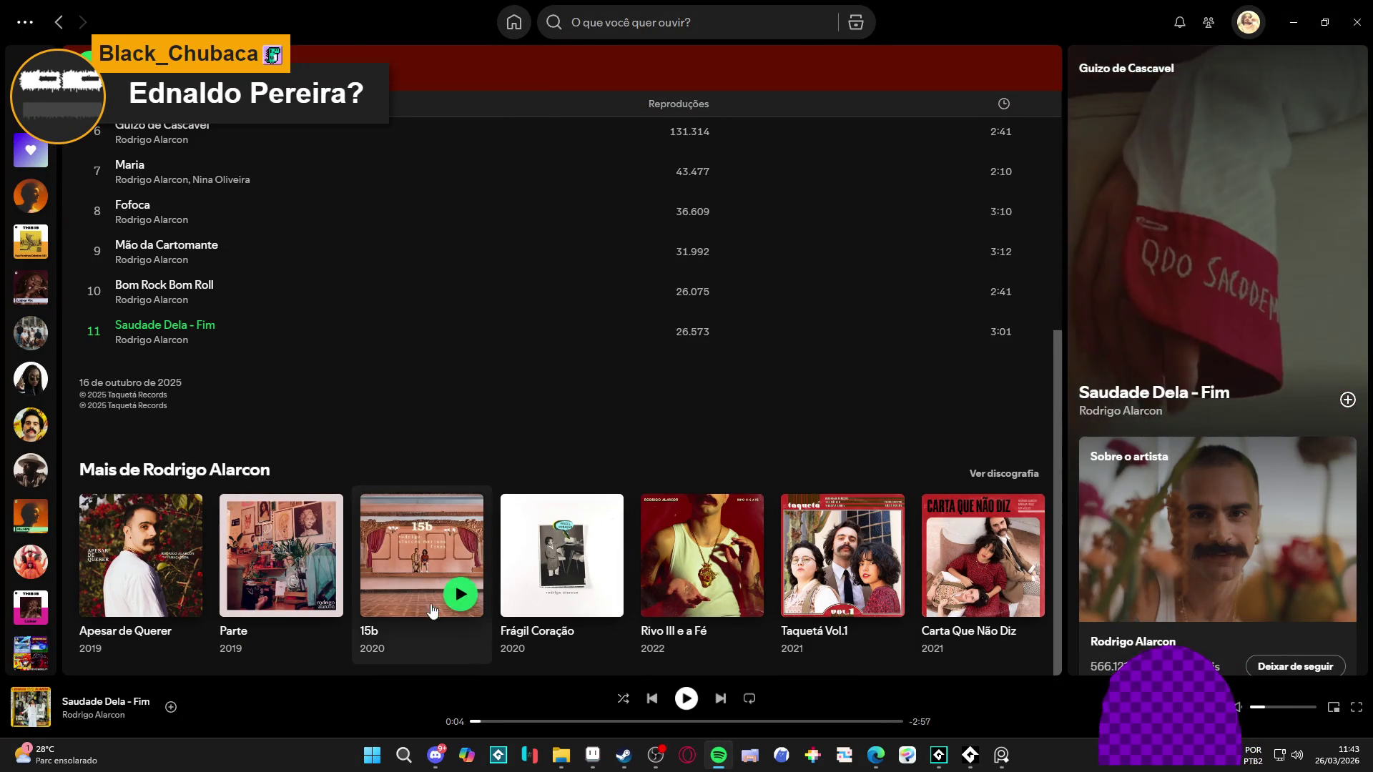
click(398, 628)
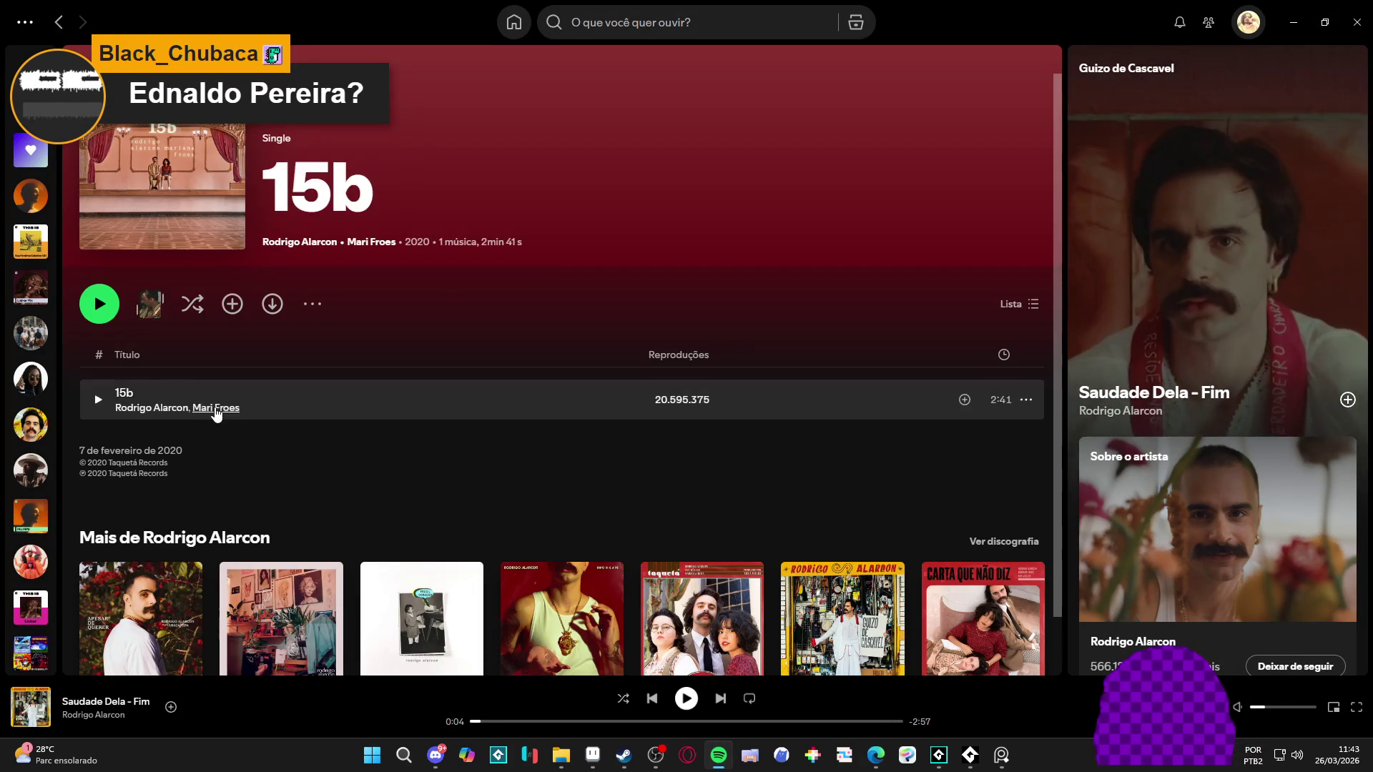
click(215, 408)
Step: Scroll through the Mari Froes page and library sidebar, then close Spotify
scroll(266, 396, down, 3)
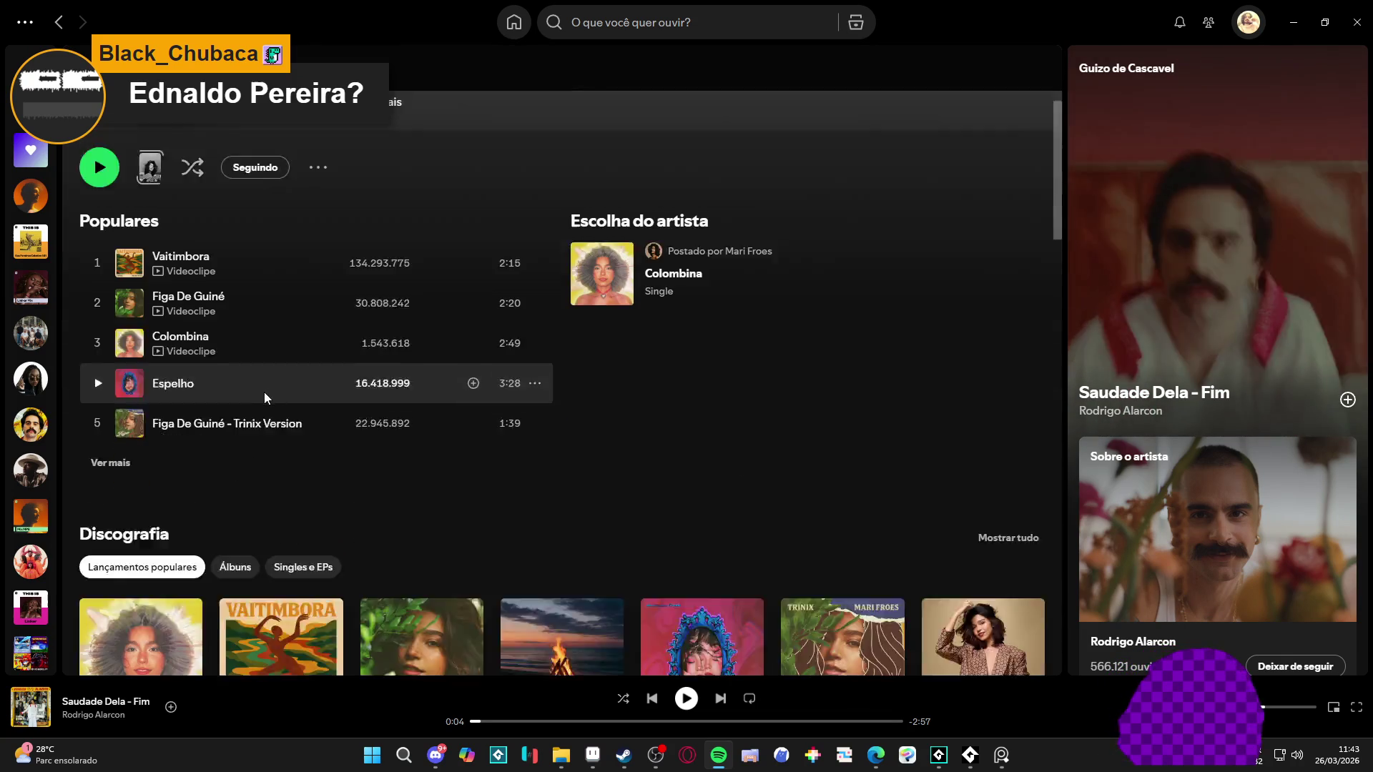
scroll(335, 395, up, 3)
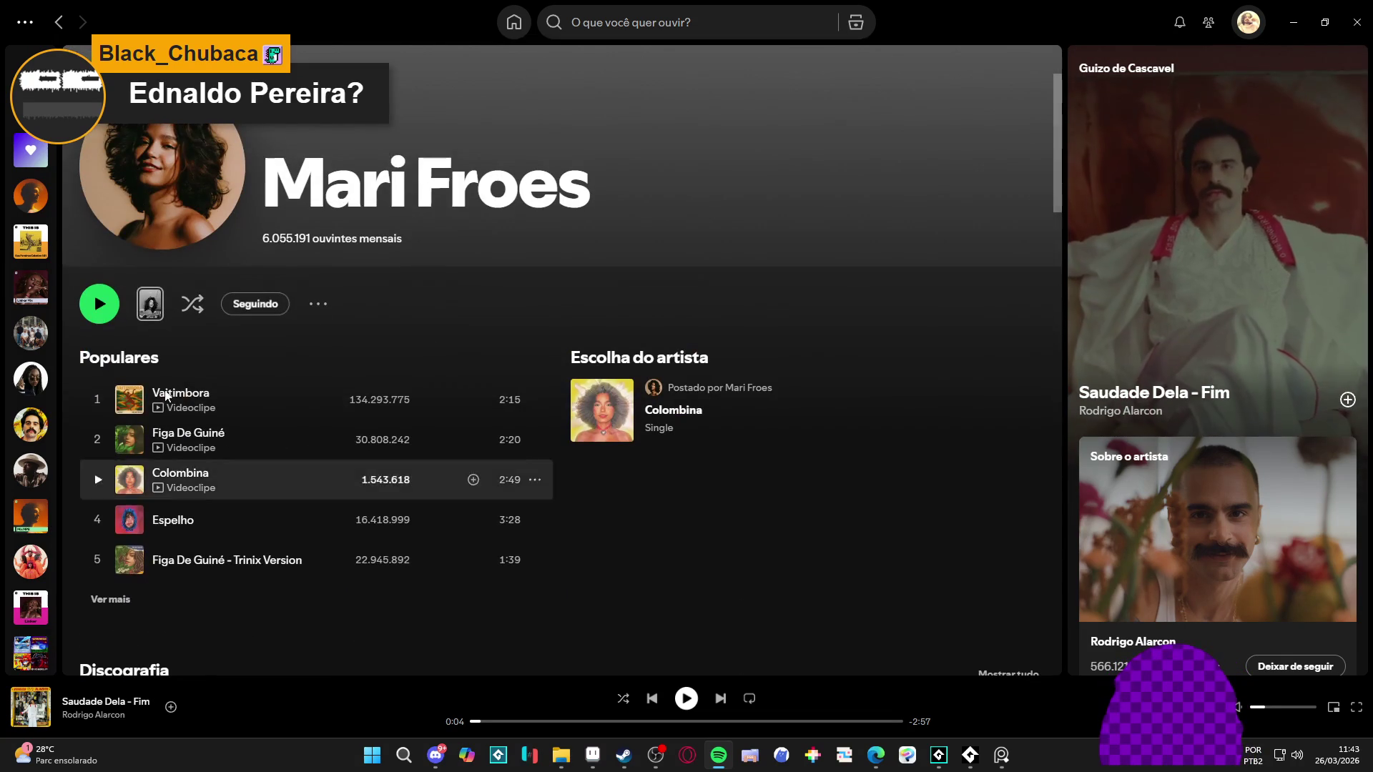
scroll(552, 470, down, 2)
scroll(475, 380, up, 3)
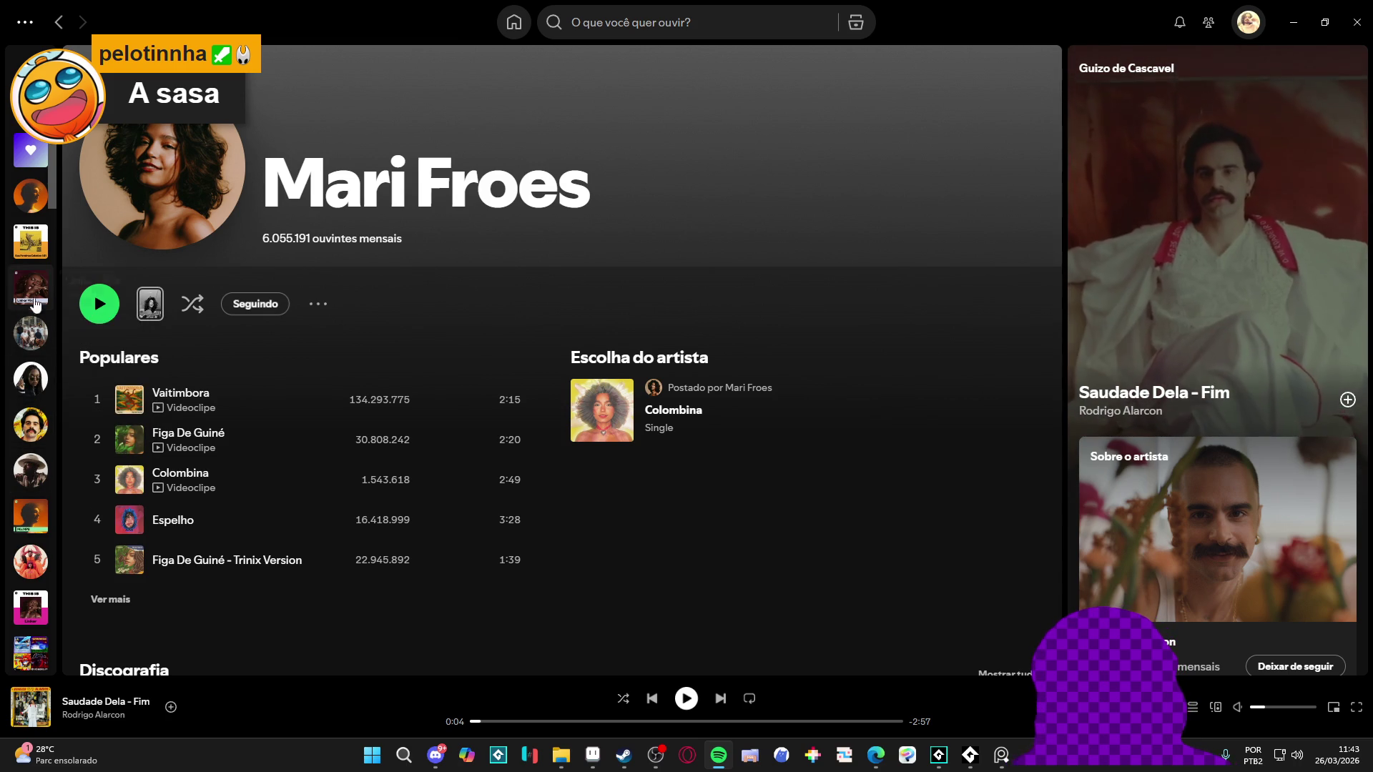
scroll(33, 308, down, 3)
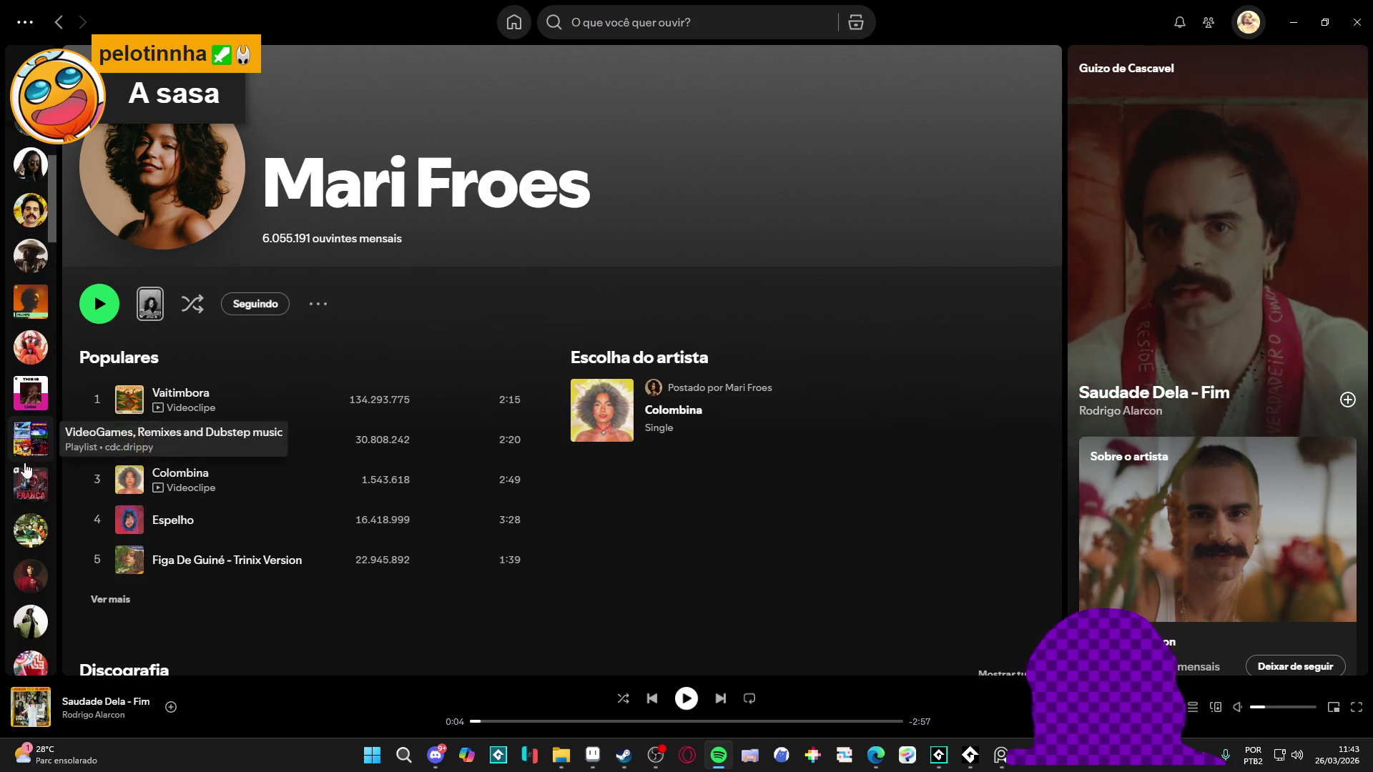
scroll(21, 583, down, 2)
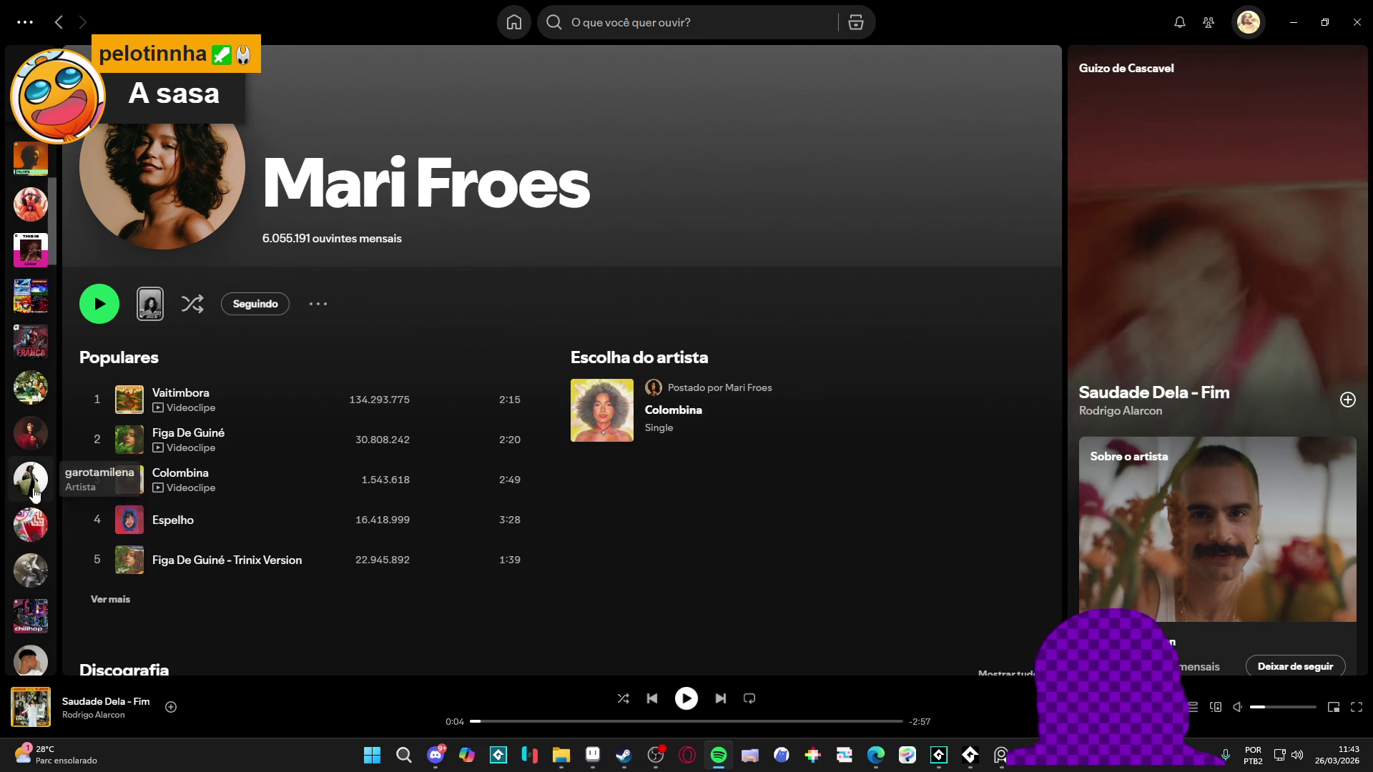
scroll(27, 424, down, 1)
scroll(35, 529, down, 1)
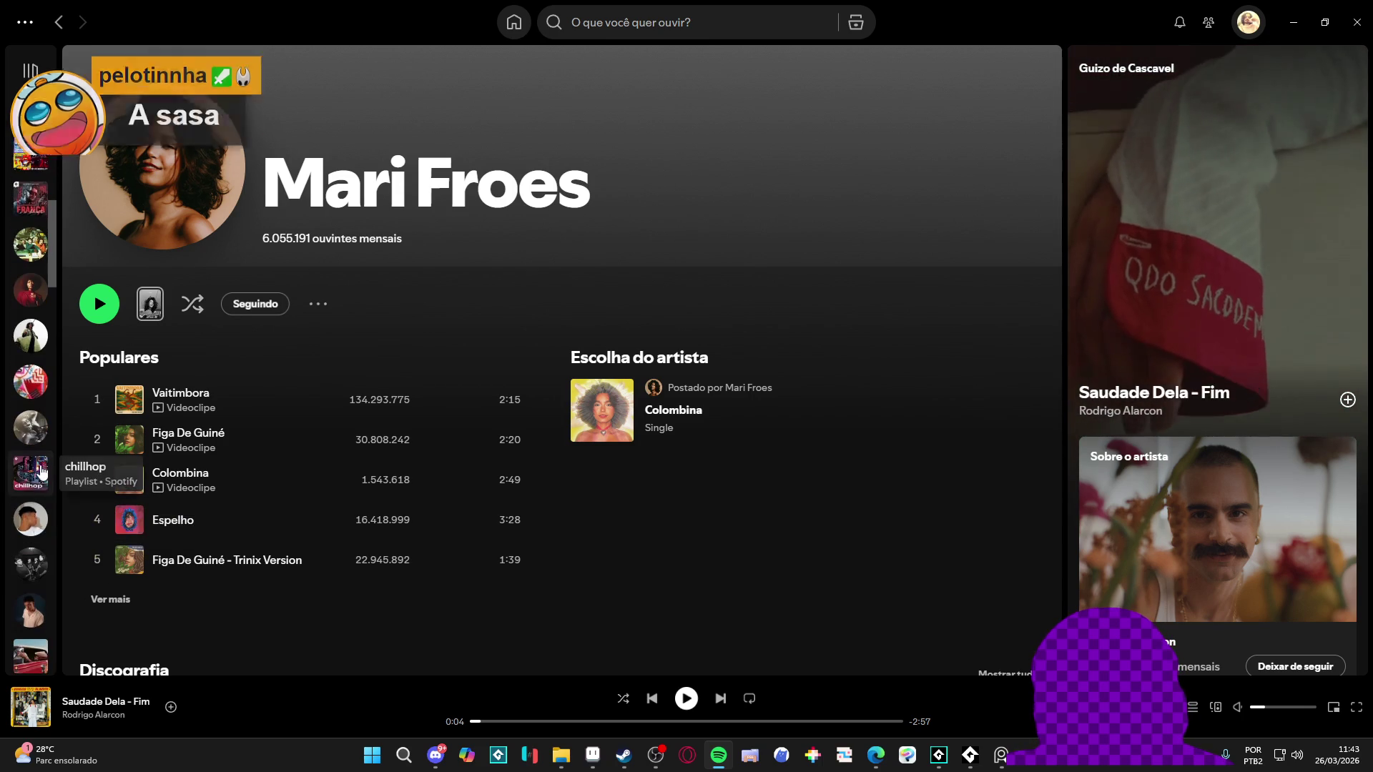
scroll(41, 544, down, 1)
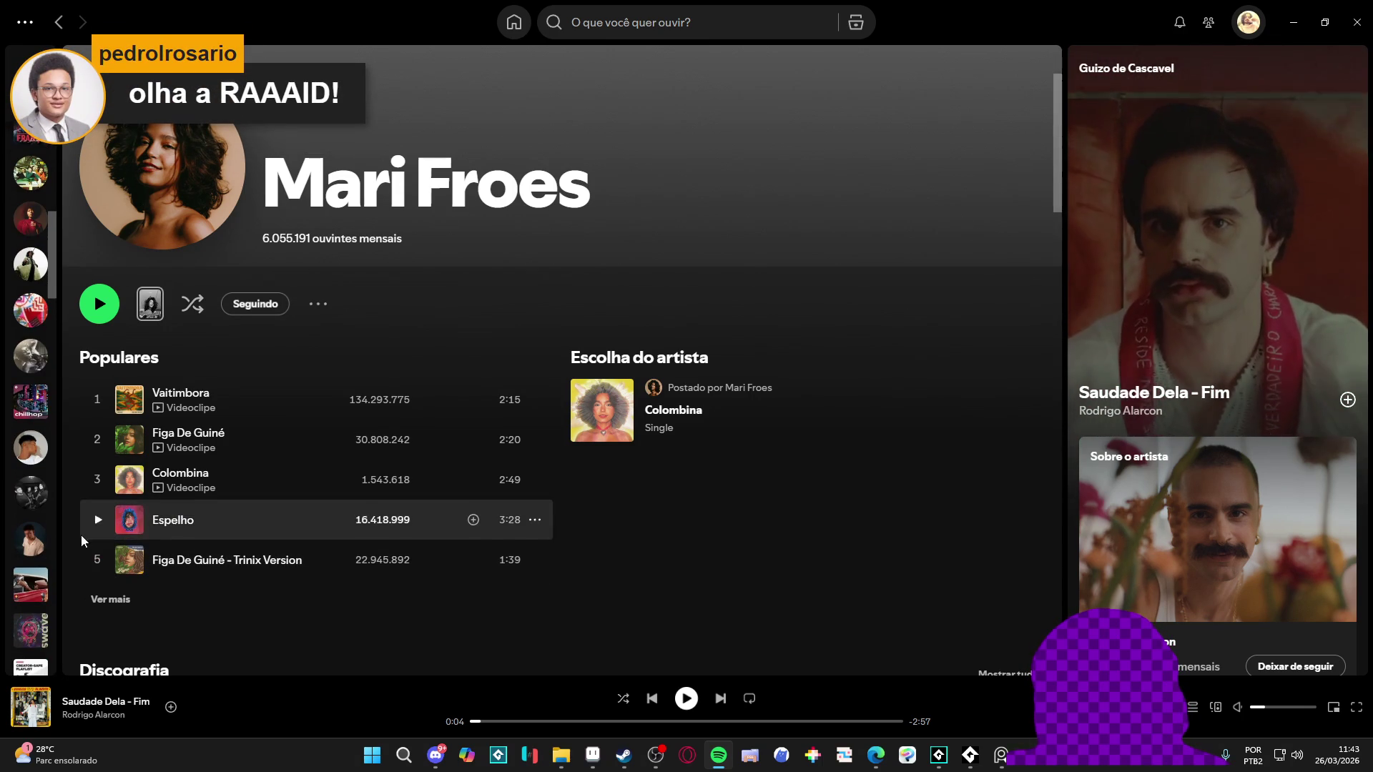
scroll(32, 576, down, 1)
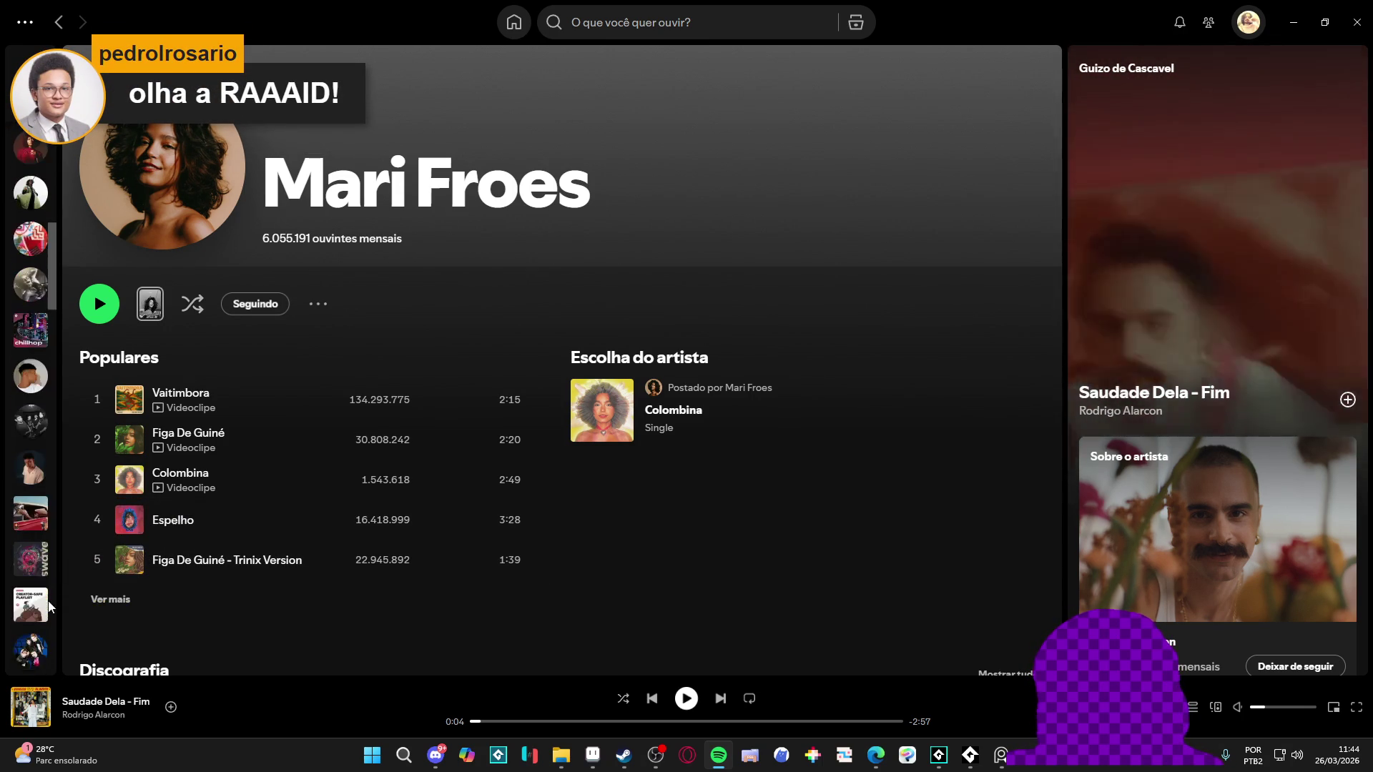
scroll(36, 487, down, 4)
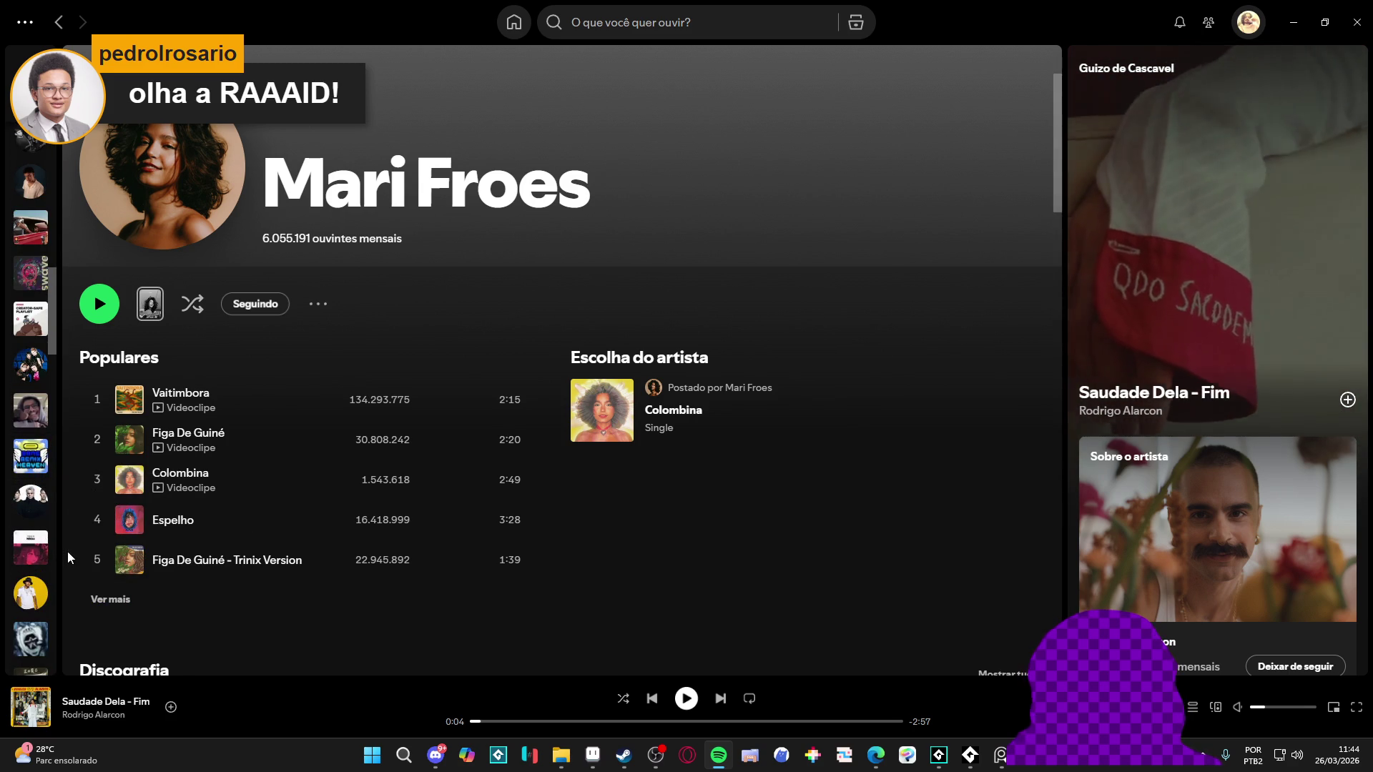
scroll(43, 558, down, 3)
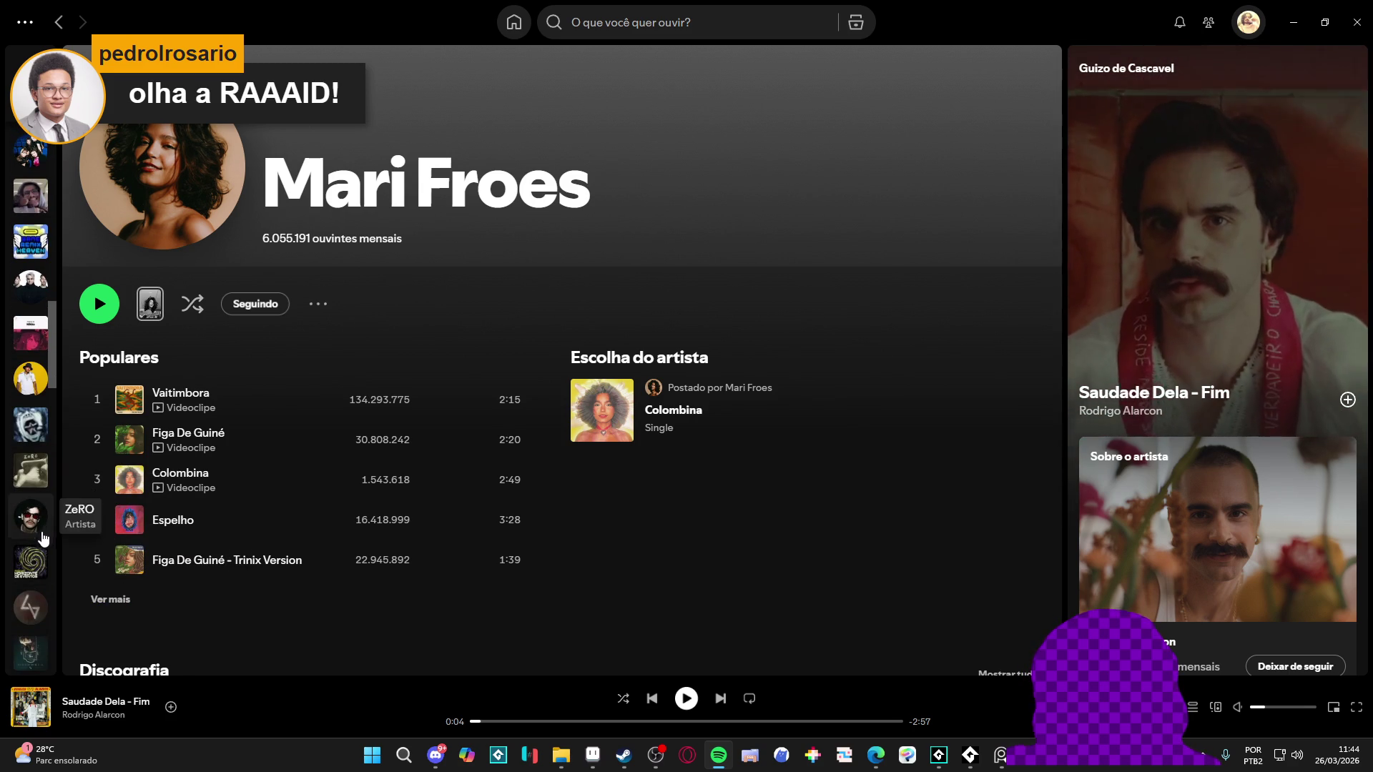
scroll(43, 535, down, 1)
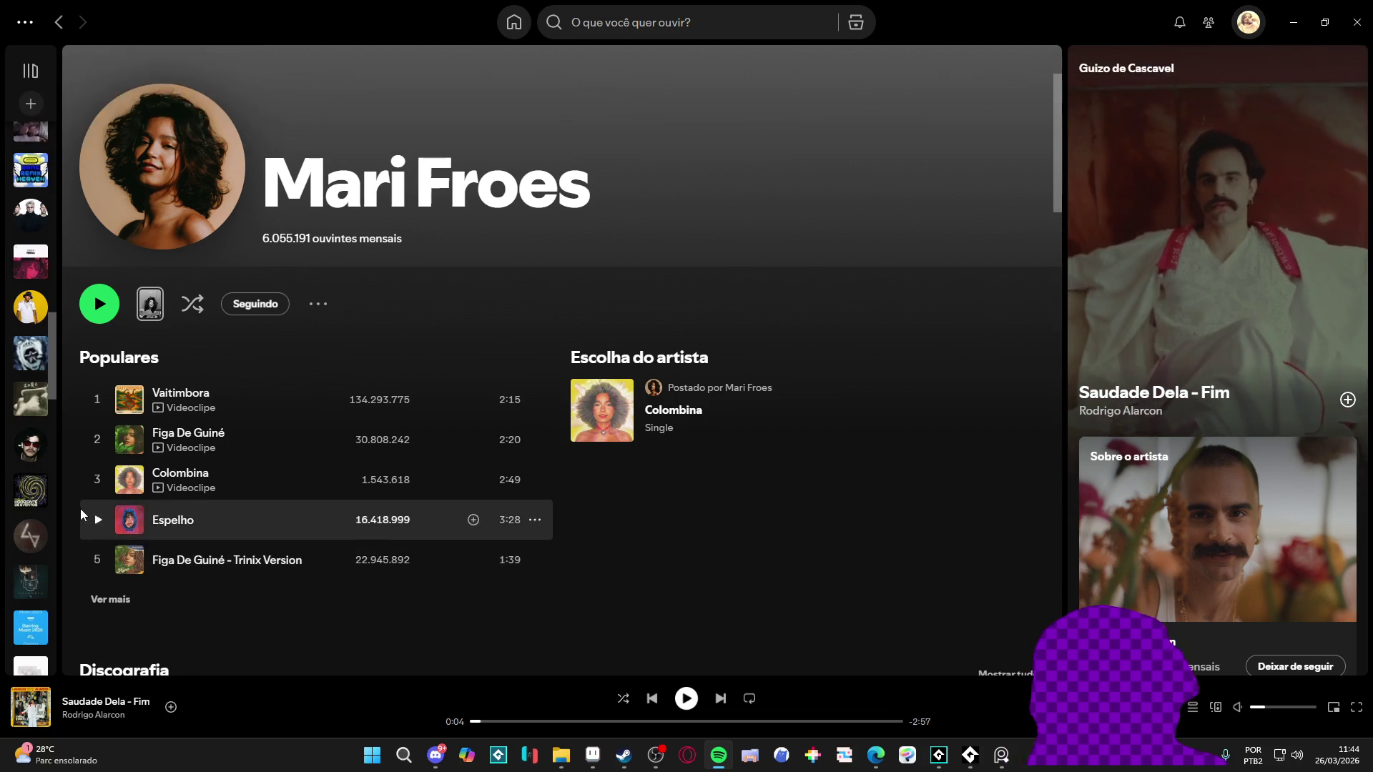
scroll(29, 513, down, 1)
scroll(28, 514, down, 1)
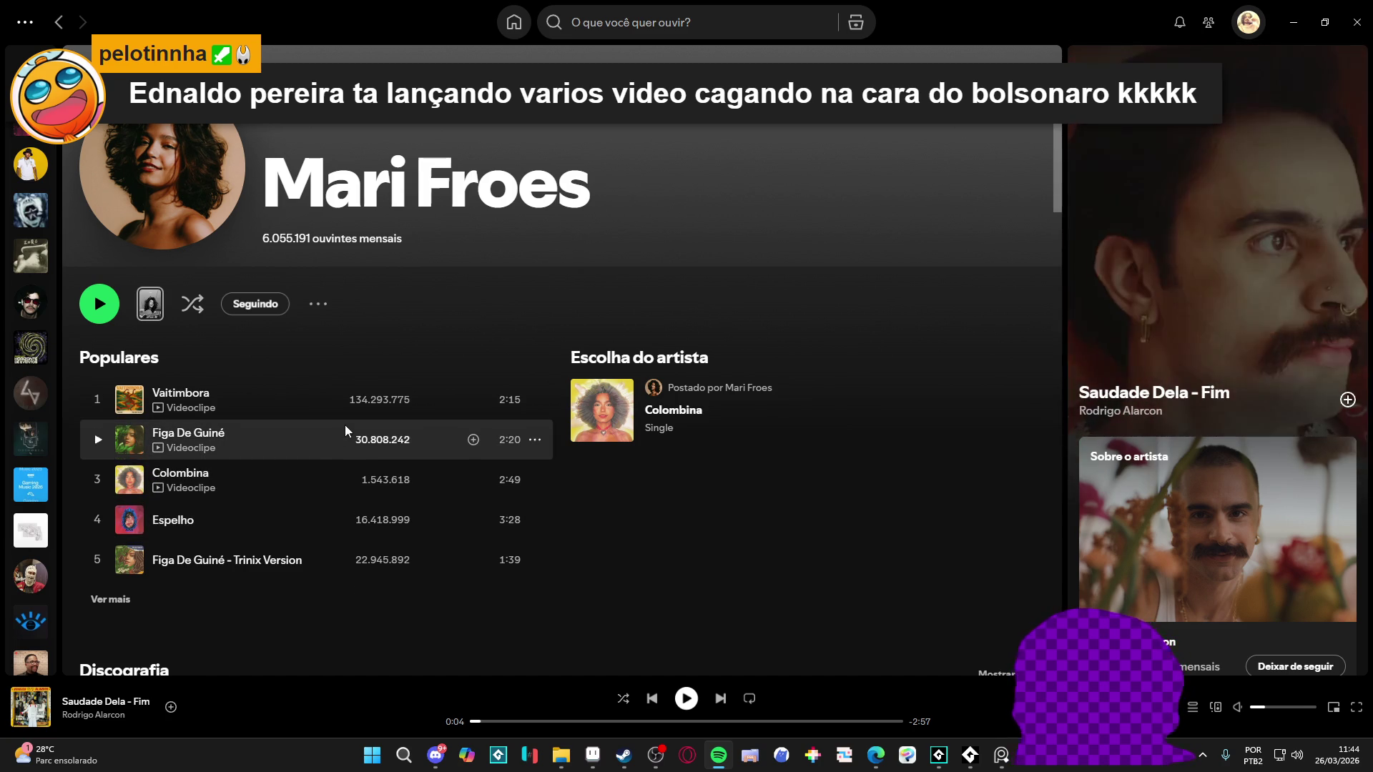
click(1356, 22)
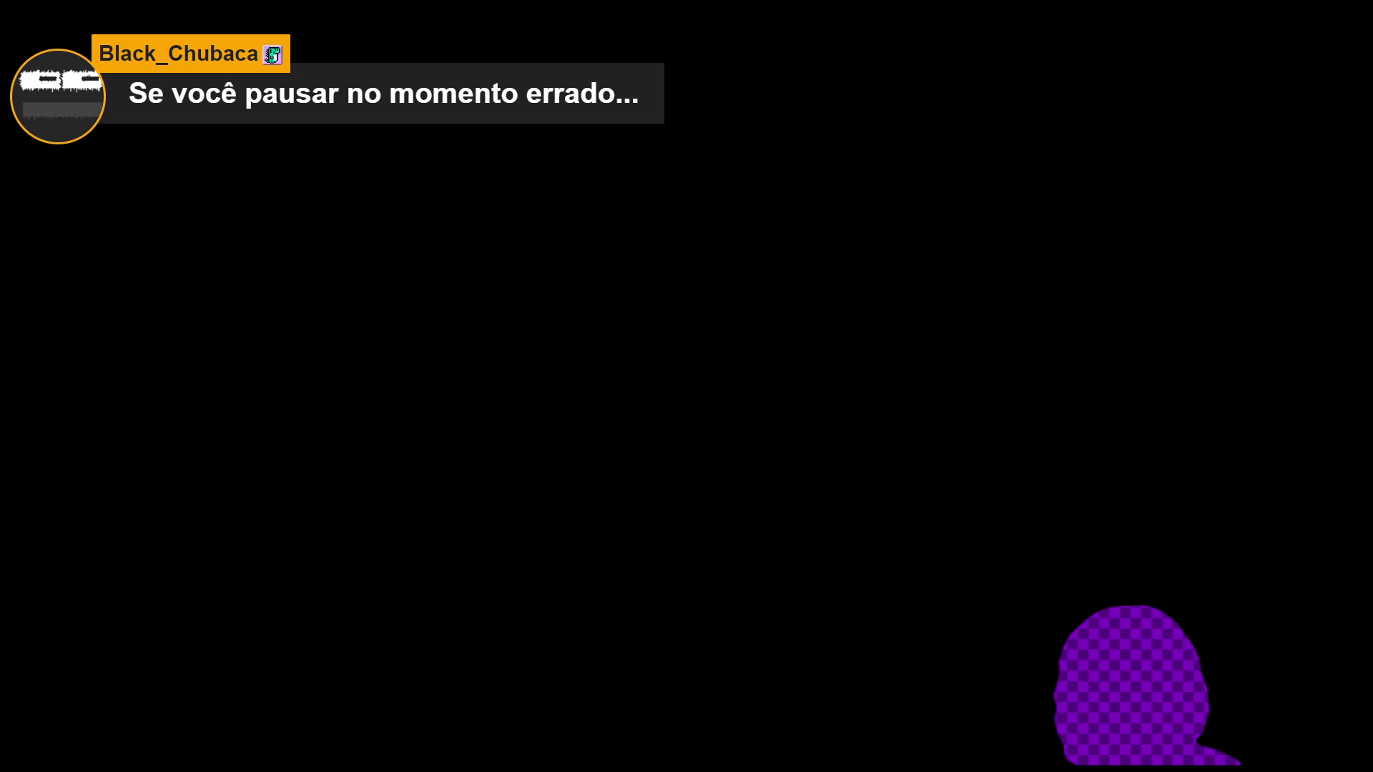
Step: Leave the fullscreen black game screen with the Windows key, opening the Start menu
key(super)
Step: Leave the fullscreen game and bring the GameMaker cave room editor back to the front
mouse_move(510, 749)
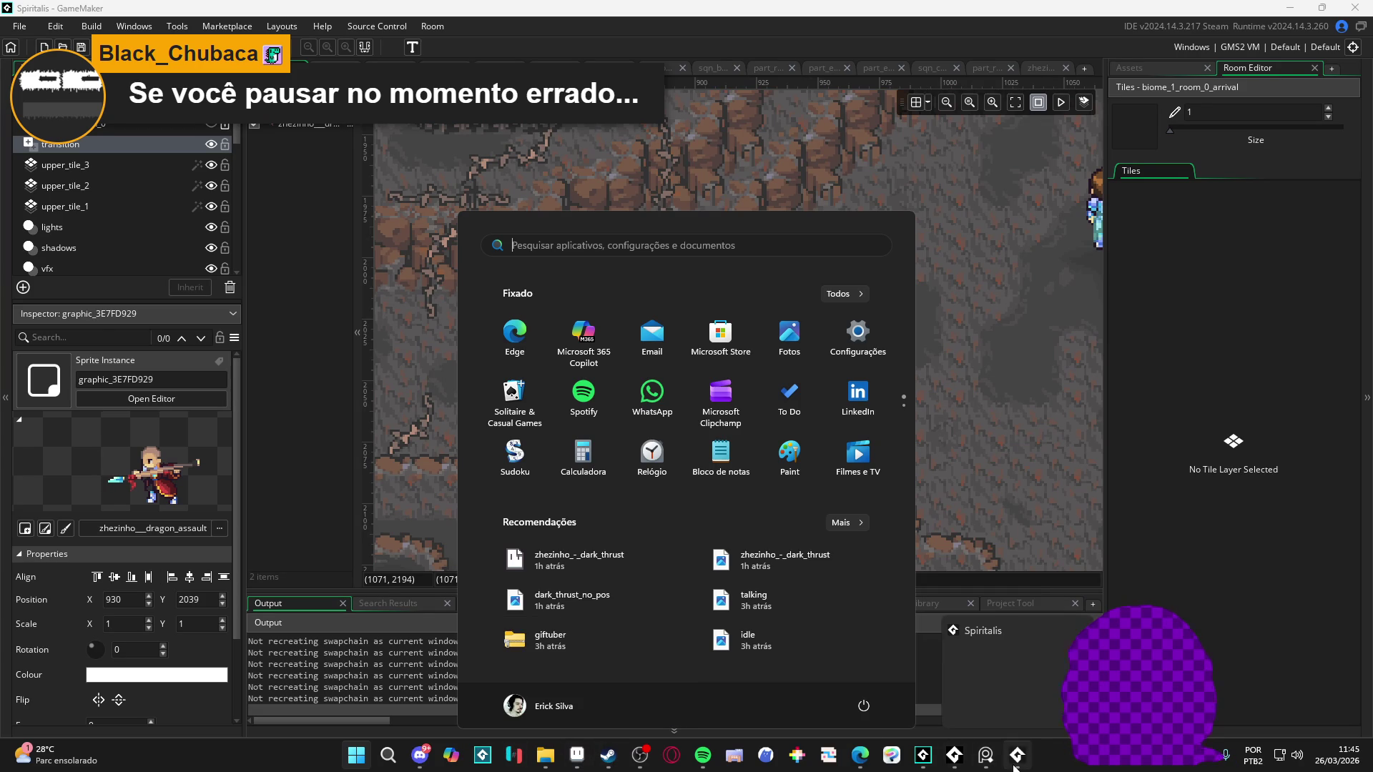
mouse_move(1000, 766)
click(648, 768)
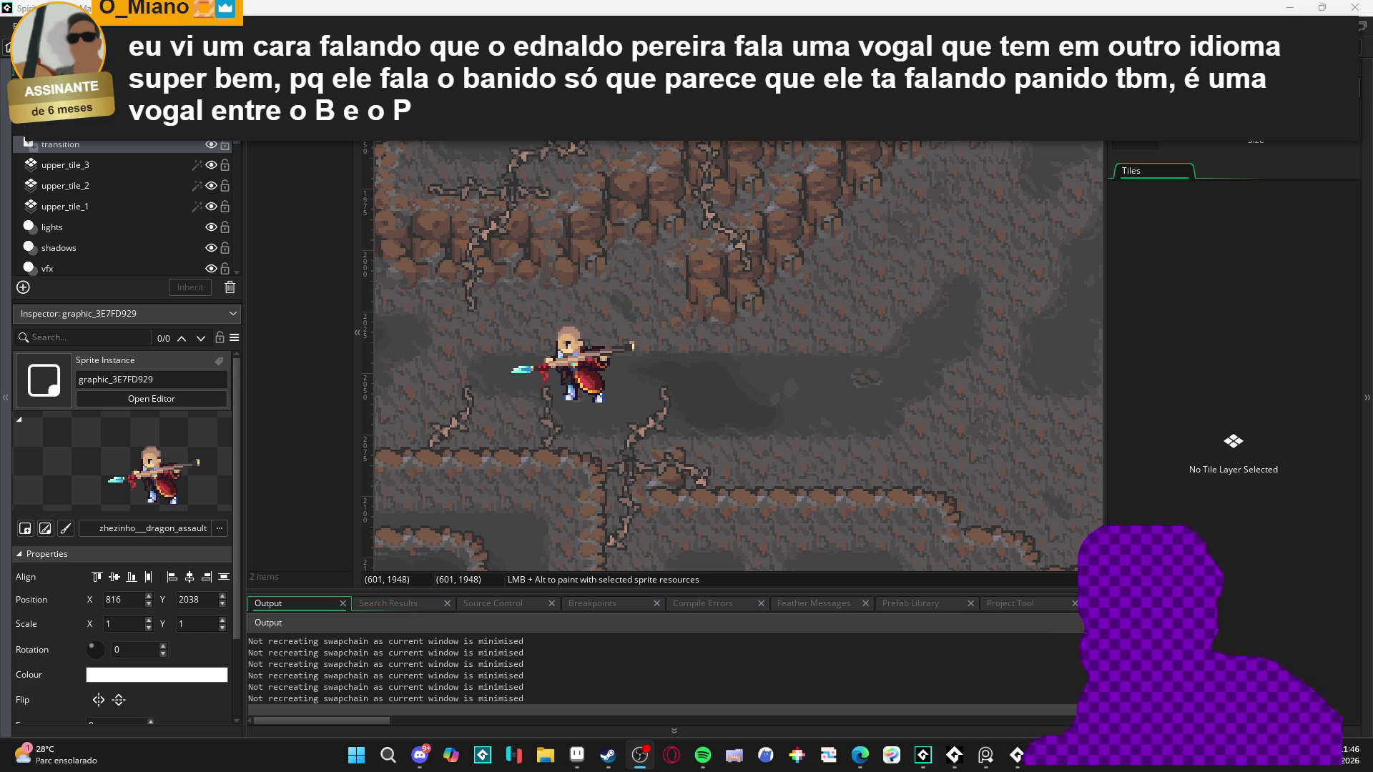
Step: Delete the dragon-assault sprite instance from the cave room
key(alt+Tab)
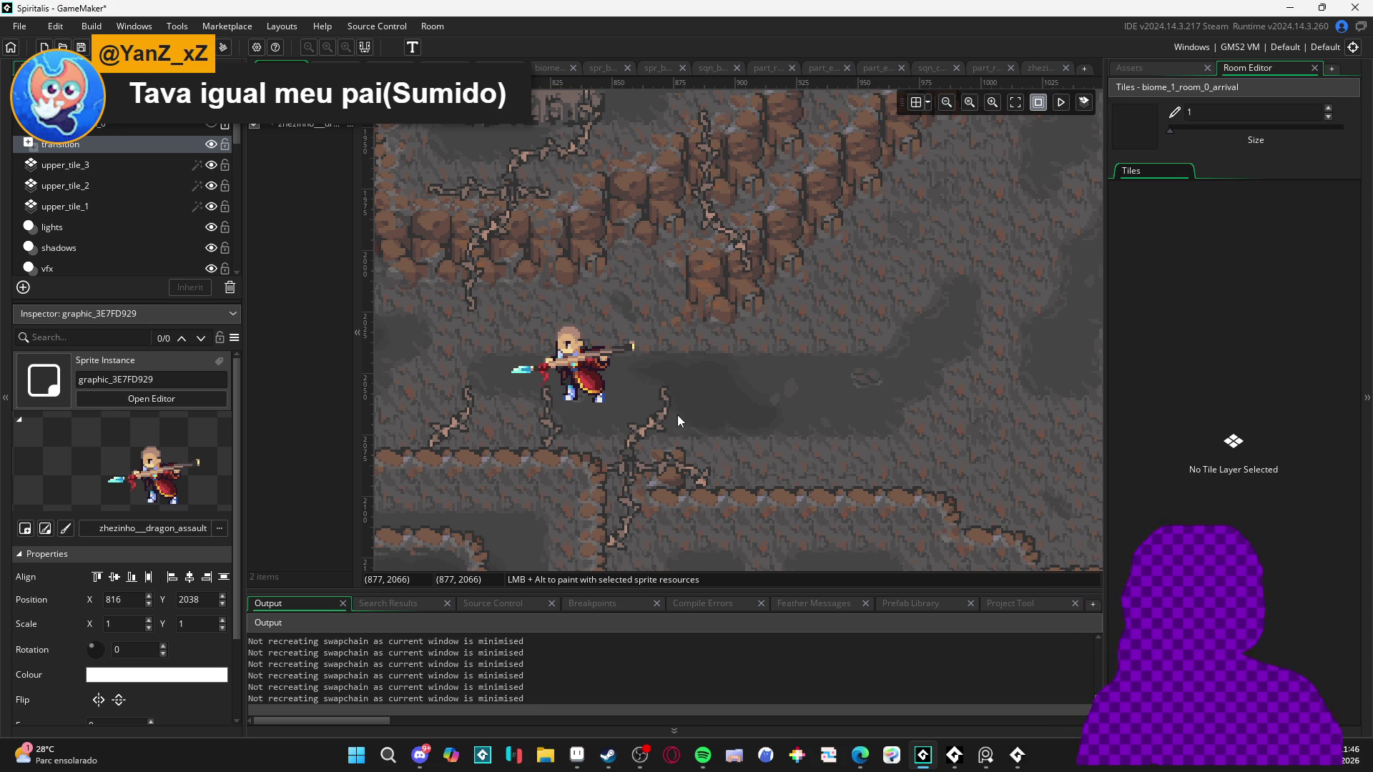
click(562, 370)
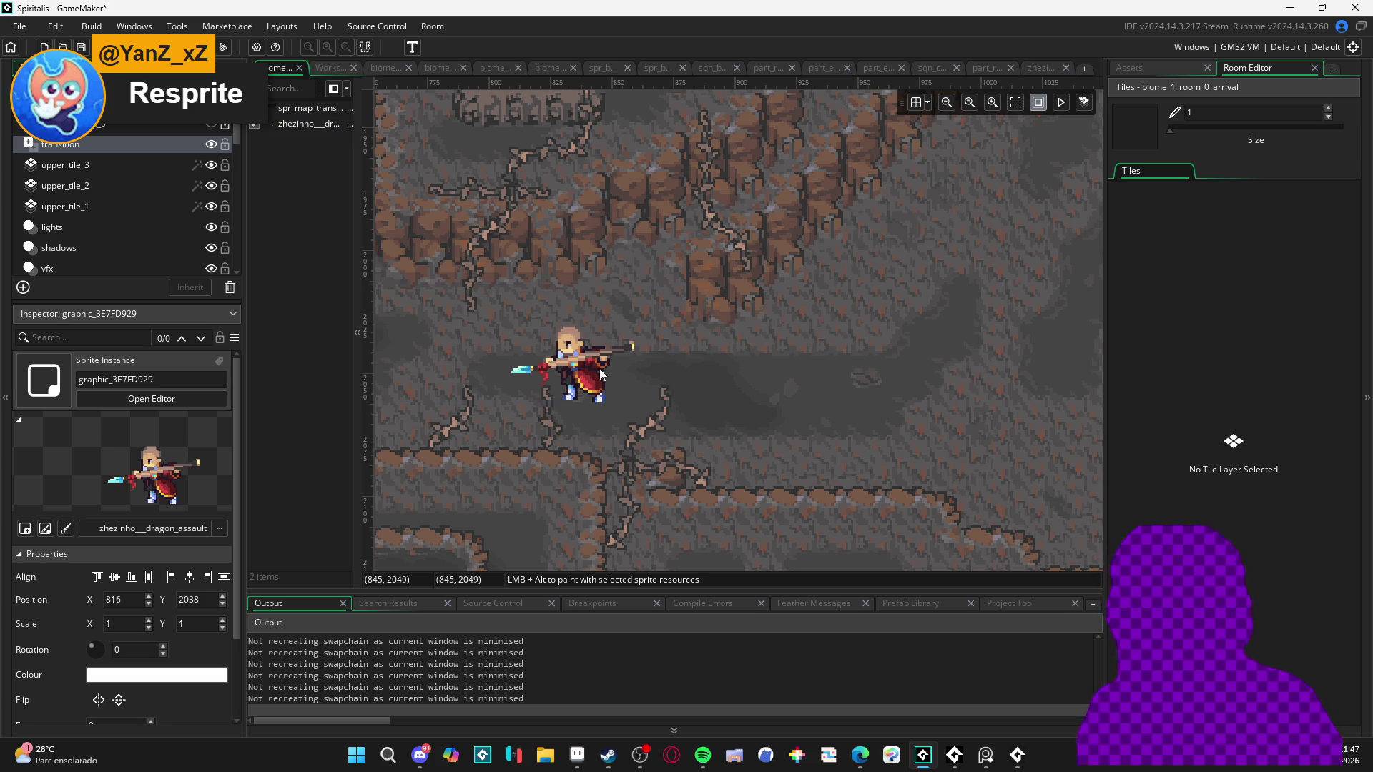
key(Delete)
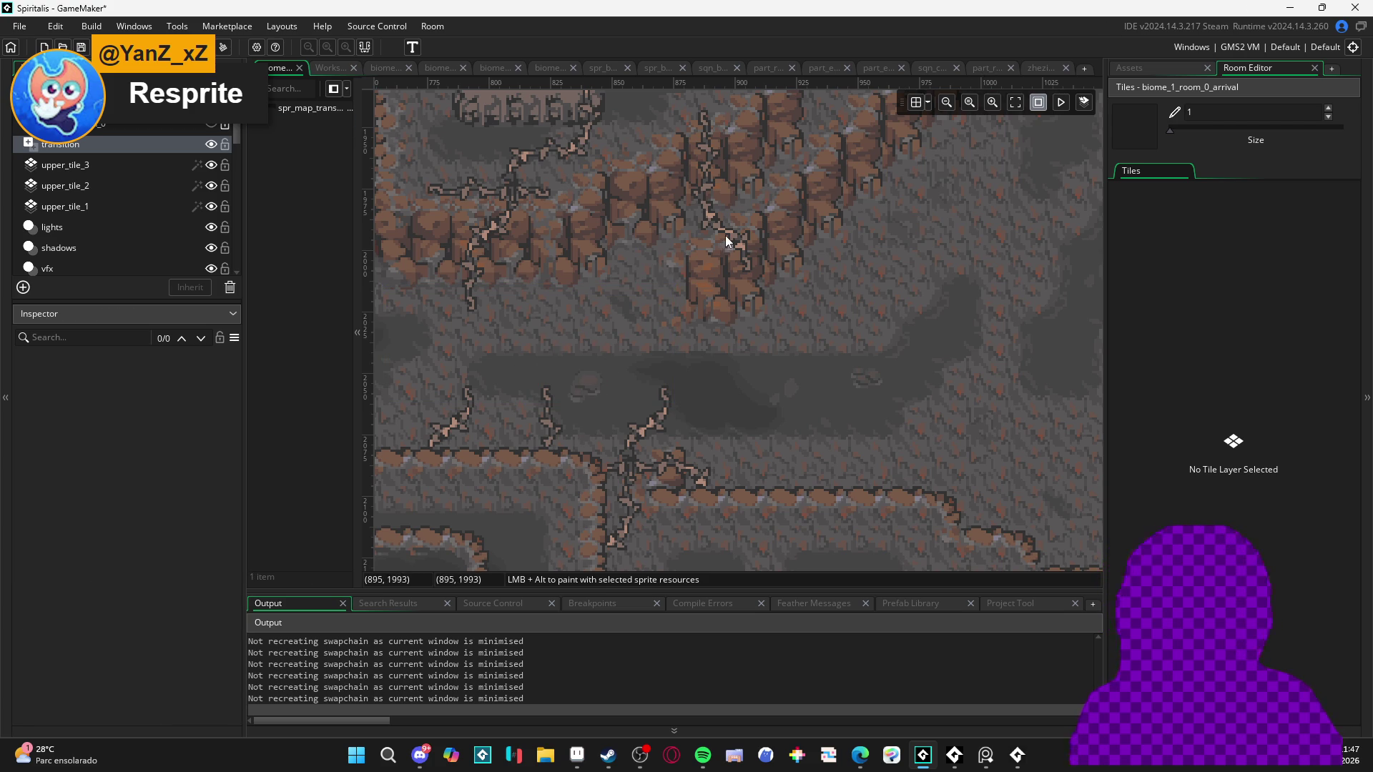
Step: Widen the room canvas area by dragging the splitter beside the Tiles panel right
scroll(725, 235, down, 4)
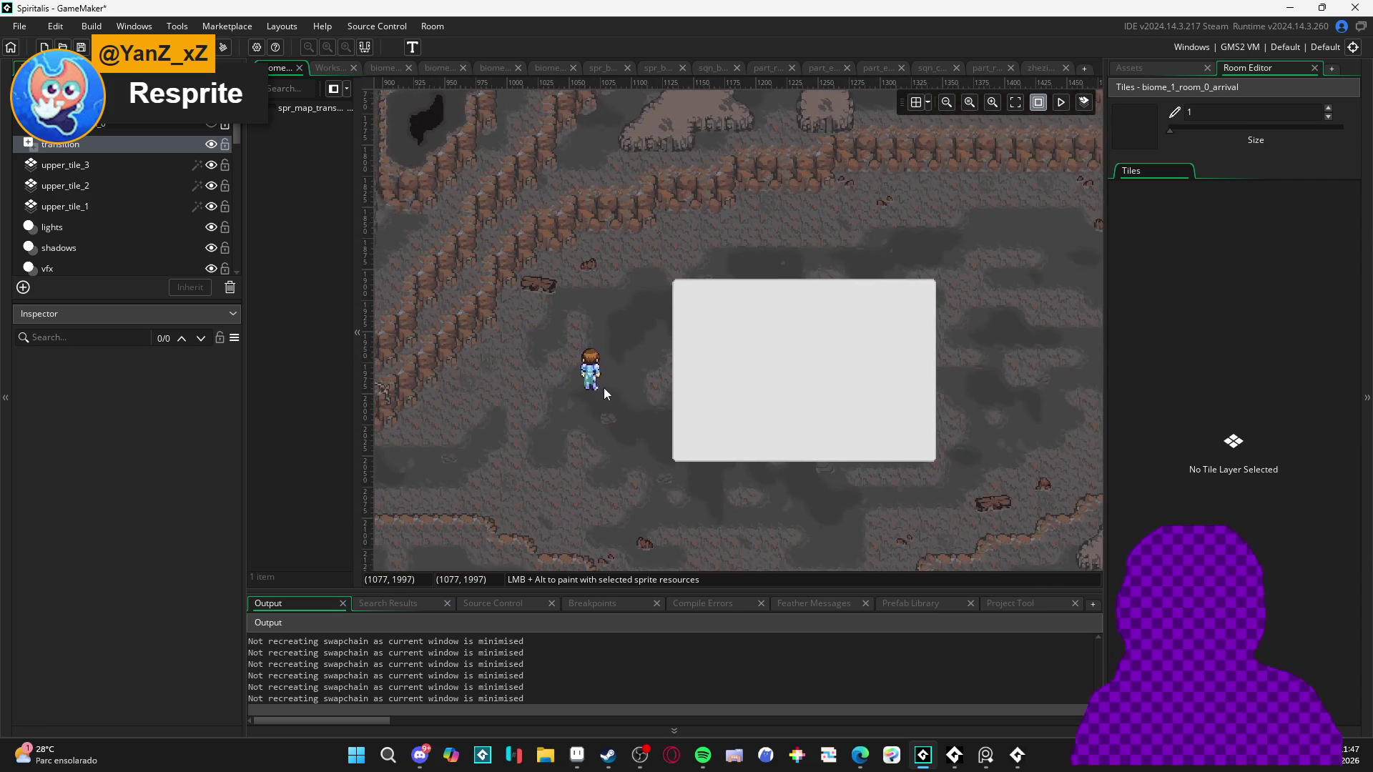
scroll(534, 364, up, 2)
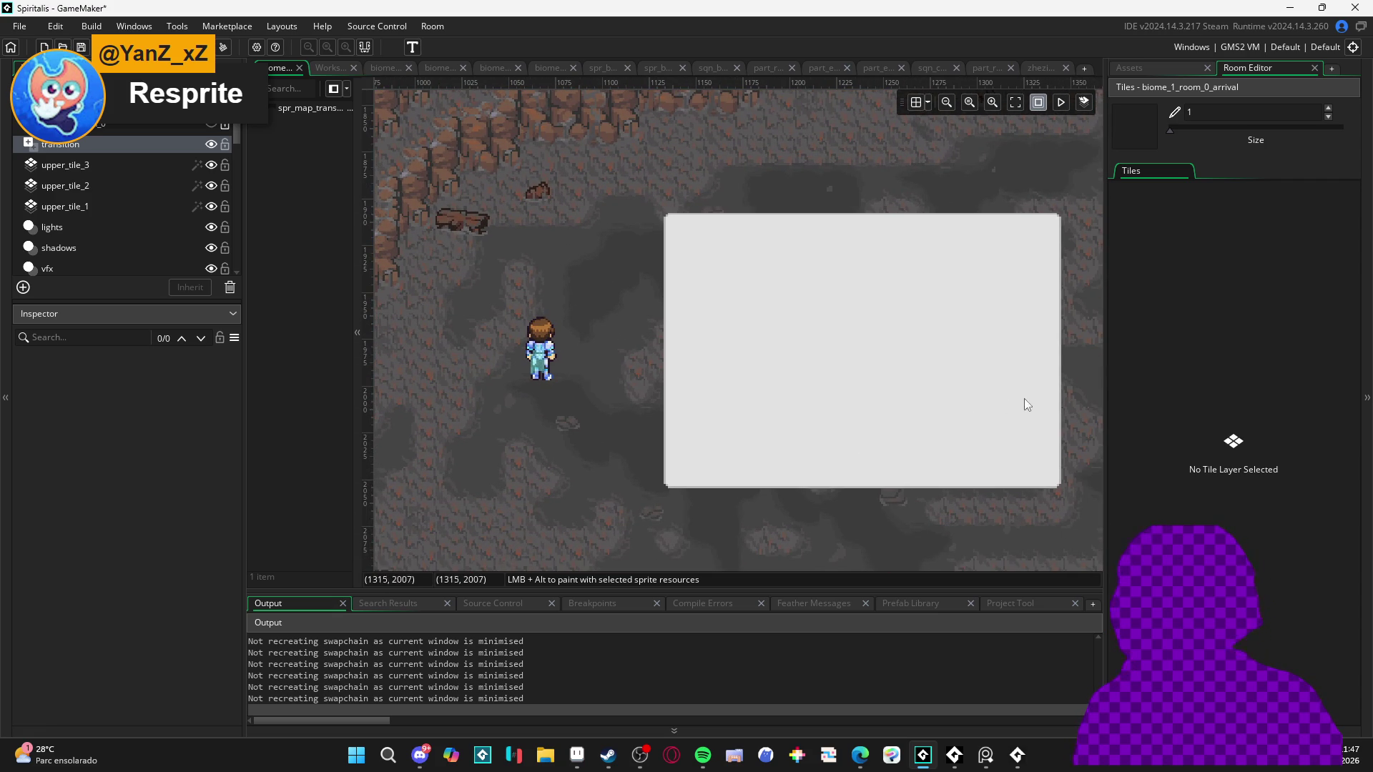
drag(1106, 389, 1143, 389)
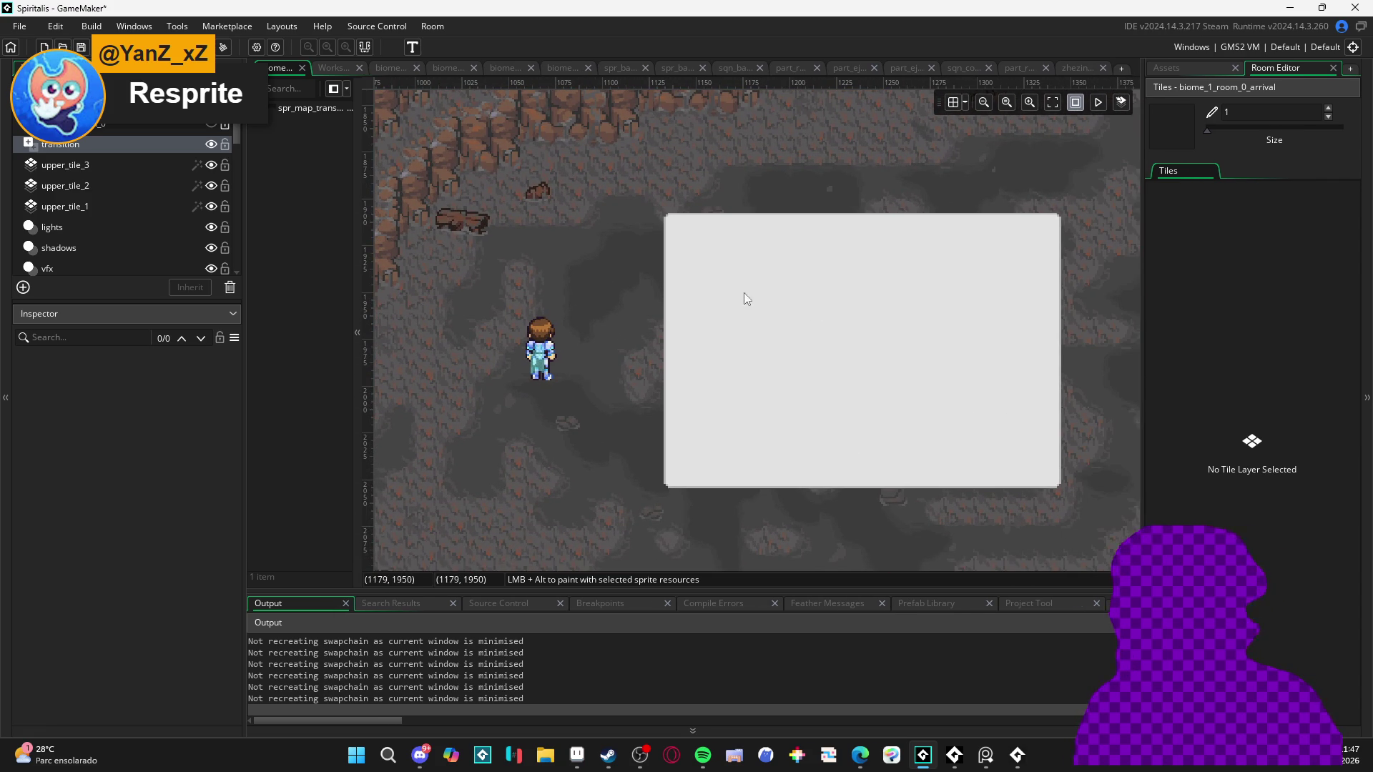